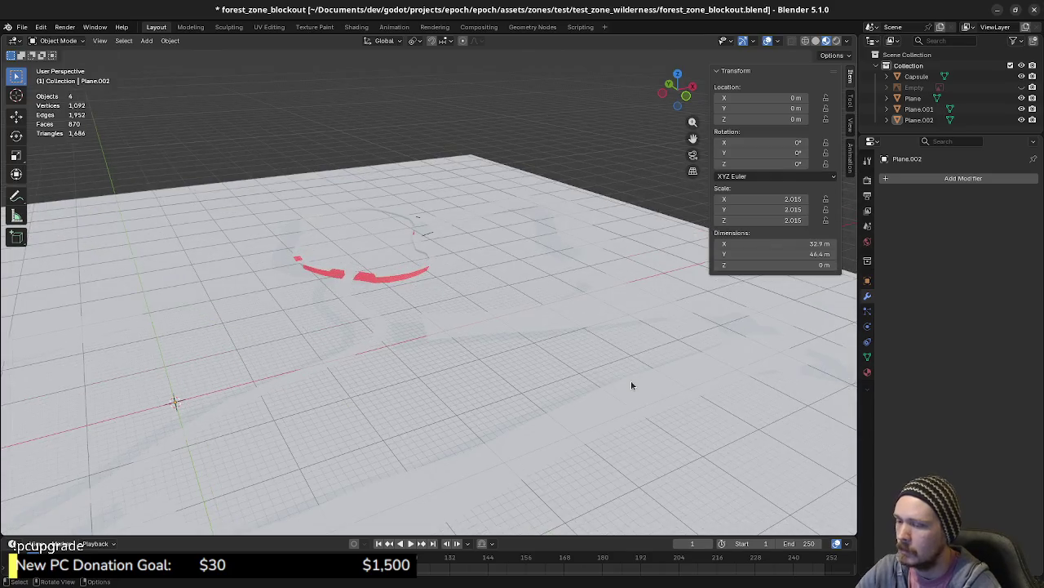
- Show the hand-drawn reference map and zoom in on it
click(1031, 88)
scroll(582, 347, up, 3)
scroll(582, 347, right, 3)
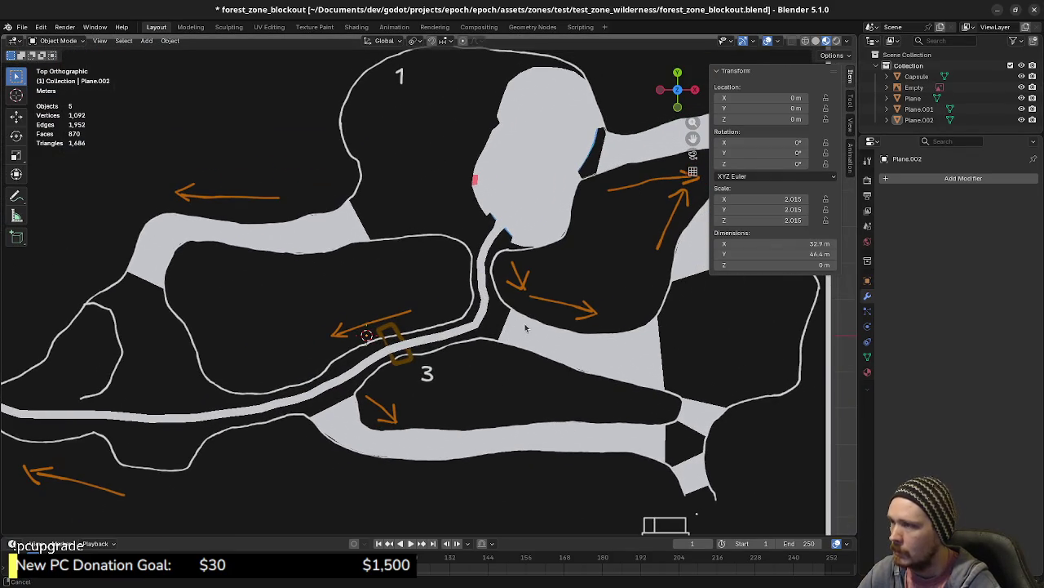
scroll(529, 318, up, 3)
scroll(419, 345, up, 4)
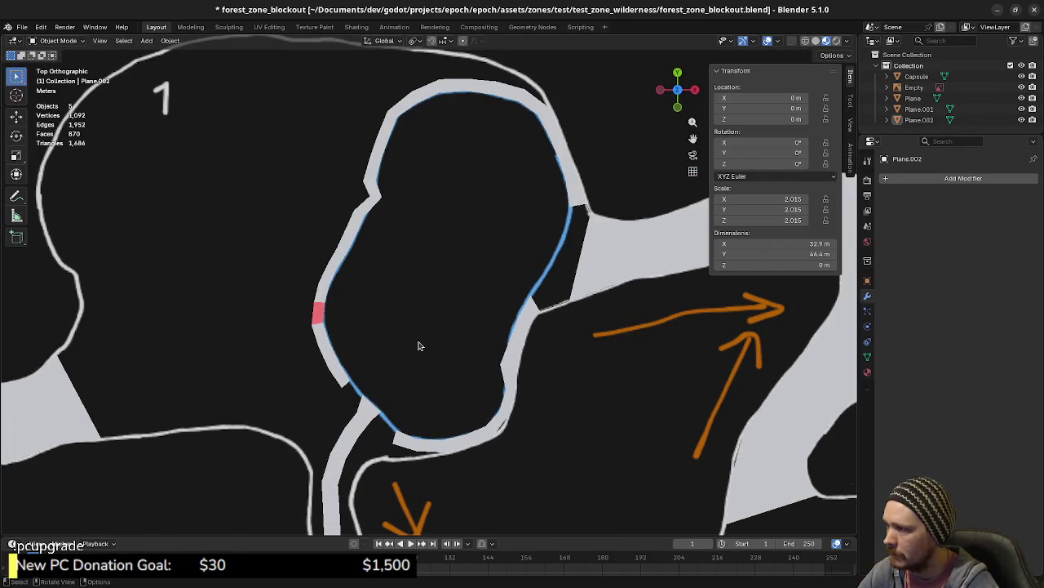
- In Edit Mode, flip the normal of one face on the Plane's ring wall
key(a)
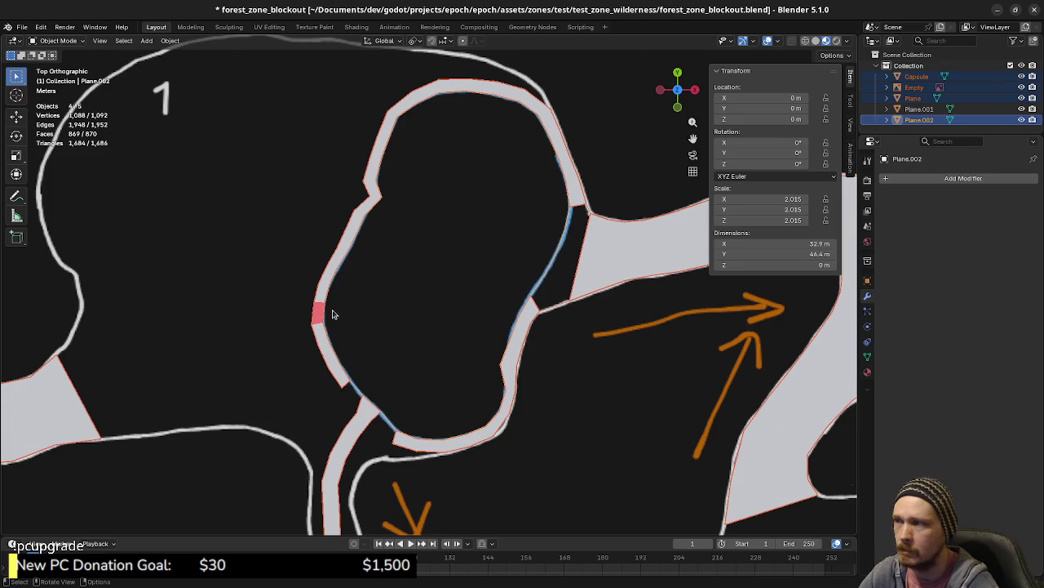
click(339, 312)
key(Tab)
click(318, 312)
key(3)
click(318, 315)
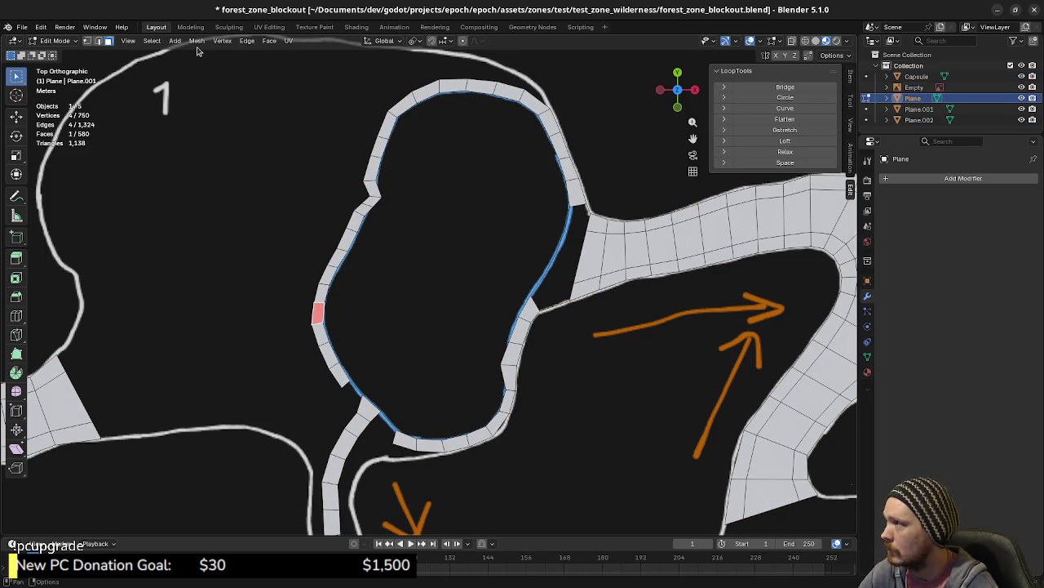
key(alt+n)
click(361, 279)
mouse_move(373, 334)
middle_down()
mouse_move(513, 292)
mouse_move(389, 239)
mouse_move(333, 278)
mouse_move(73, 275)
mouse_move(245, 267)
middle_up()
- Flip the normals of the grey faces on the ring wall
click(486, 217)
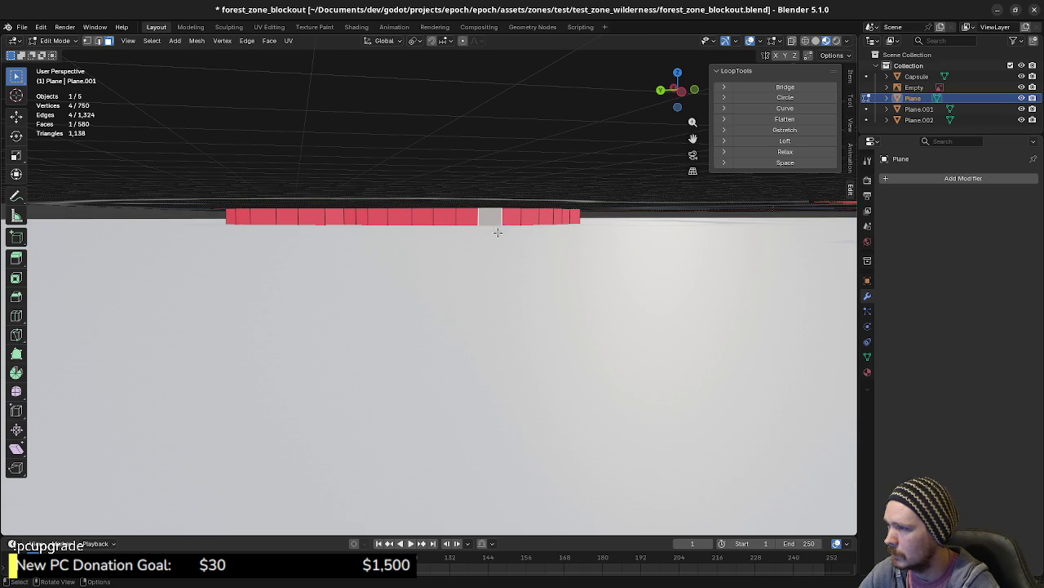
right_click(409, 214)
click(409, 213)
mouse_move(534, 254)
middle_down()
mouse_move(481, 291)
mouse_move(506, 269)
middle_up()
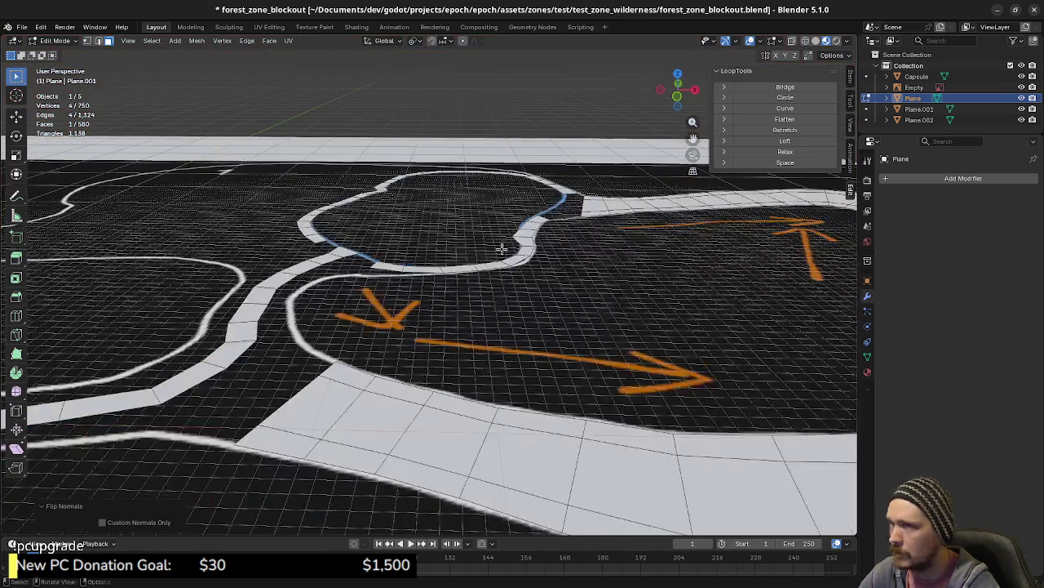
- Hide the reference map, cycle through the Plane objects, and return to Object Mode
click(1022, 87)
mouse_move(425, 277)
middle_down()
mouse_move(361, 264)
mouse_move(351, 282)
mouse_move(284, 258)
middle_up()
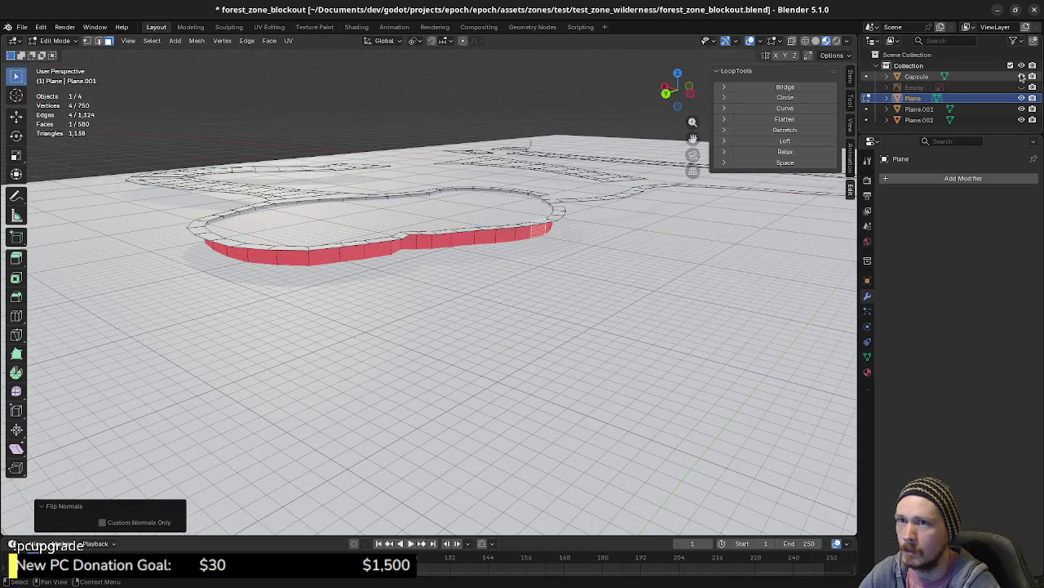
click(924, 111)
click(922, 120)
click(919, 109)
click(914, 98)
scroll(359, 329, down, 3)
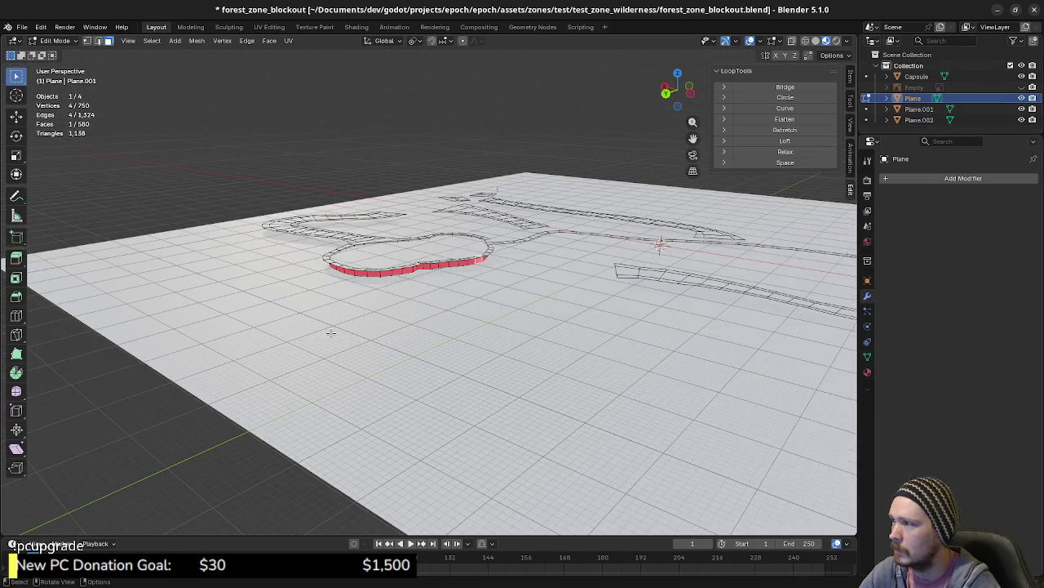
key(Tab)
click(267, 360)
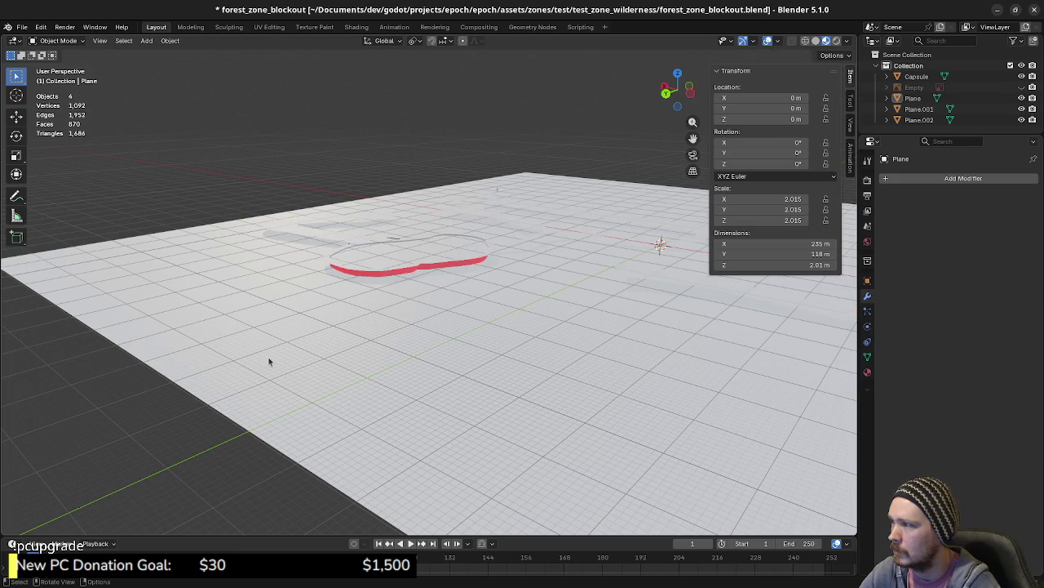
- Hide the reference map, then select ground plane Plane.001 and orbit to inspect it
scroll(228, 372, down, 1)
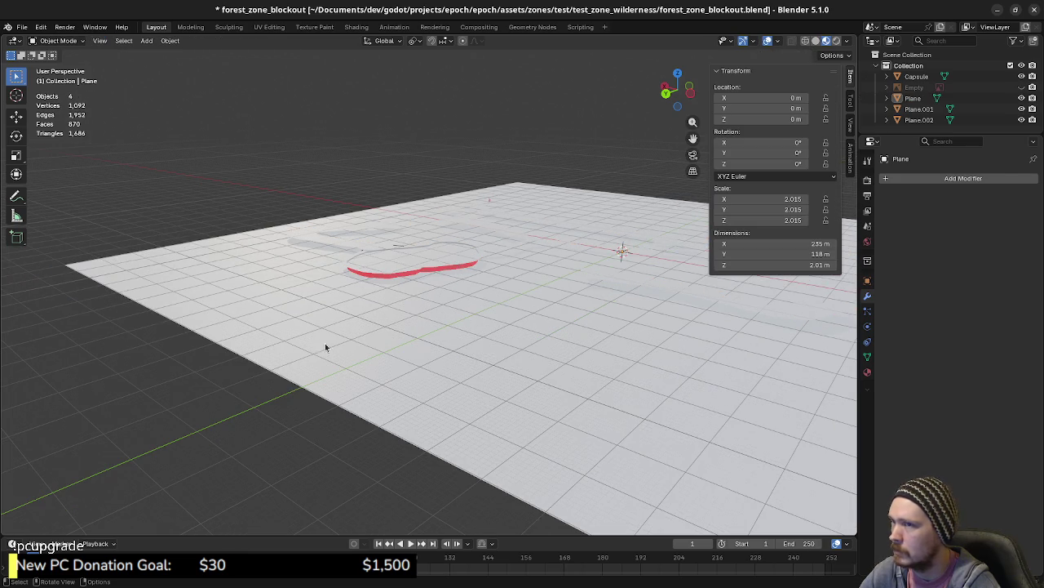
click(1021, 87)
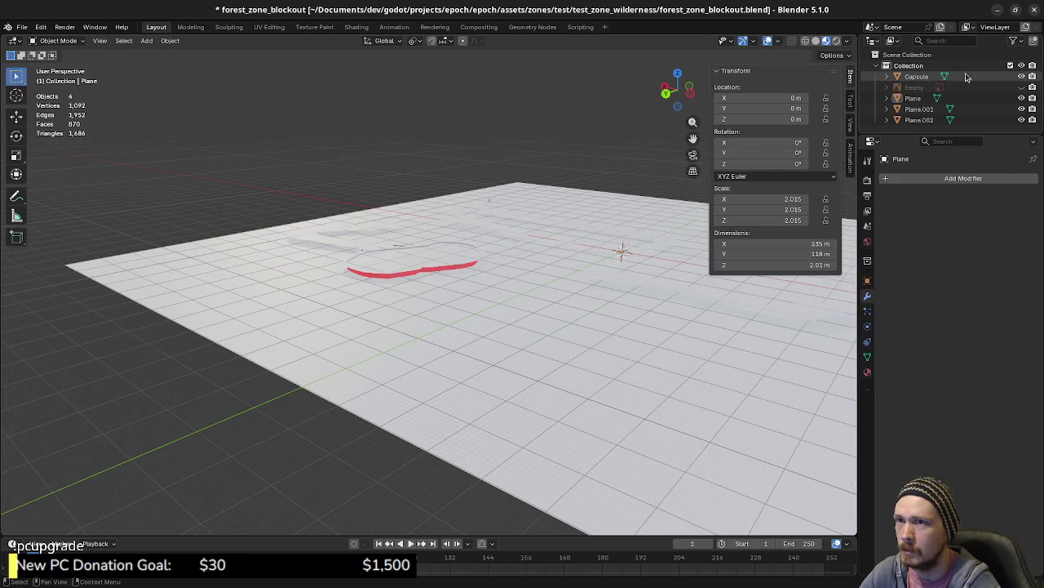
click(913, 98)
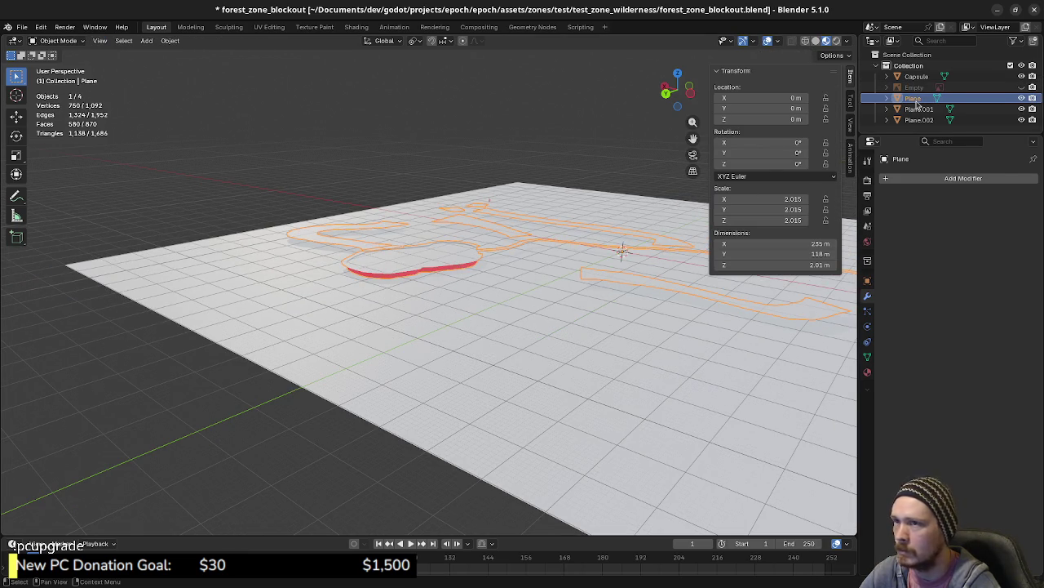
click(917, 113)
middle_drag(564, 300, 398, 317)
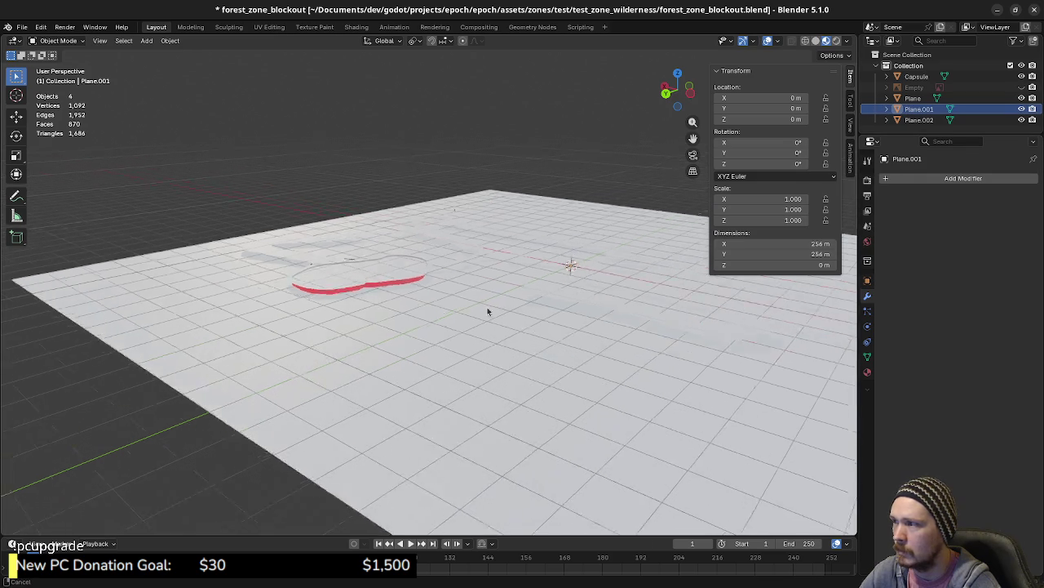
mouse_move(533, 236)
middle_down()
mouse_move(524, 285)
mouse_move(533, 325)
middle_up()
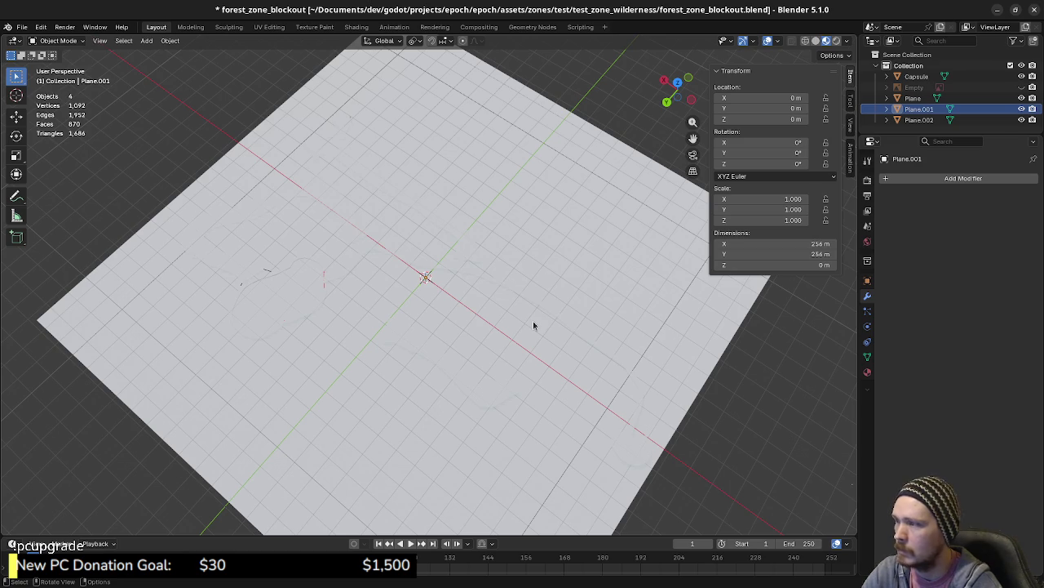
mouse_move(533, 325)
middle_down()
mouse_move(462, 281)
mouse_move(461, 289)
middle_up()
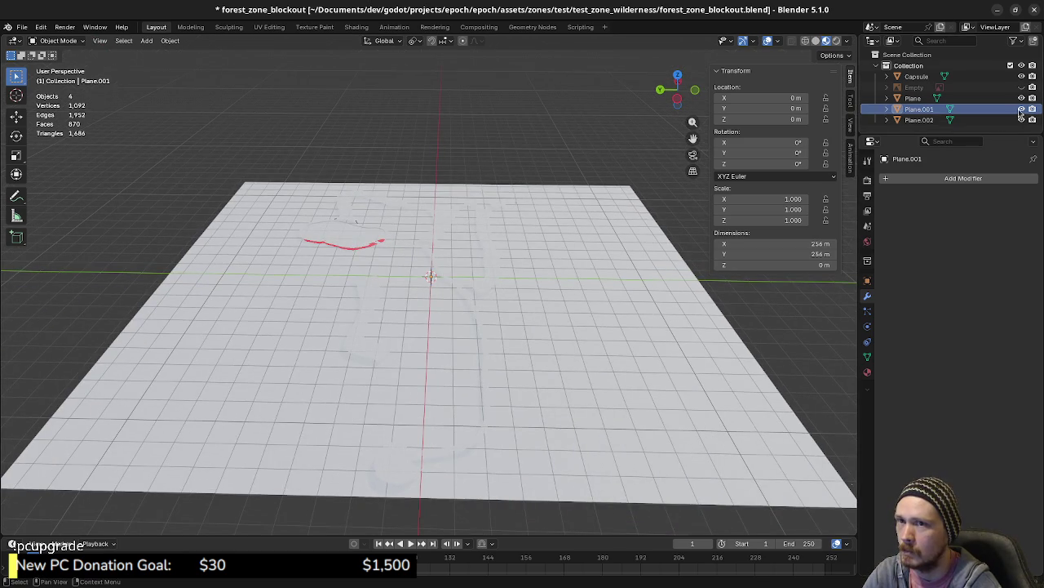
- Hide Plane.001, briefly select Plane.002, then switch to top view
click(1021, 109)
click(1021, 109)
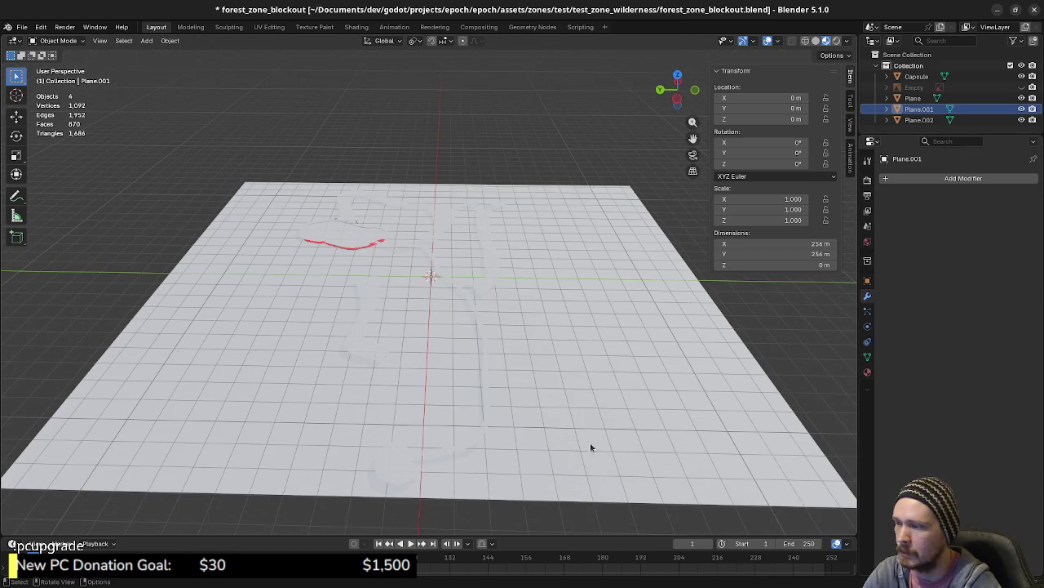
click(1022, 109)
click(922, 120)
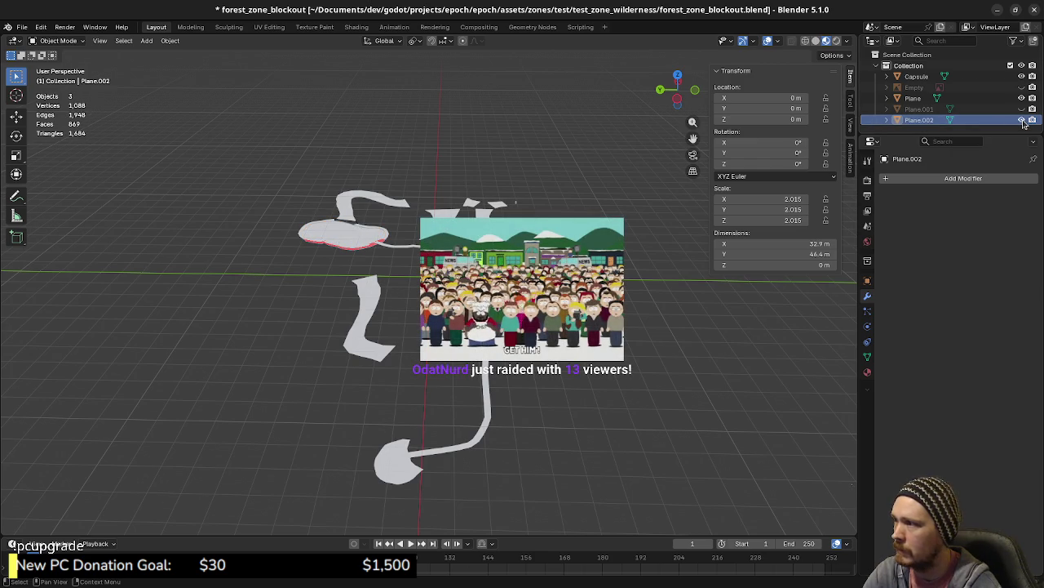
key(alt+a)
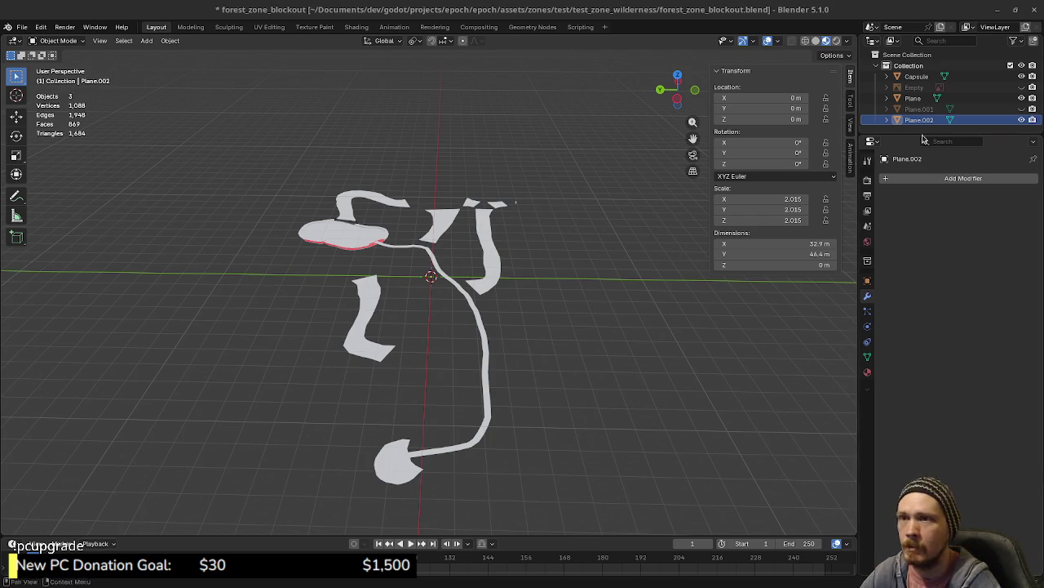
key(KP_7)
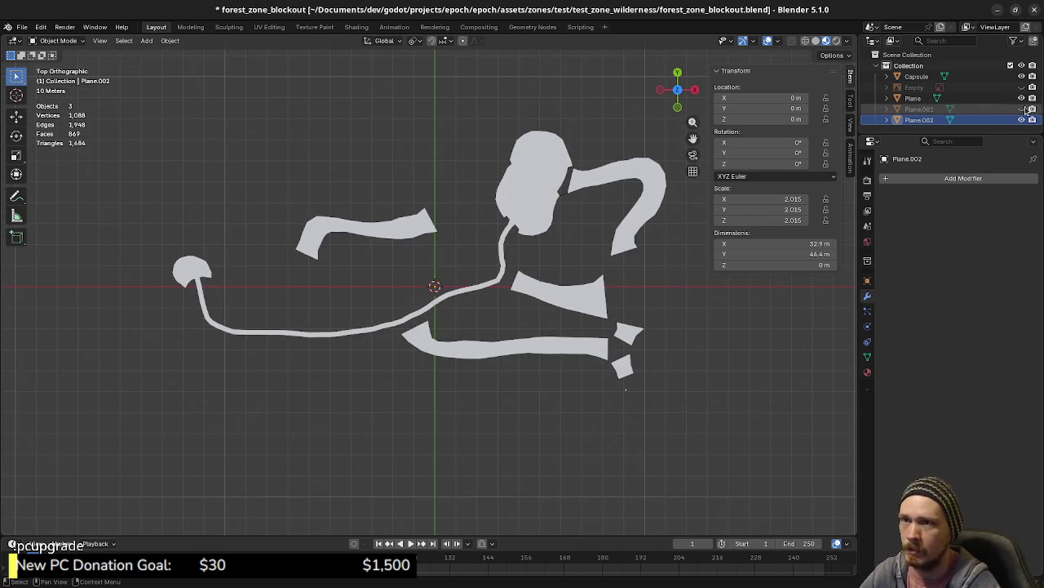
- Unhide the hand-drawn map and frame the view around marker 3
click(1021, 87)
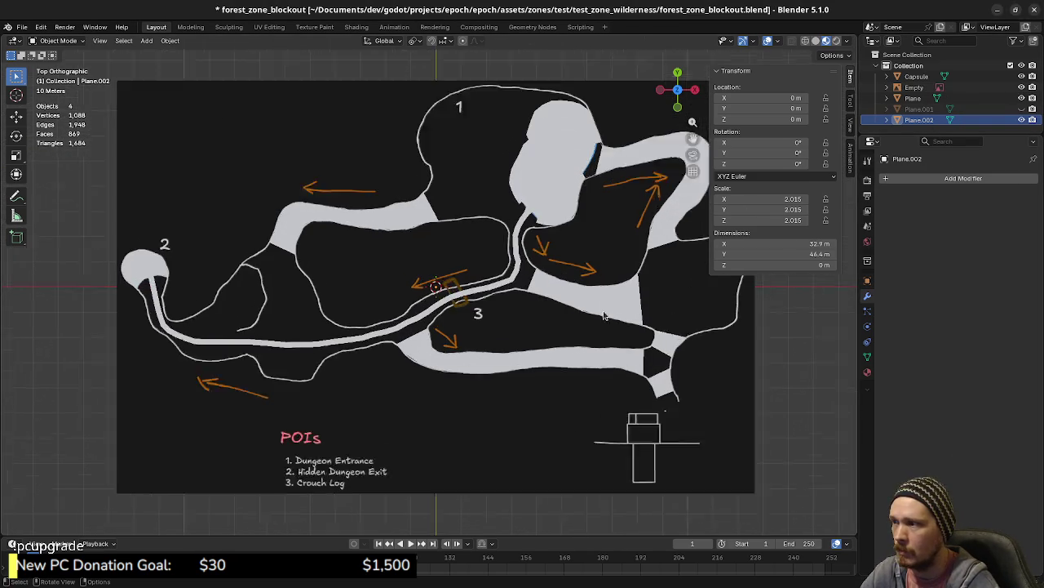
scroll(665, 287, up, 5)
mouse_move(503, 330)
shift+middle_down()
mouse_move(565, 347)
mouse_move(630, 332)
shift+middle_up()
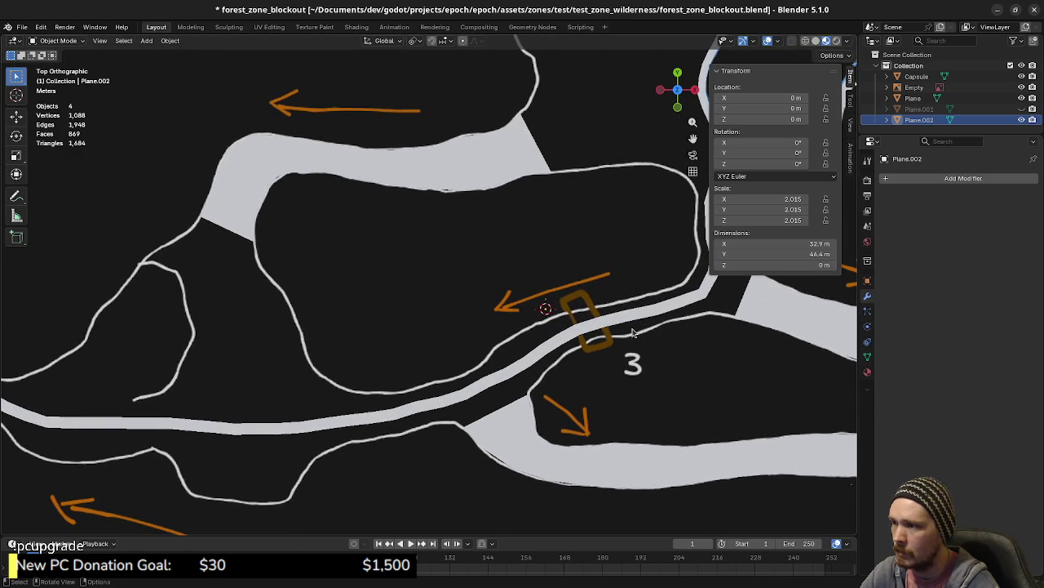
shift+middle_drag(694, 361, 560, 361)
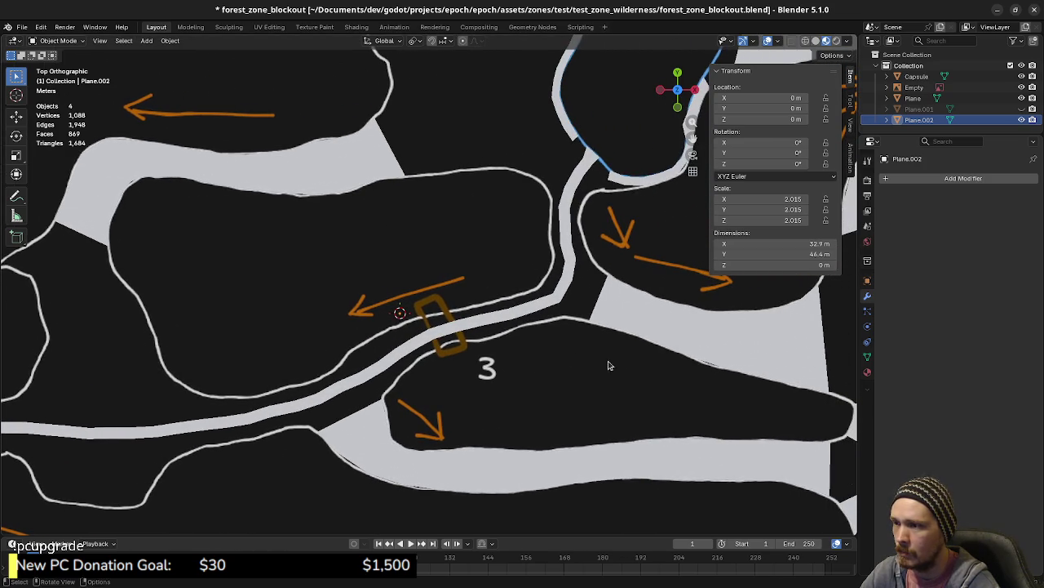
shift+middle_drag(620, 373, 616, 373)
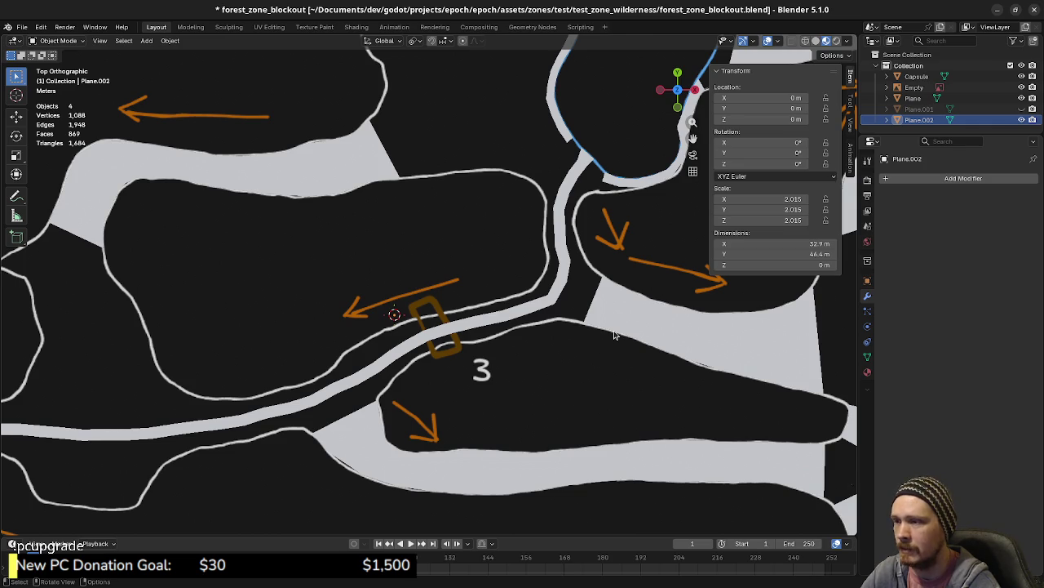
scroll(614, 334, down, 2)
ctrl+scroll(616, 335, up, 2)
ctrl+scroll(613, 366, up, 2)
ctrl+scroll(617, 367, up, 2)
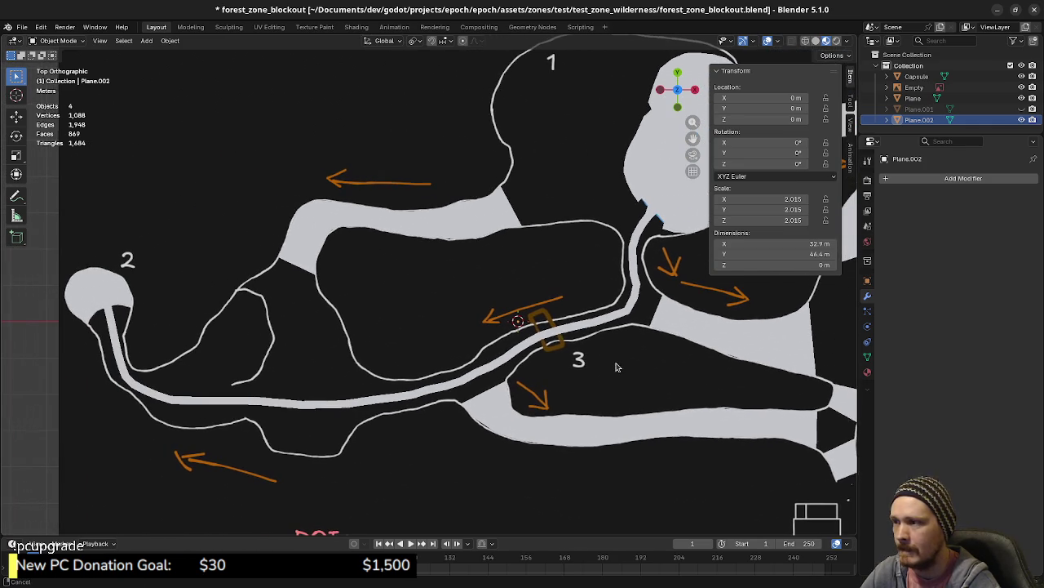
- Orbit the view to inspect the map from tilted perspective angles
mouse_move(582, 386)
middle_down()
mouse_move(636, 346)
mouse_move(604, 353)
mouse_move(612, 366)
mouse_move(636, 369)
mouse_move(547, 355)
mouse_move(601, 357)
middle_up()
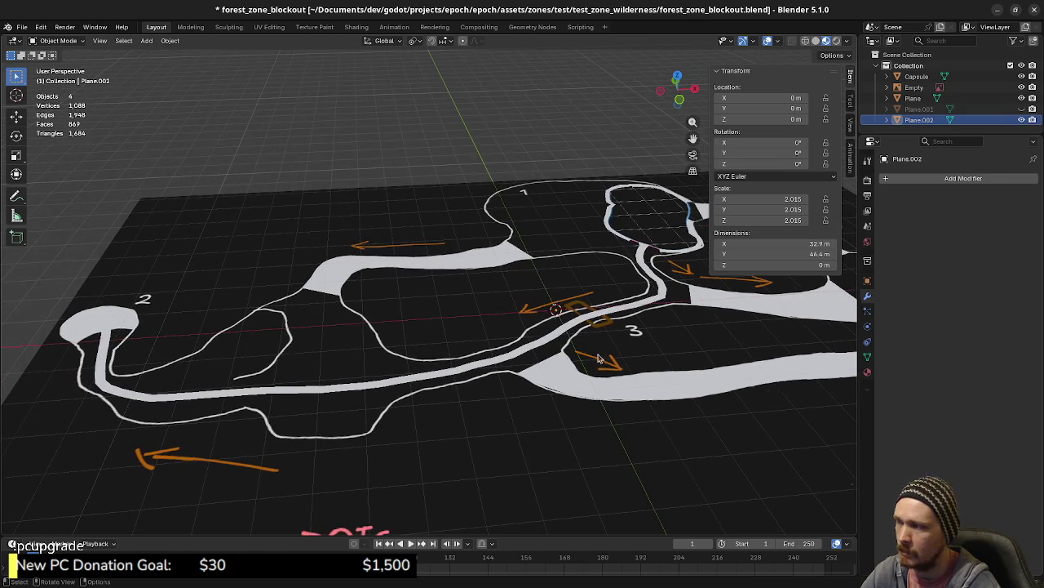
mouse_move(482, 349)
middle_down()
mouse_move(480, 364)
mouse_move(522, 387)
middle_up()
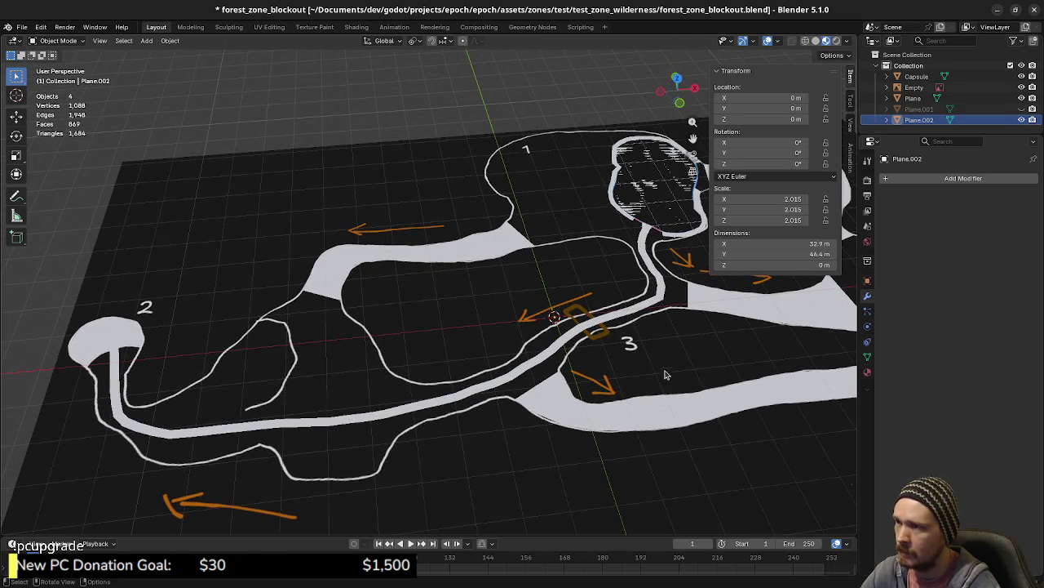
middle_drag(693, 368, 652, 385)
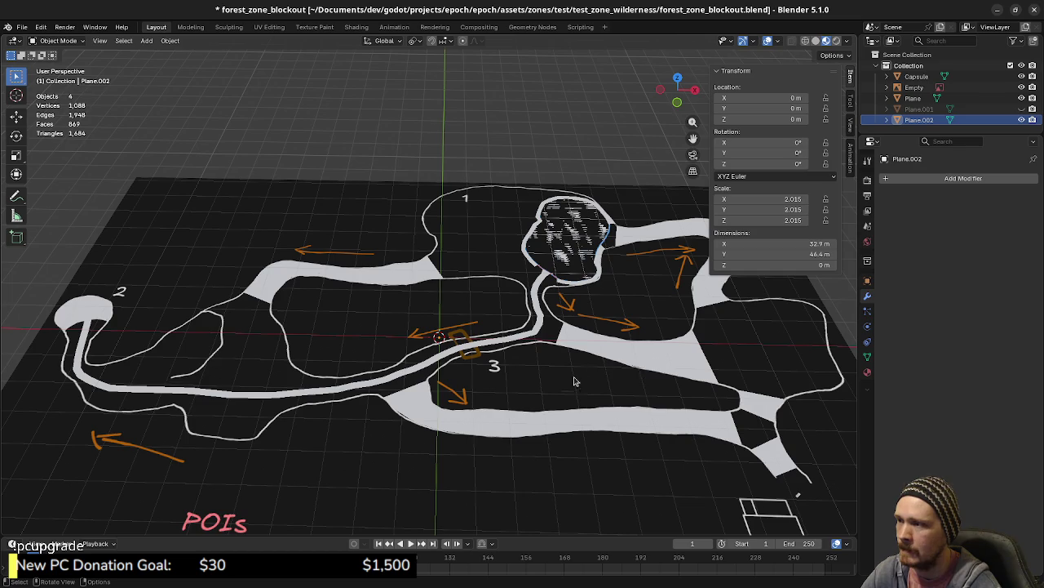
mouse_move(611, 406)
middle_down()
mouse_move(532, 370)
mouse_move(538, 389)
middle_up()
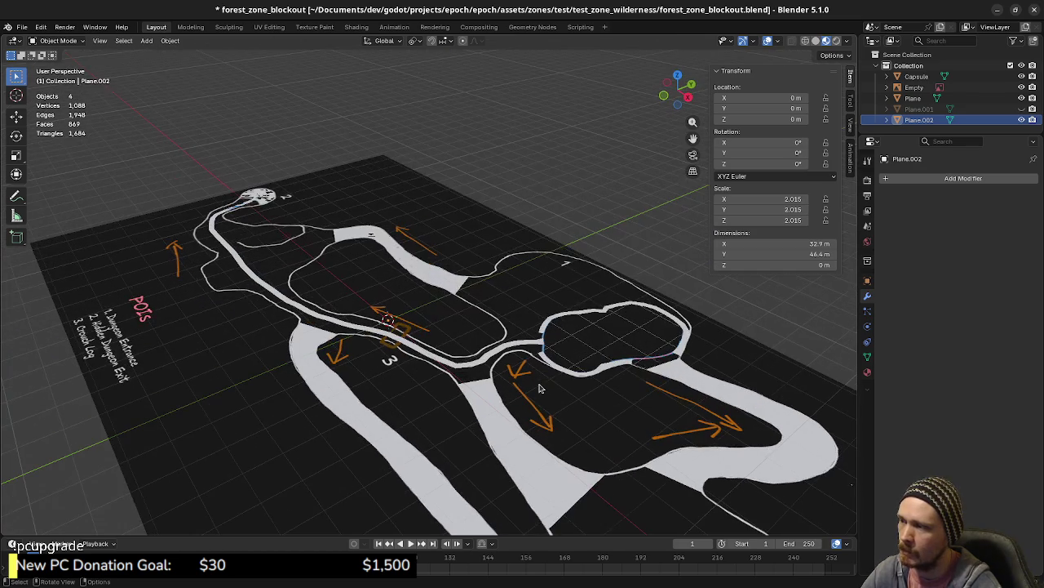
middle_drag(462, 407, 469, 417)
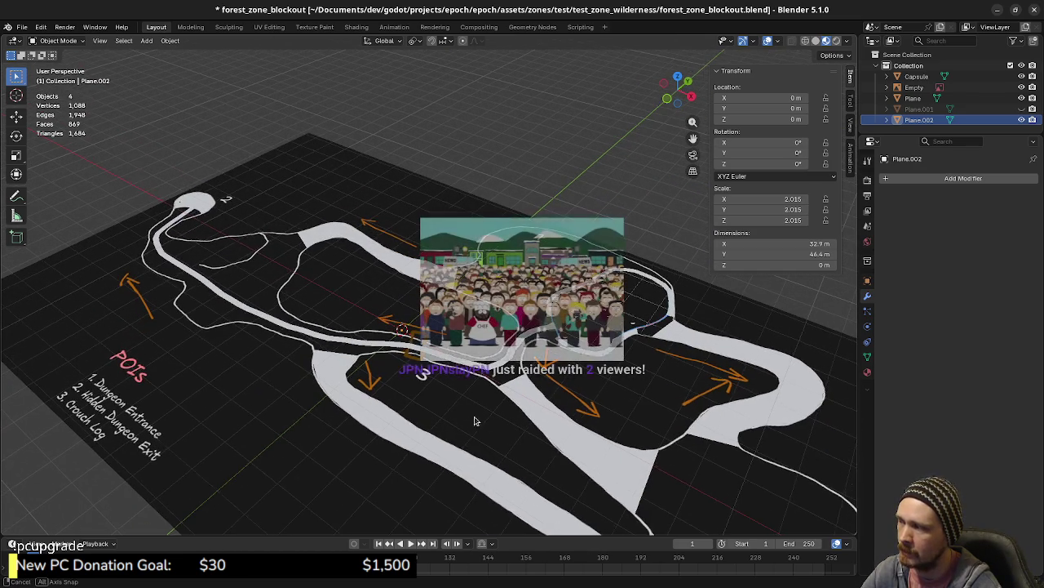
middle_drag(469, 416, 656, 419)
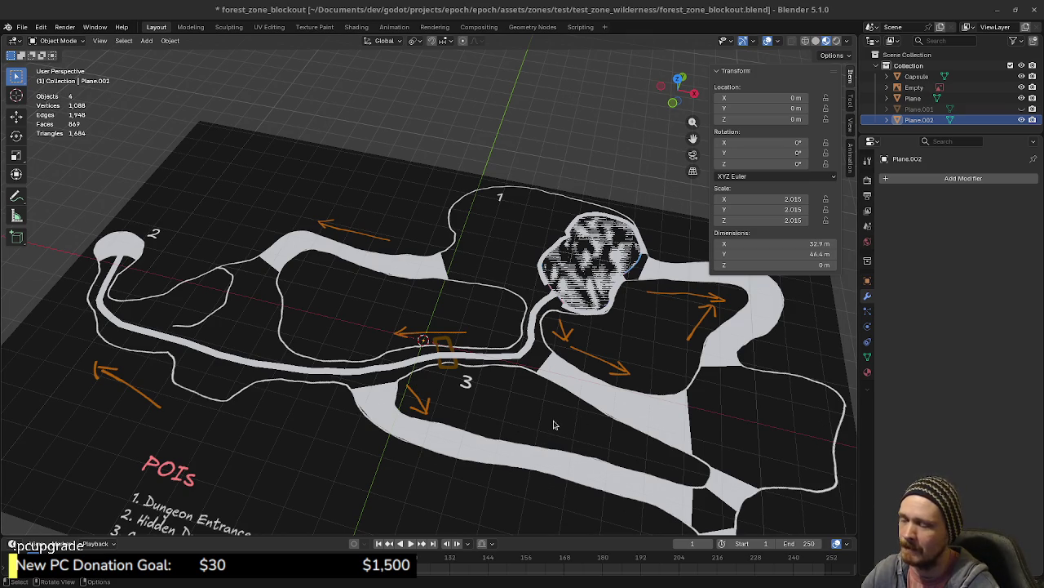
- Switch to top view and enter Edit Mode on the traced Plane mesh
middle_drag(560, 421, 564, 421)
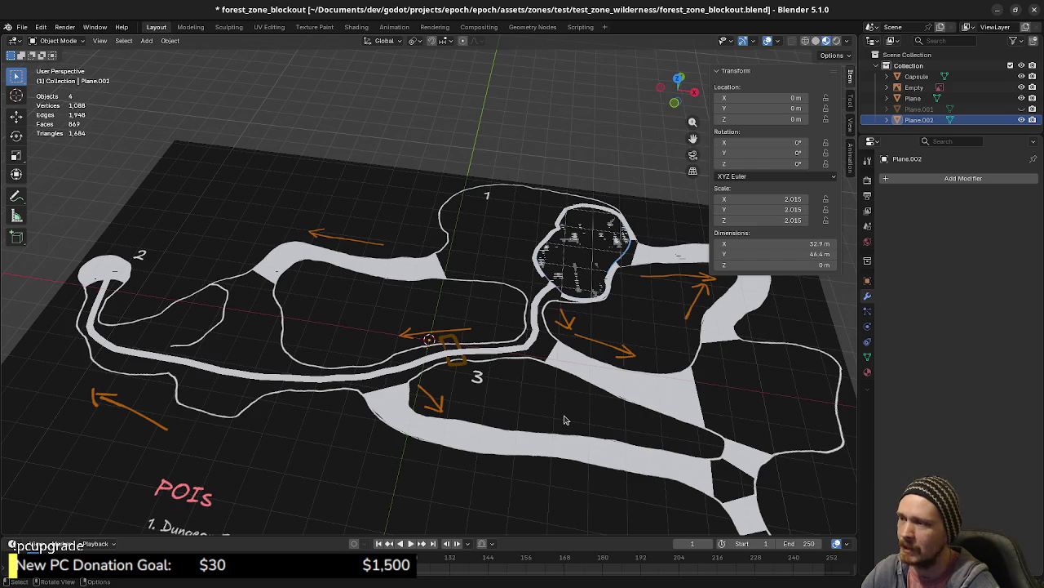
scroll(573, 424, down, 2)
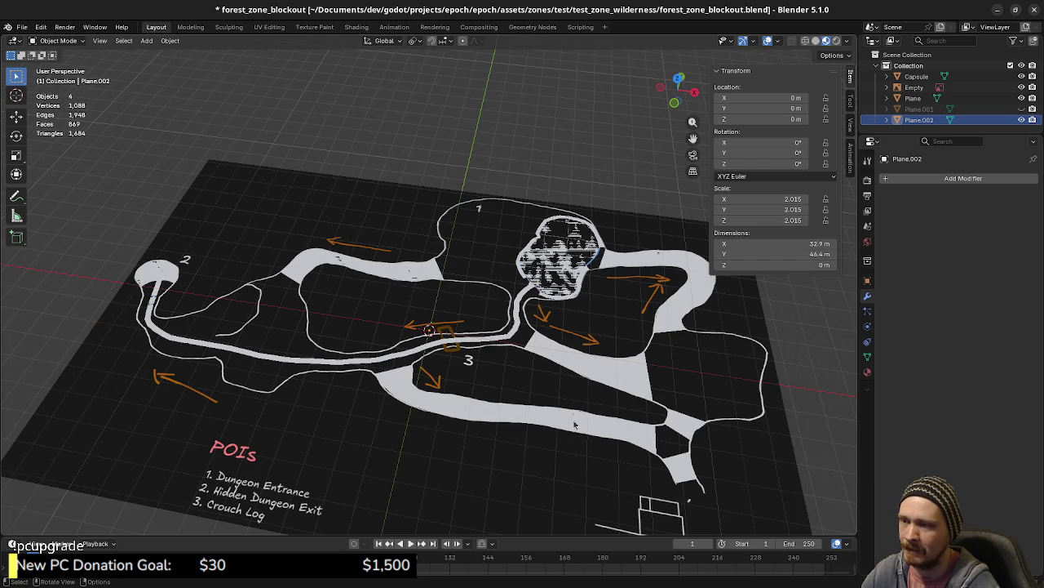
key(KP_7)
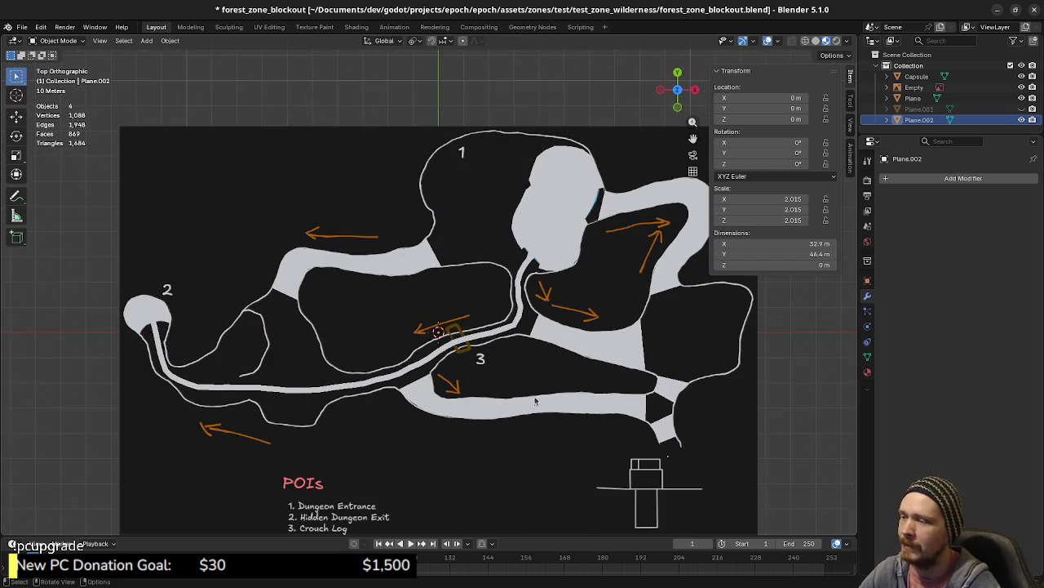
scroll(574, 422, up, 2)
click(648, 373)
key(Tab)
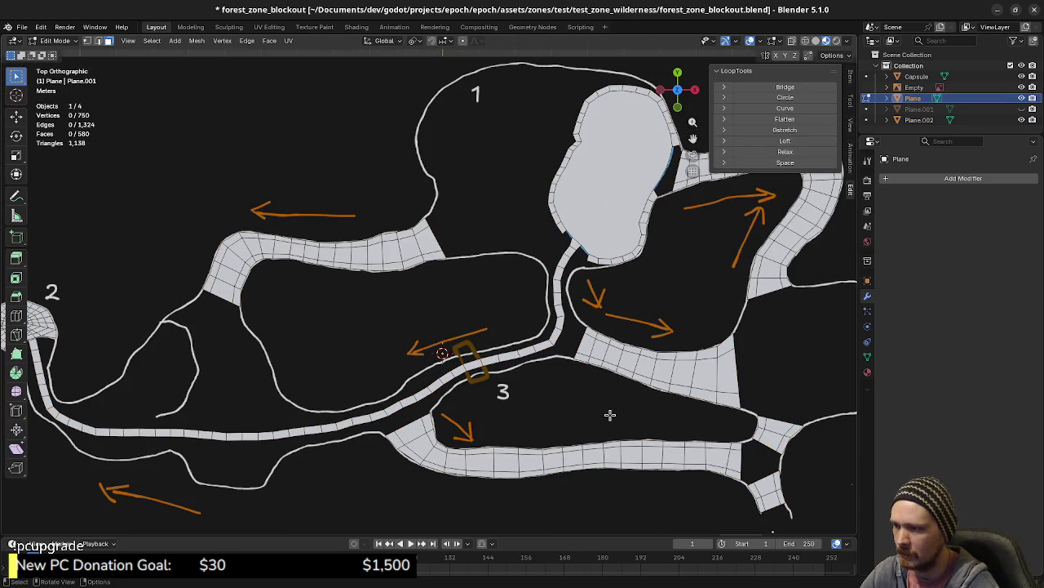
- Pan over to area 2 of the map, then switch to the Godot project
shift+middle_drag(600, 415, 534, 422)
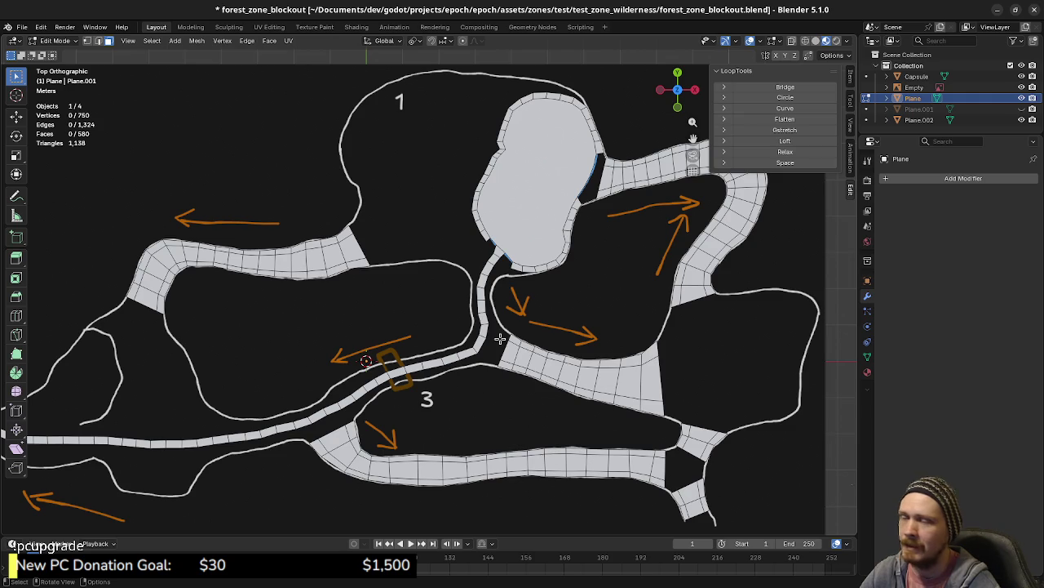
shift+middle_drag(422, 415, 576, 412)
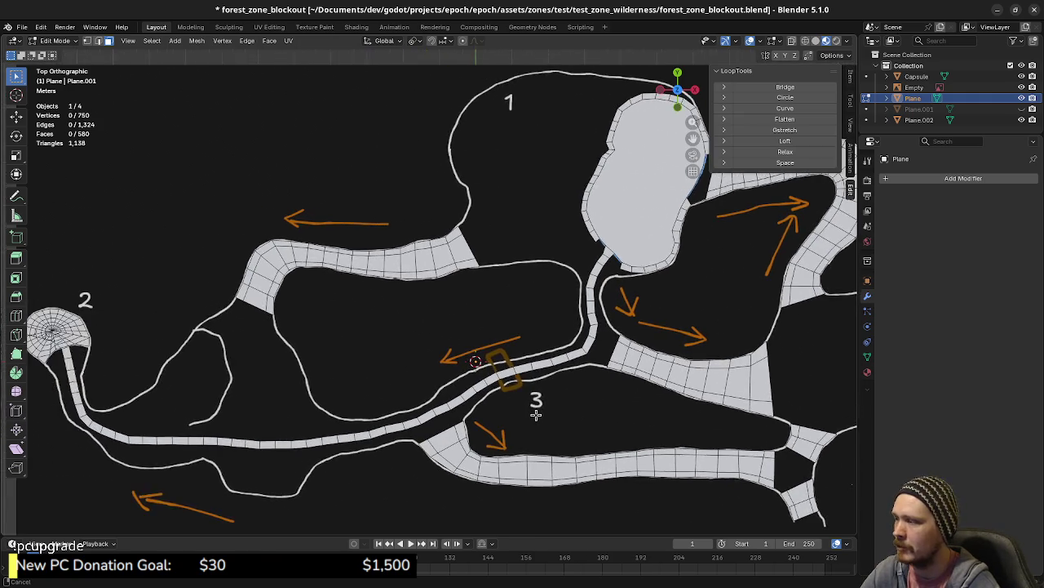
ctrl+scroll(601, 423, right, 5)
shift+scroll(631, 441, up, 2)
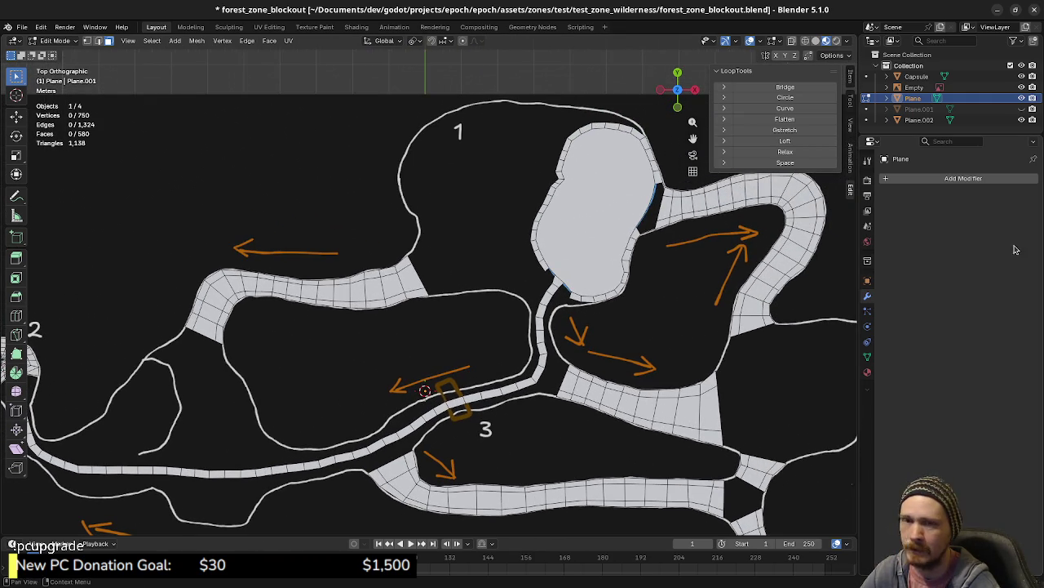
key(alt+Tab)
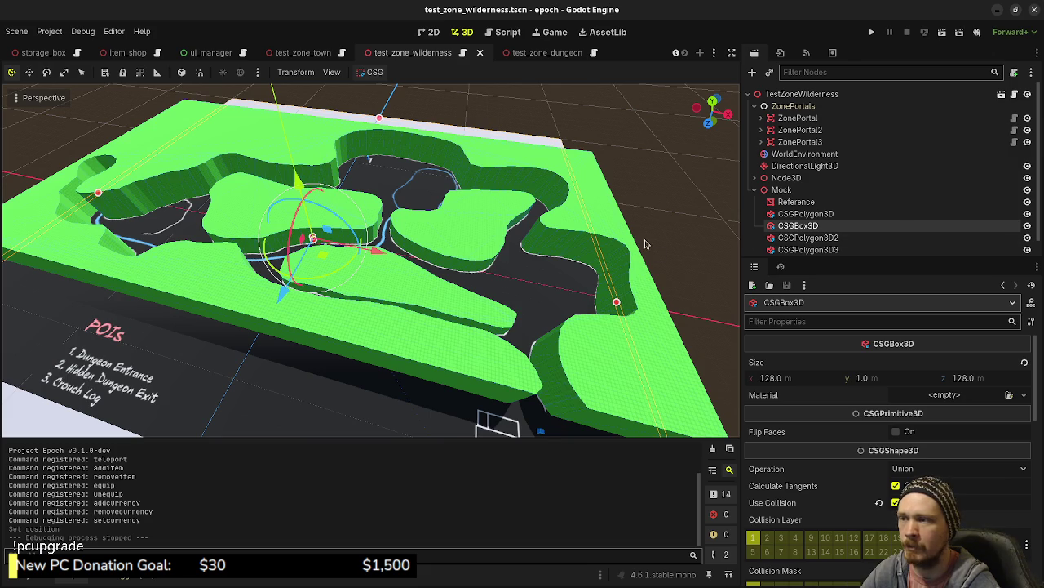
- Run the game and walk through the blue door into the test scene
click(873, 32)
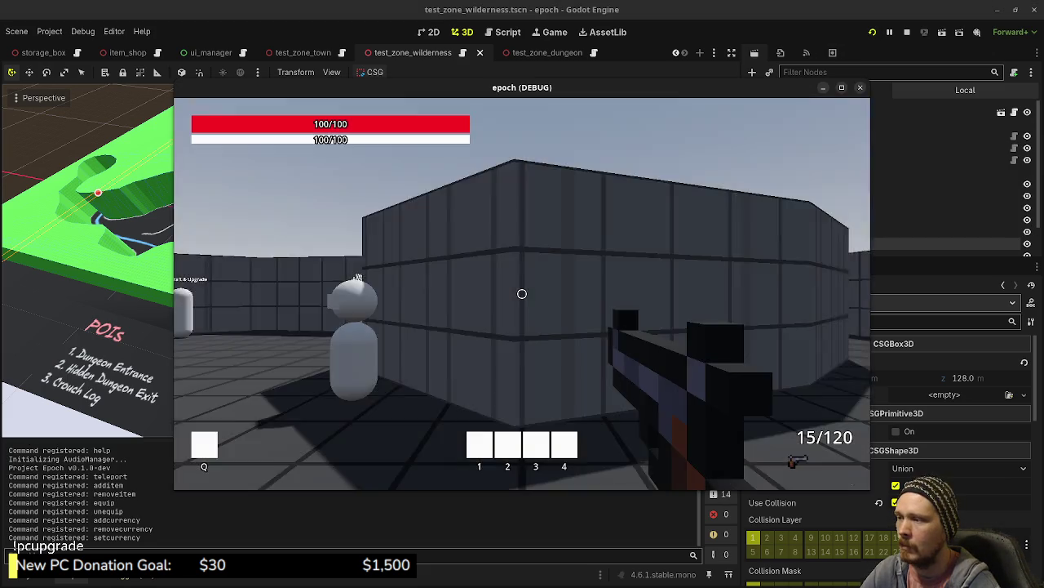
key(shift+w)
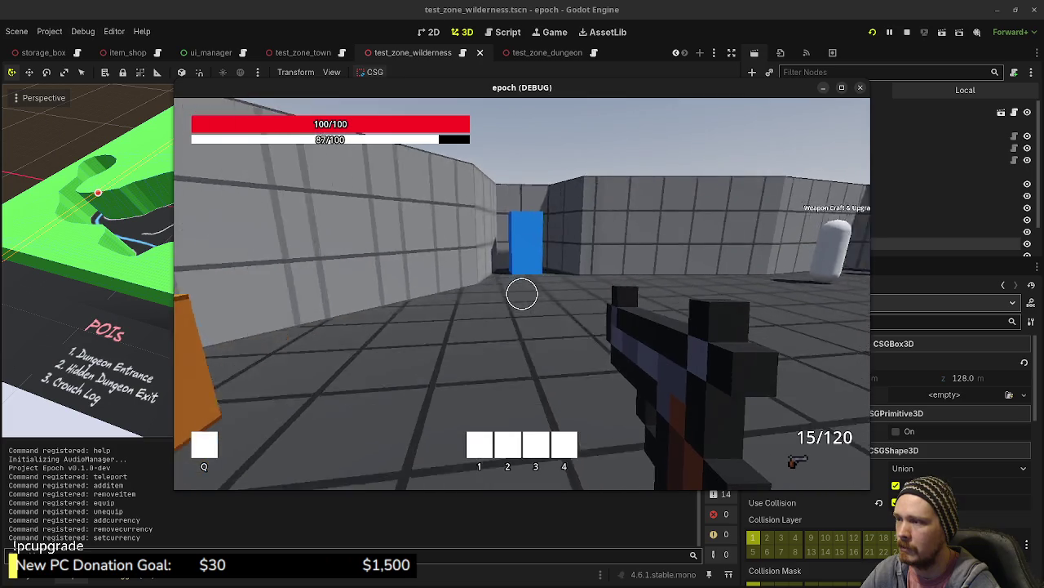
key(w)
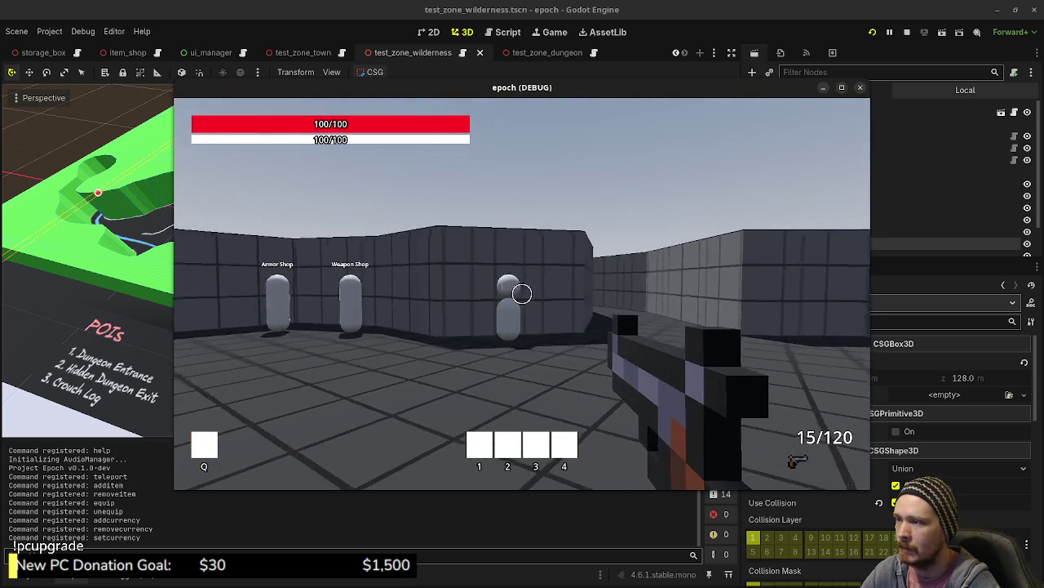
key(w)
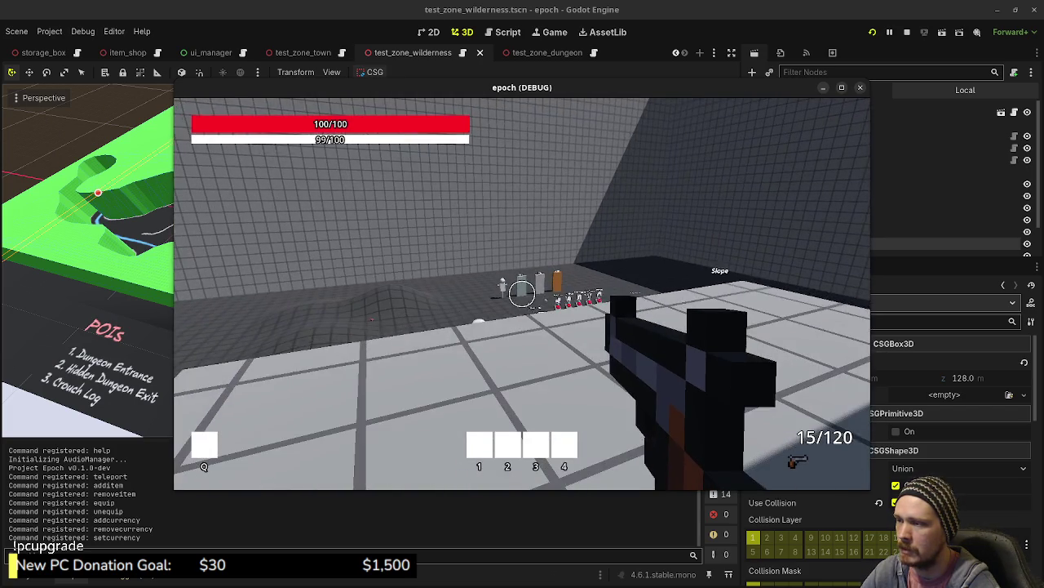
key(shift+w)
key(shift+w)
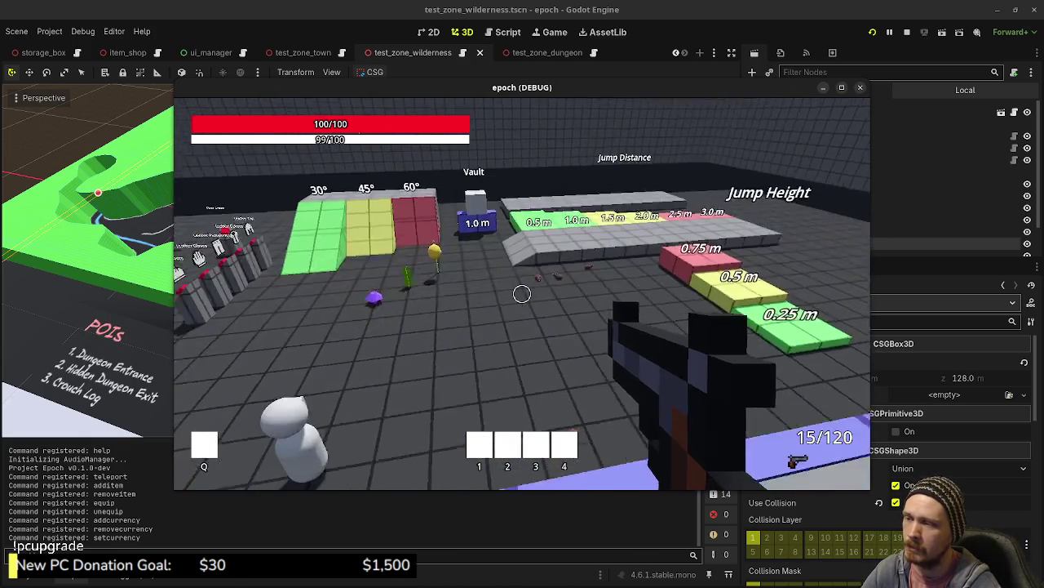
key(s)
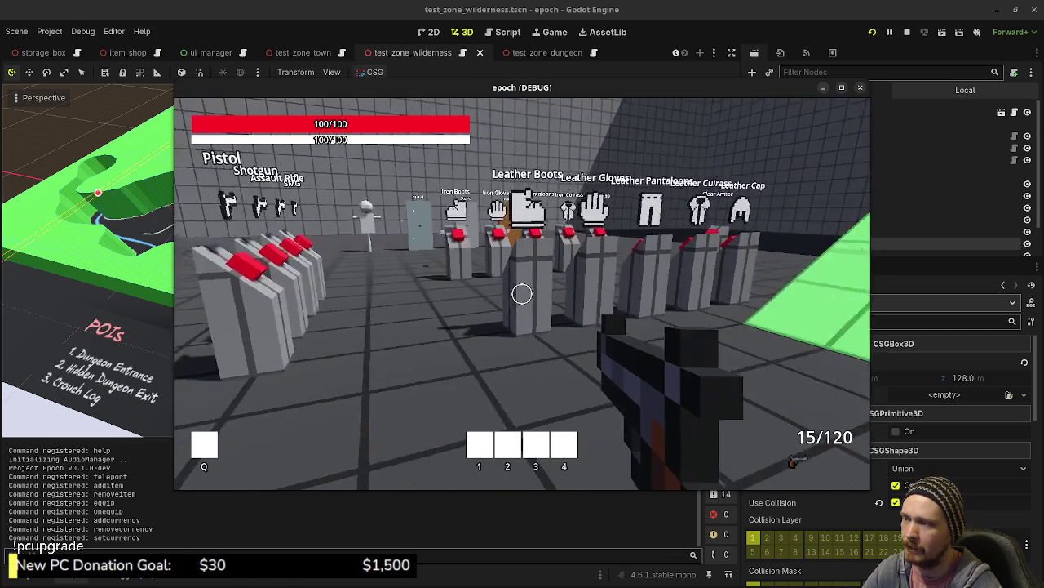
- Combine Herb and Mushroom into a potion in the inventory's Combine panel
key(Tab)
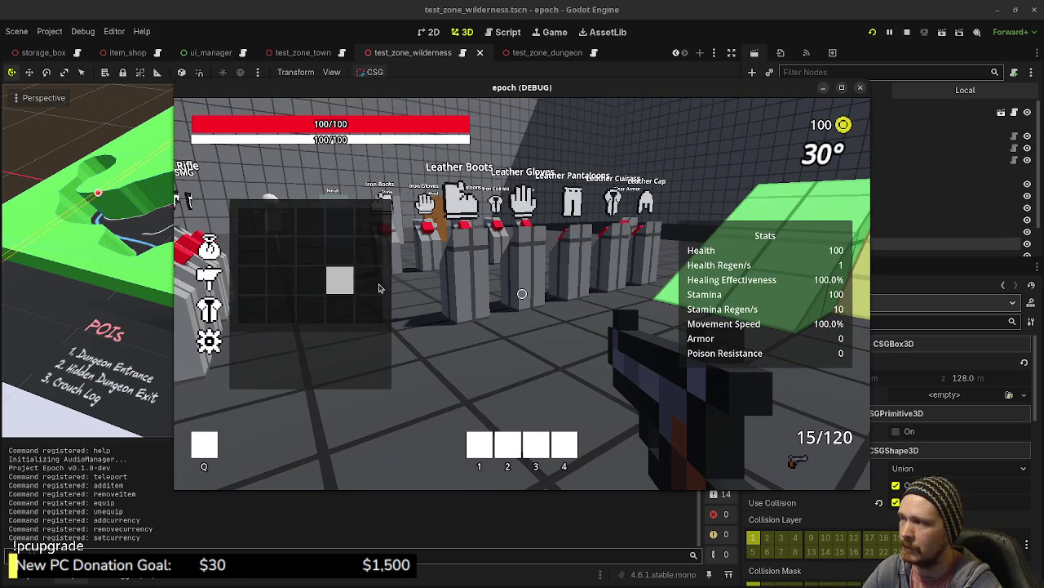
key(Tab)
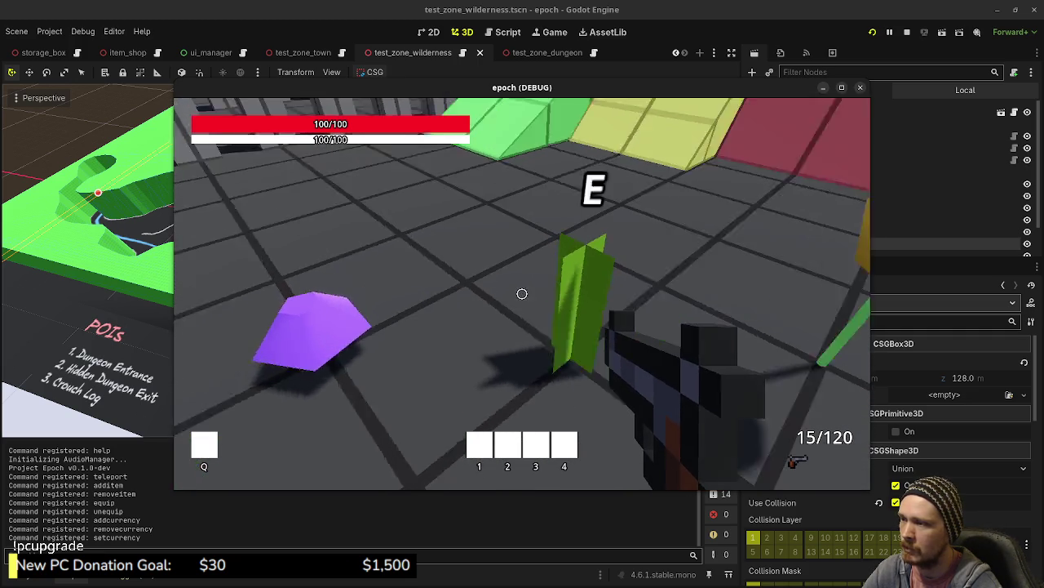
key(Tab)
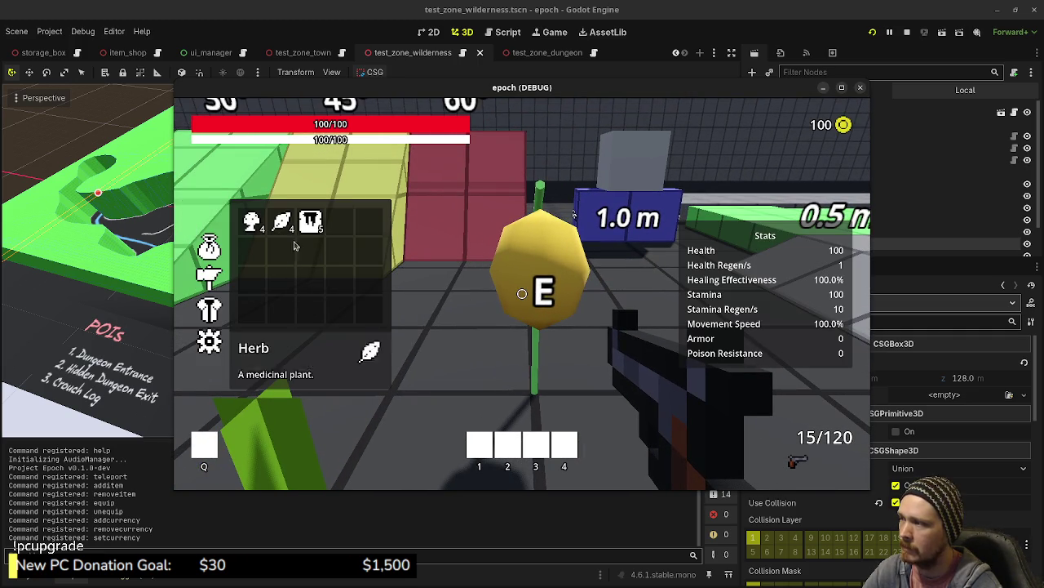
click(214, 277)
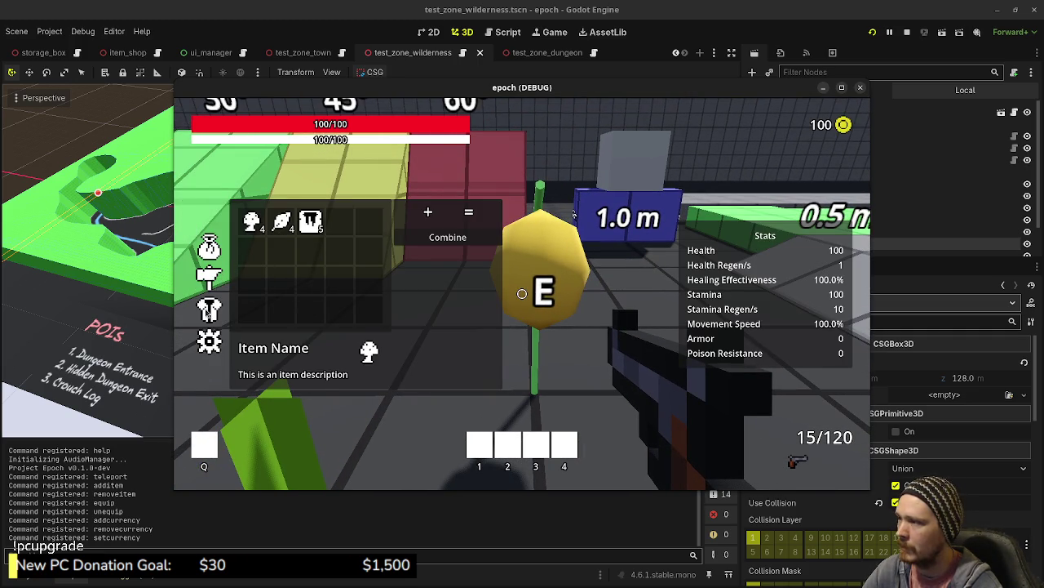
click(282, 220)
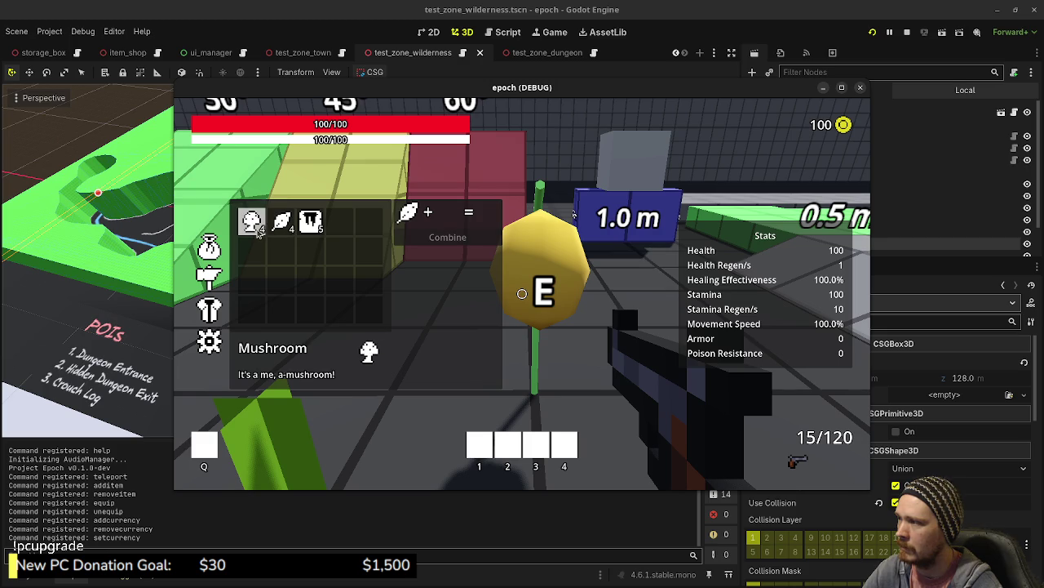
click(251, 221)
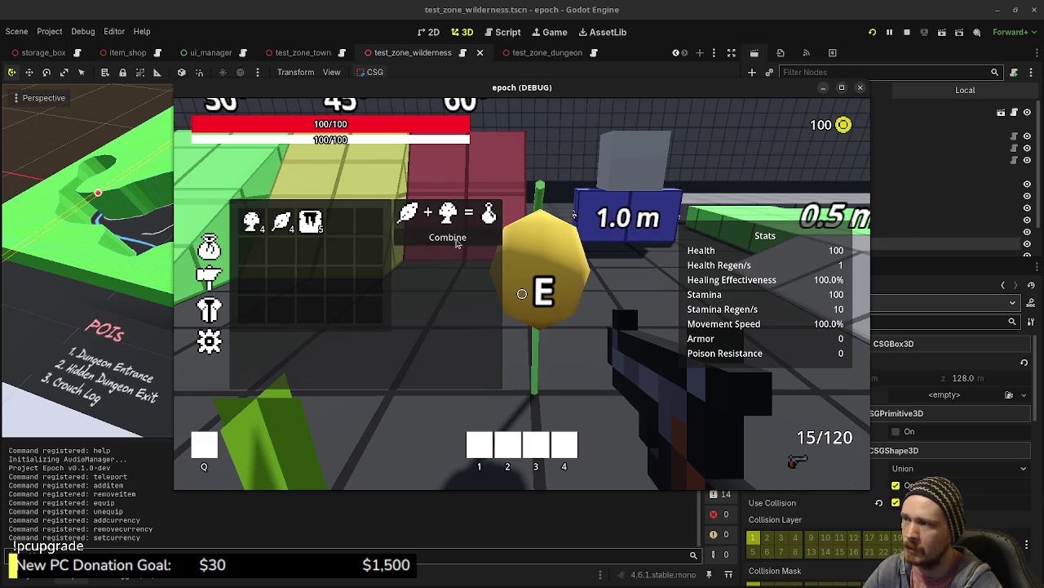
click(340, 222)
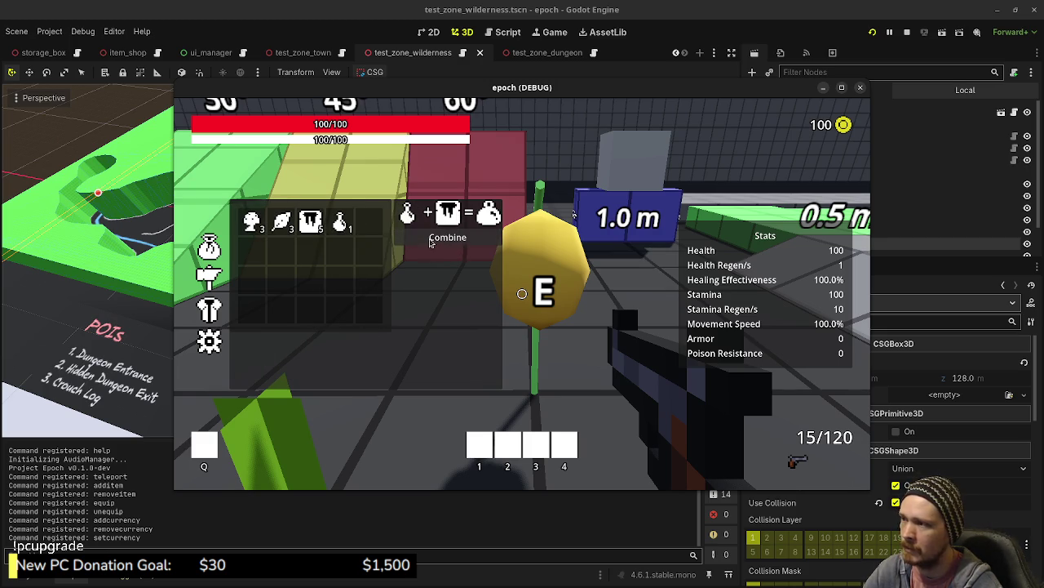
key(Tab)
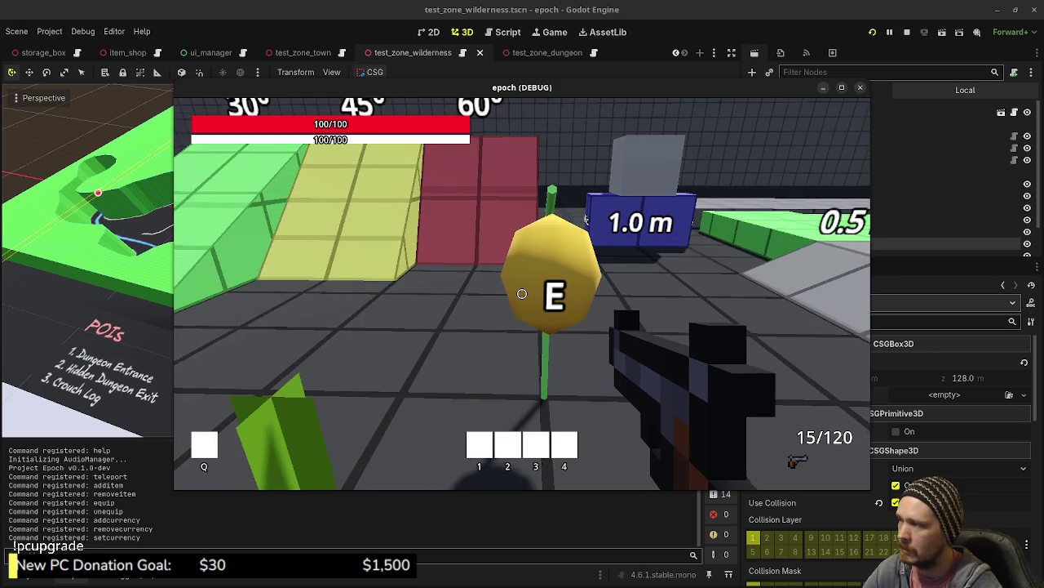
key(Tab)
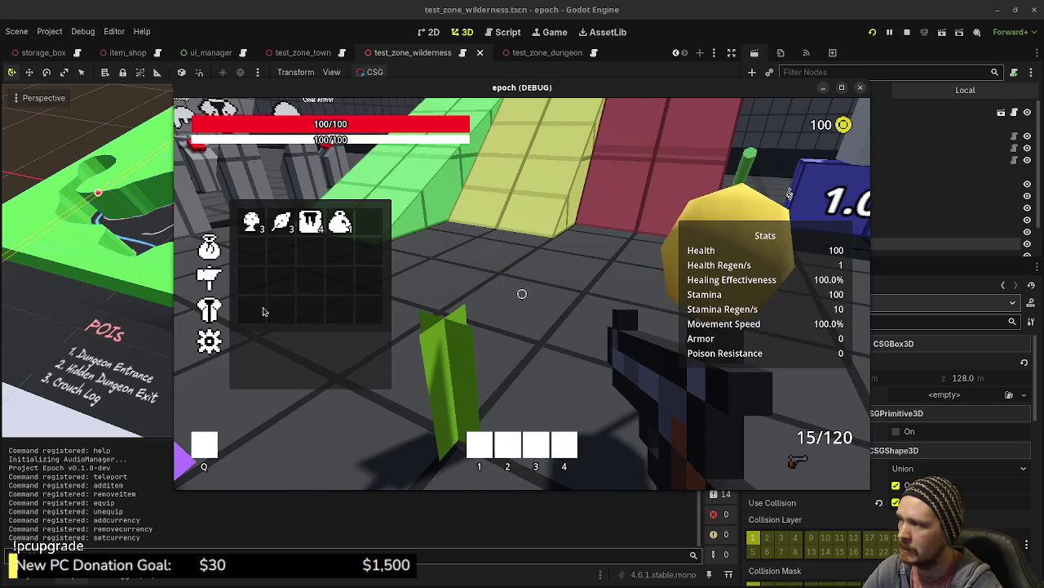
- Sprint to the weapon pedestals and pick up a new gun
key(Tab)
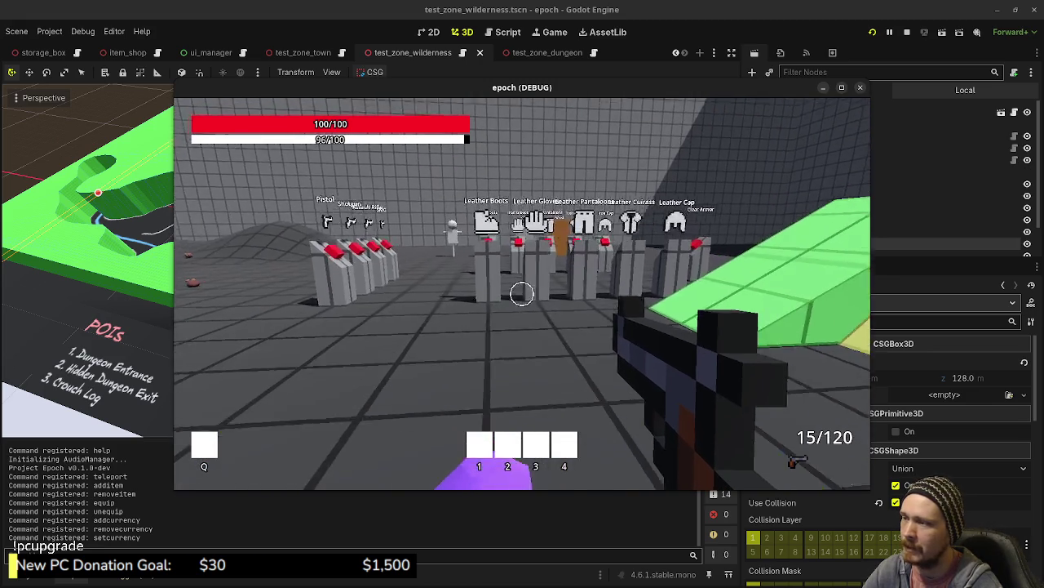
key(shift+w)
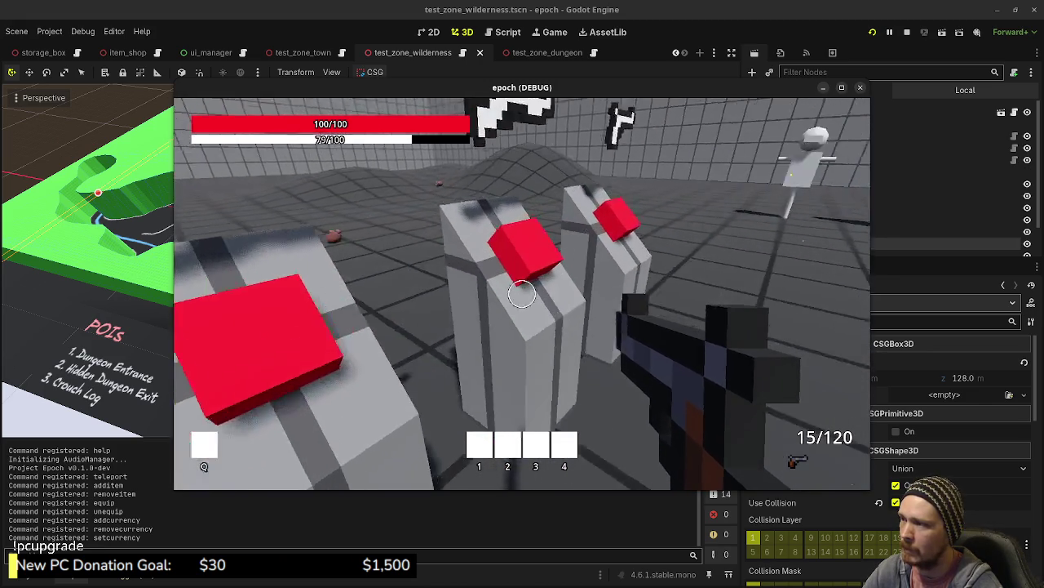
key(e)
key(e)
key(e)
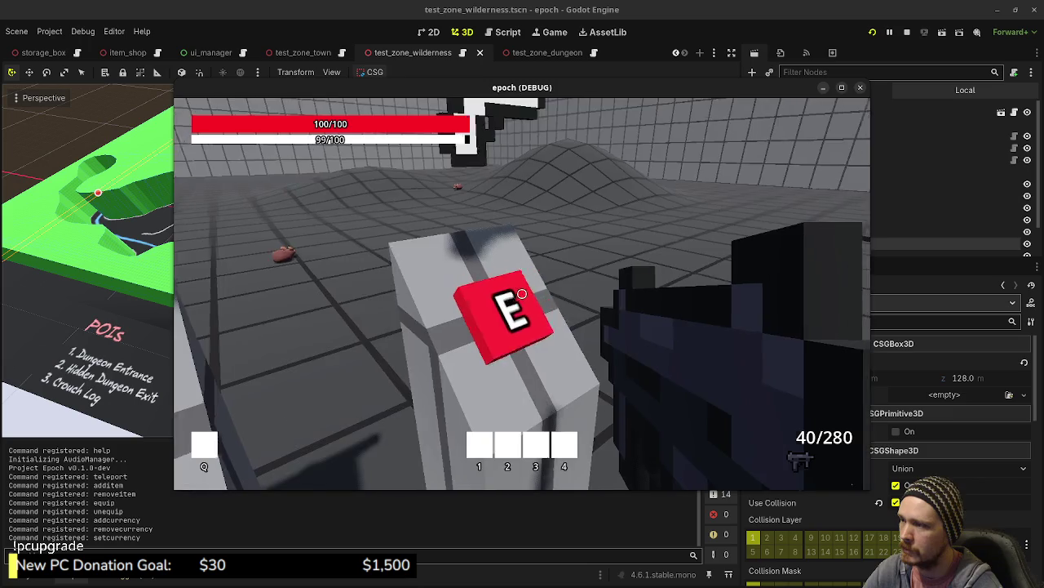
- Fire at the target dummy, switch weapons, and keep firing
click(522, 294)
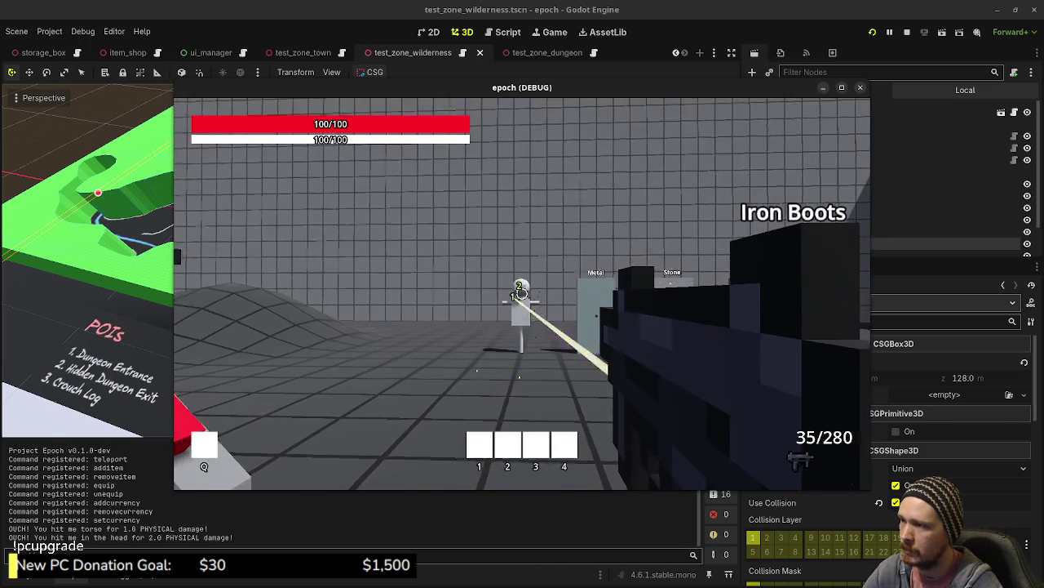
click(523, 294)
key(e)
click(522, 293)
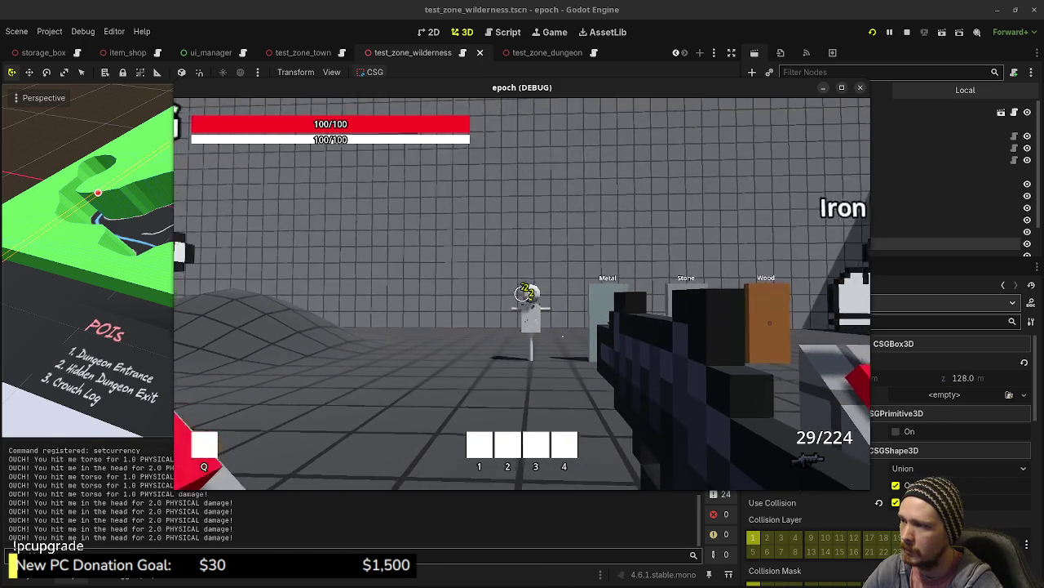
click(522, 293)
click(522, 294)
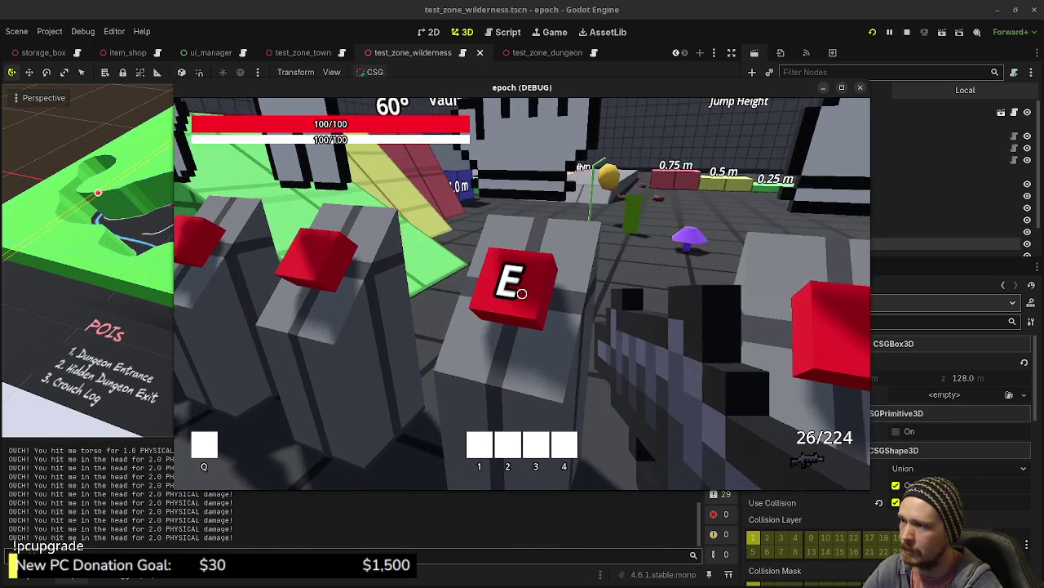
- Equip the Leather Gloves and check the Stats panel
key(Tab)
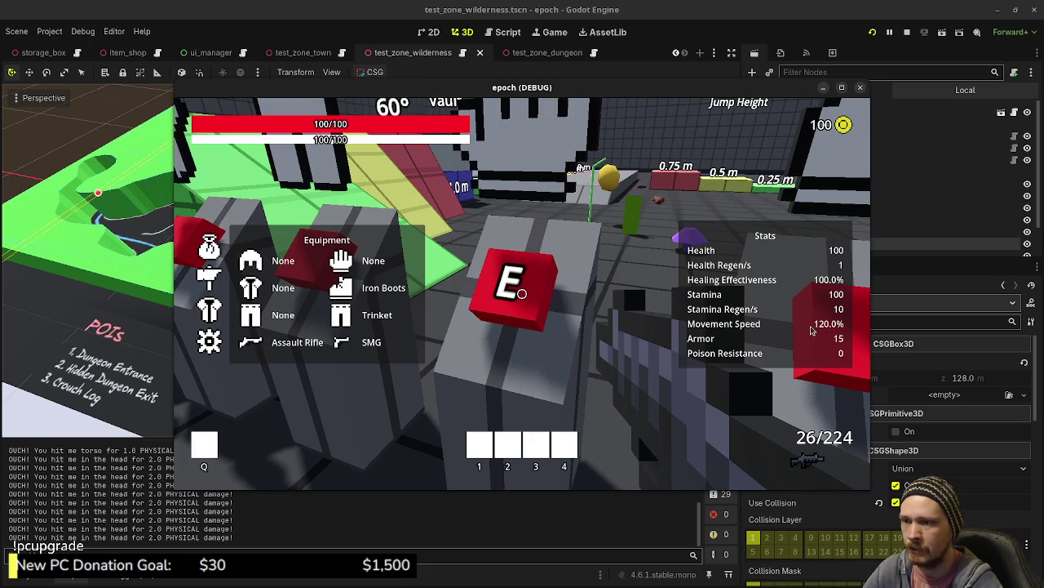
key(e)
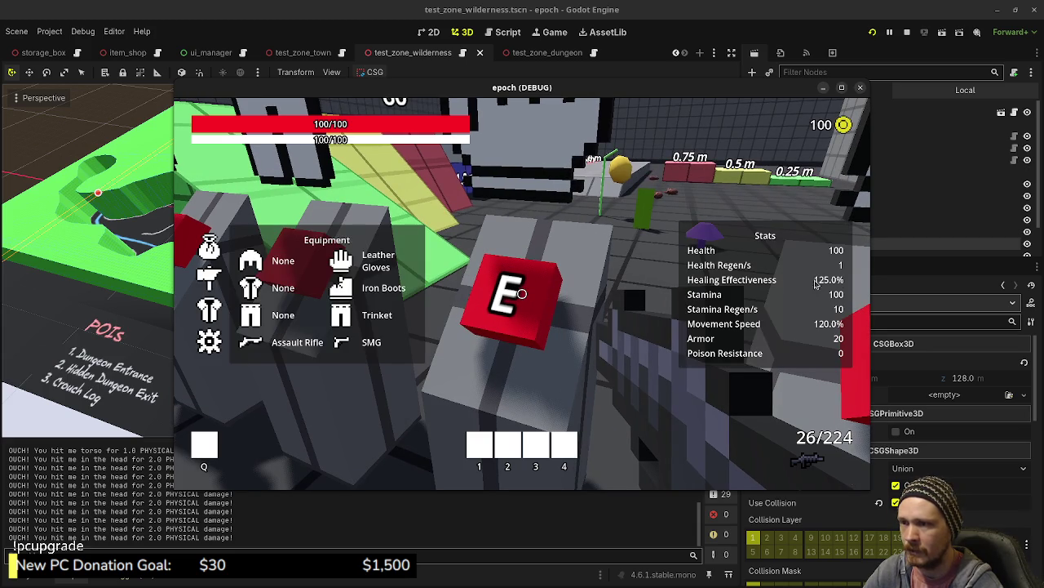
key(Tab)
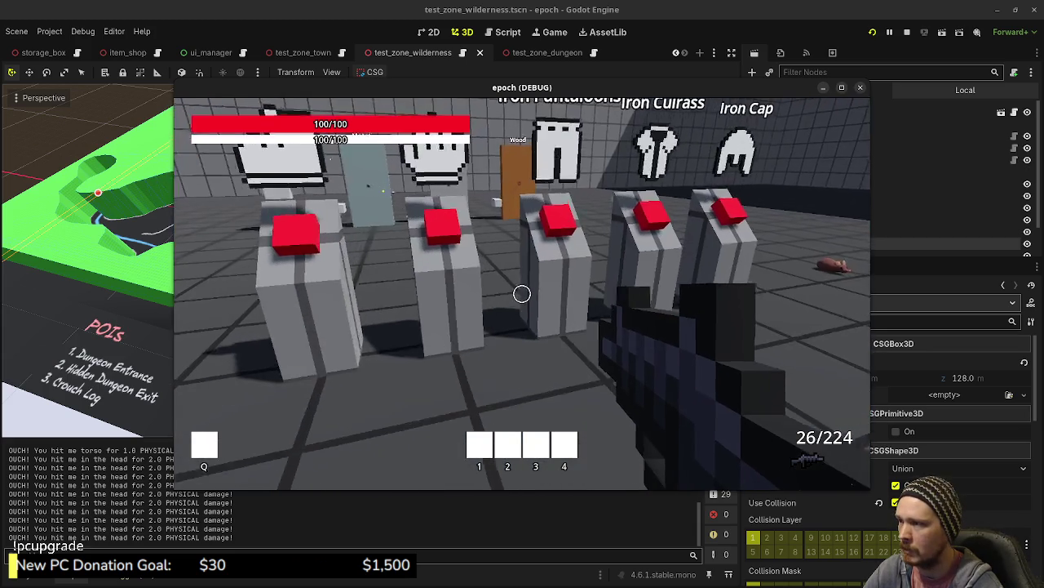
key(Tab)
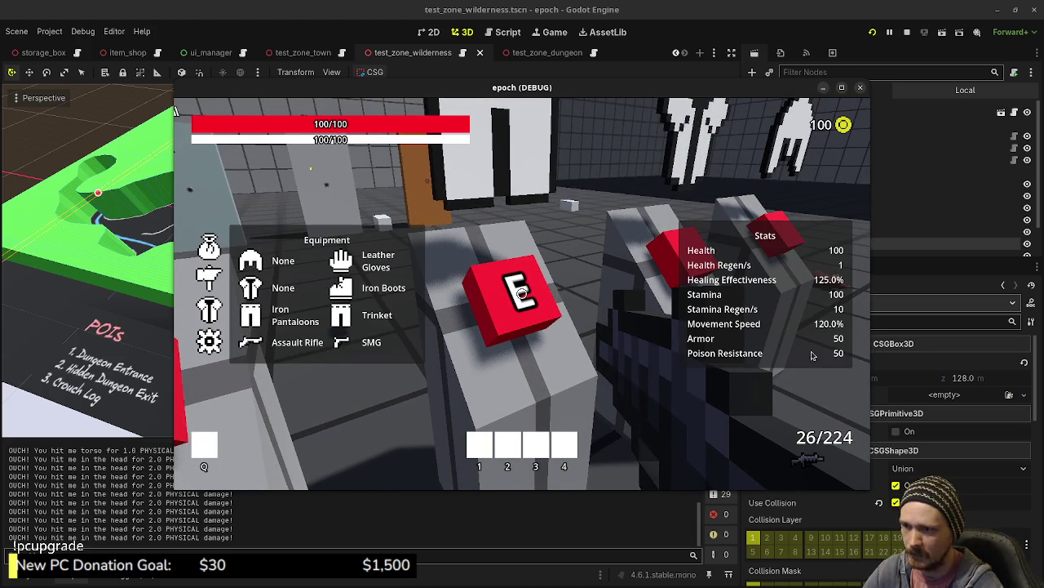
key(Tab)
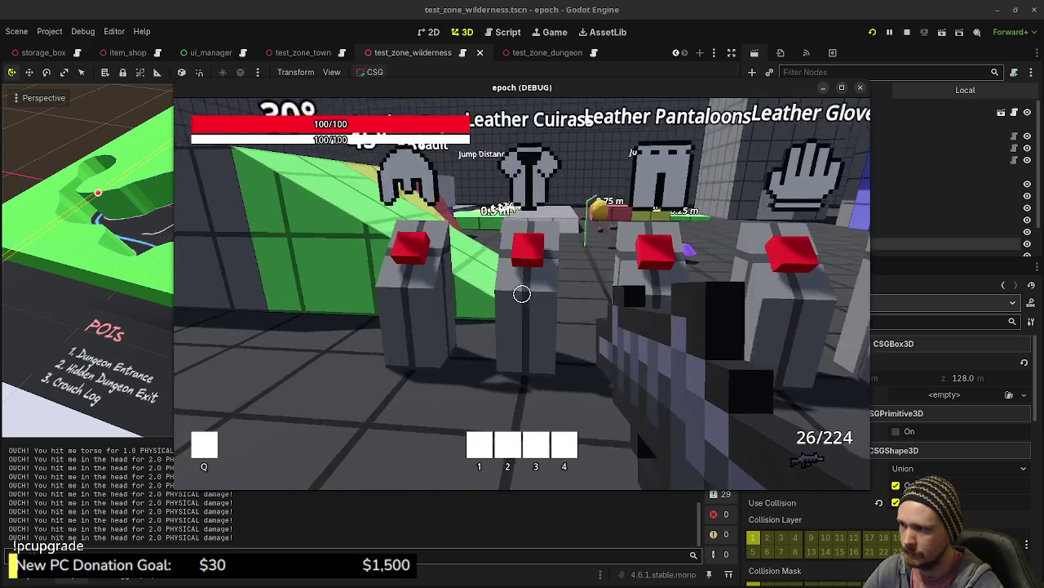
- Equip the Leather Cap and check the updated stats
key(e)
key(Tab)
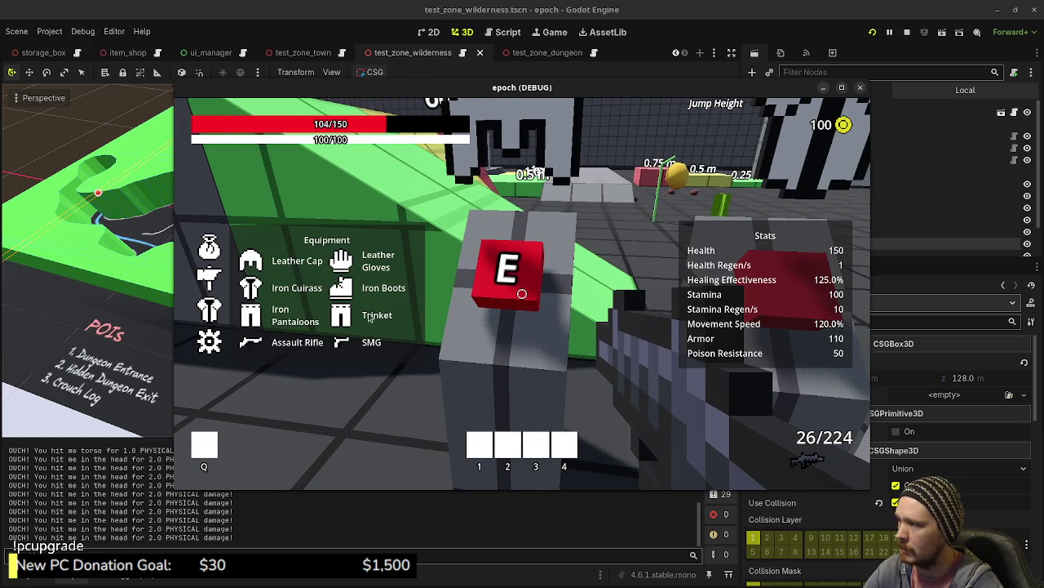
key(Tab)
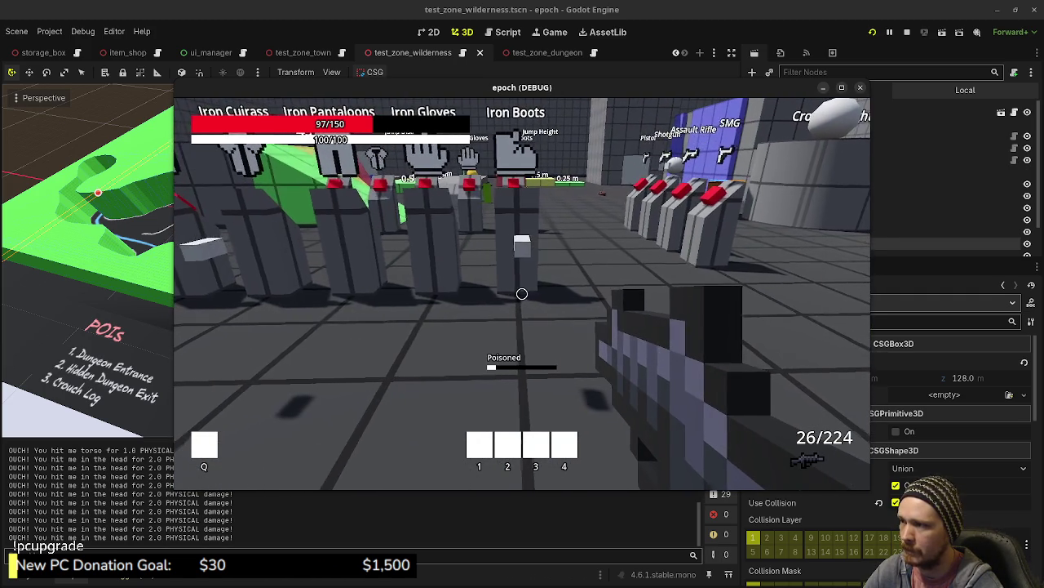
key(Tab)
click(211, 249)
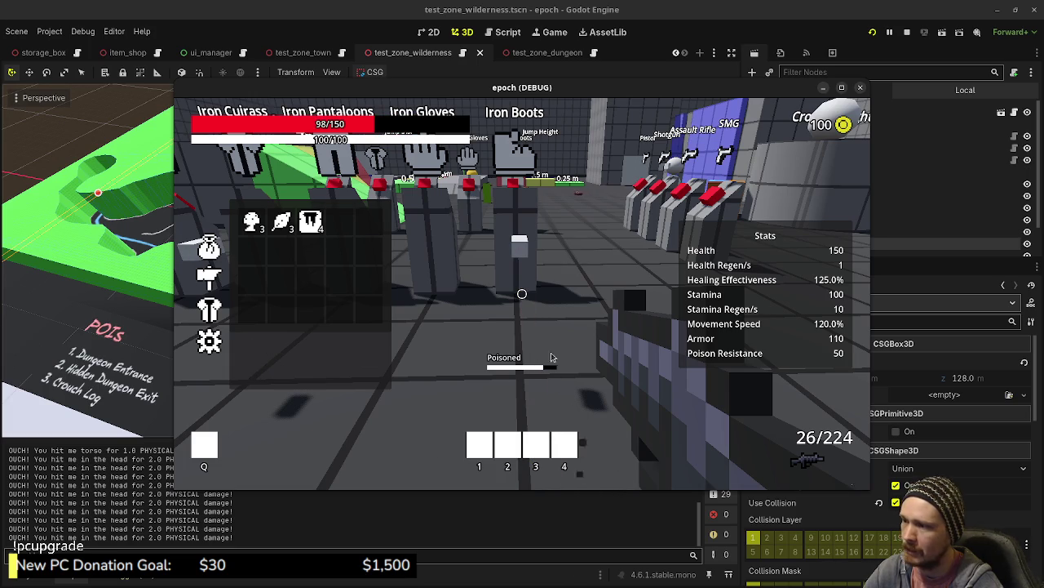
key(d)
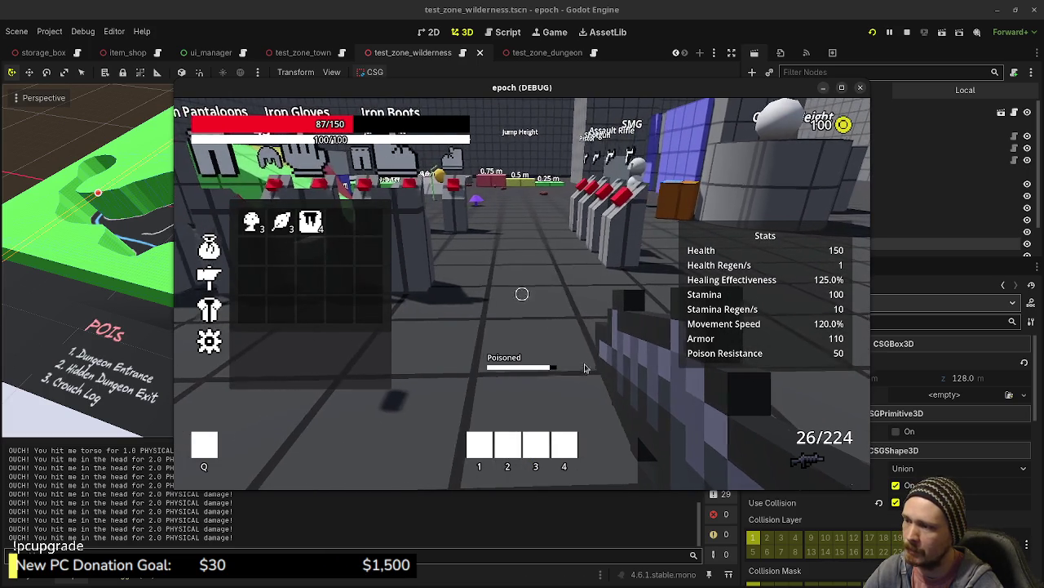
key(a)
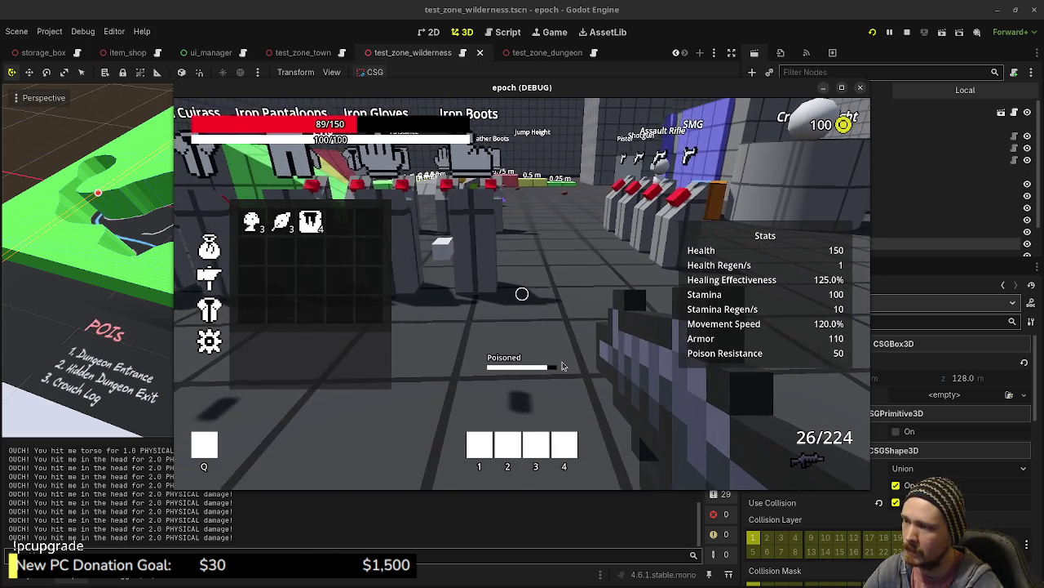
key(a)
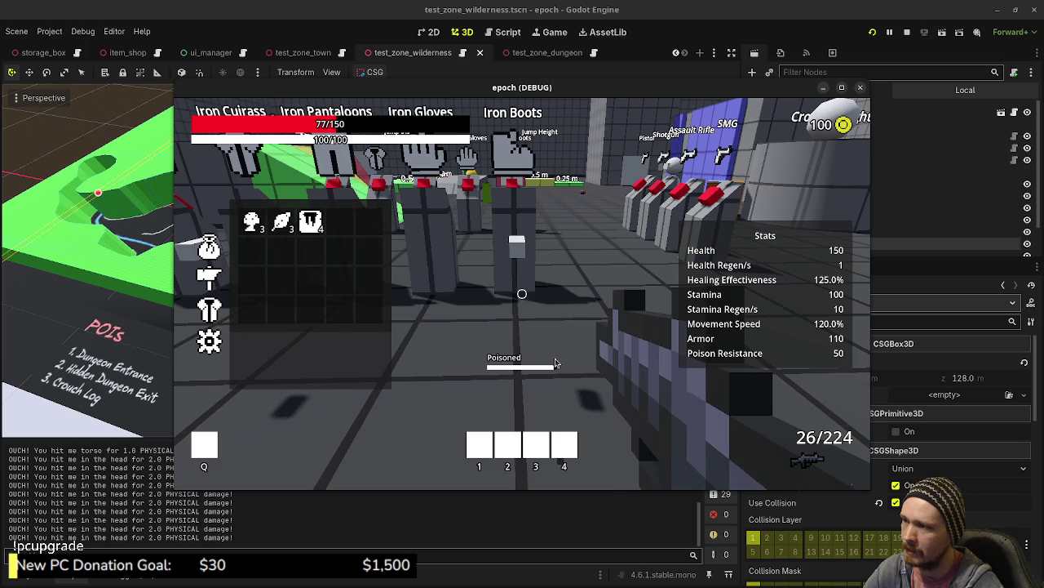
key(d)
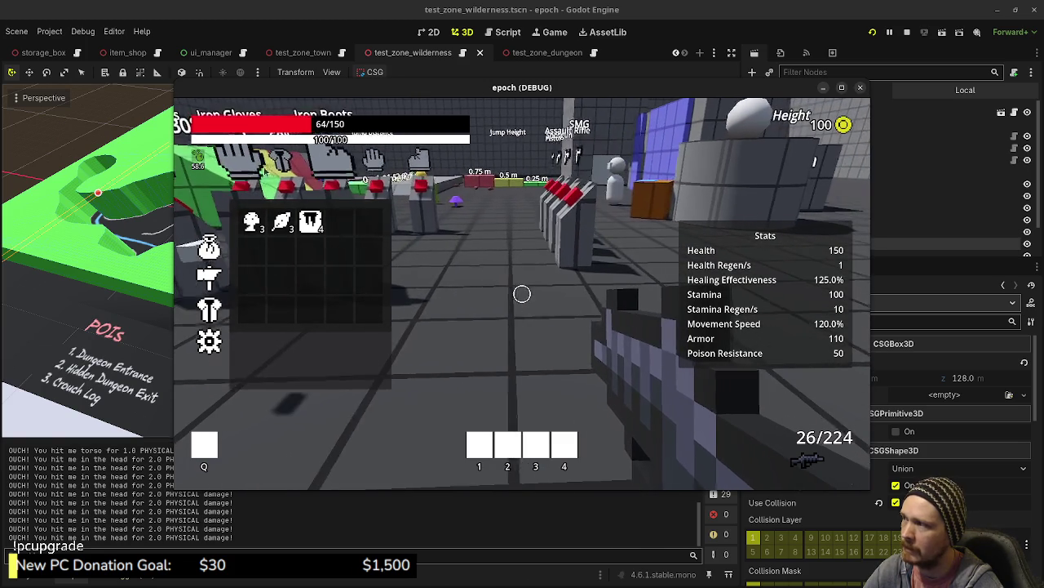
key(Tab)
key(Tab)
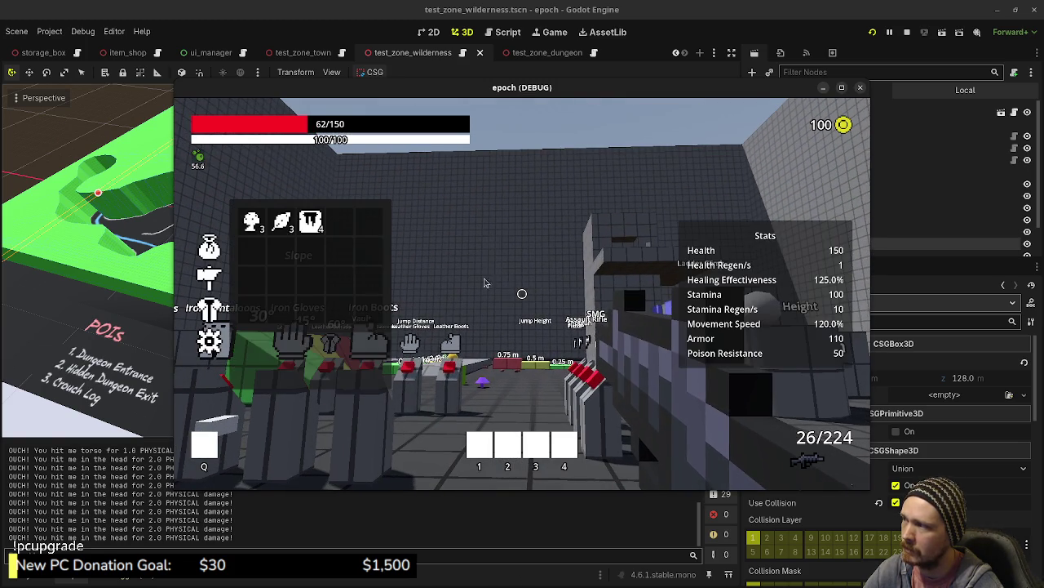
key(Tab)
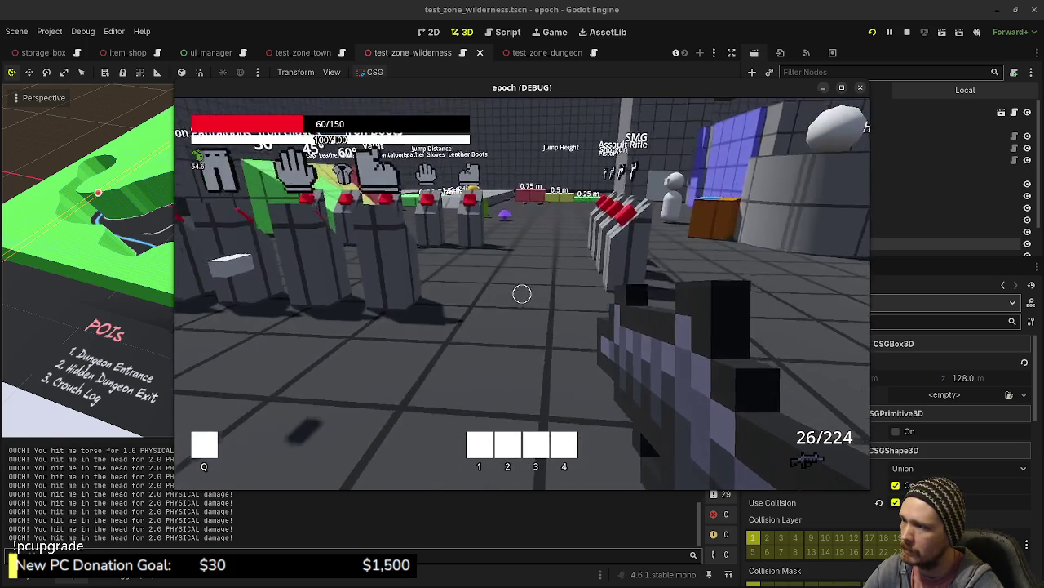
key(w)
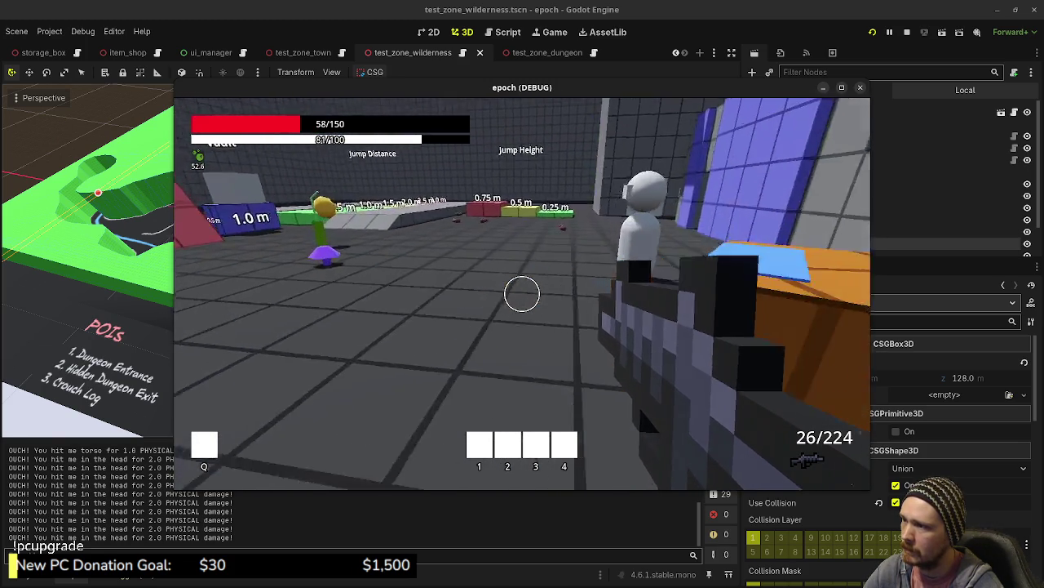
- Sell the Honey and Herb at the item shop and buy a potion
key(e)
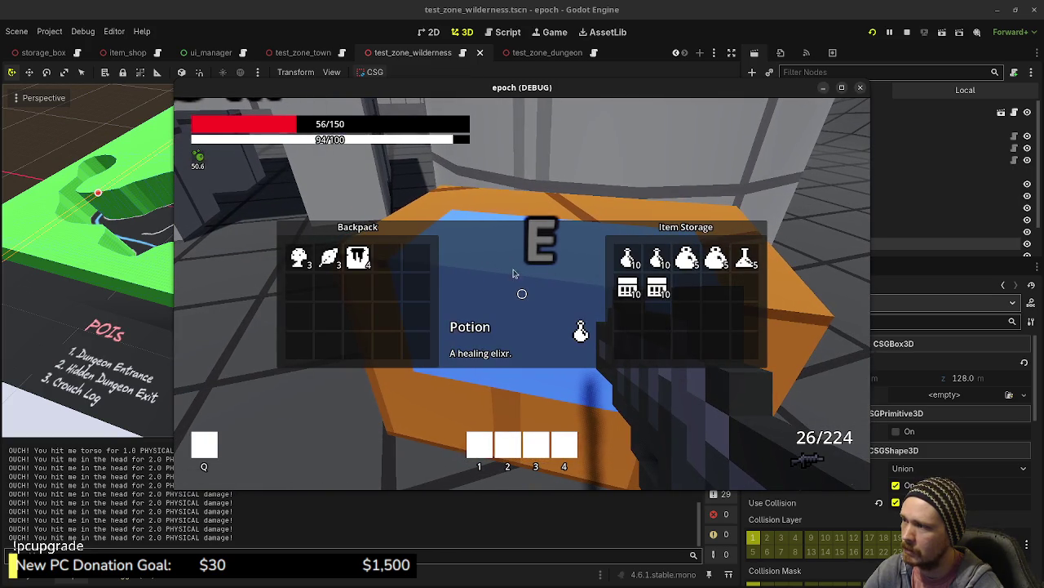
key(e)
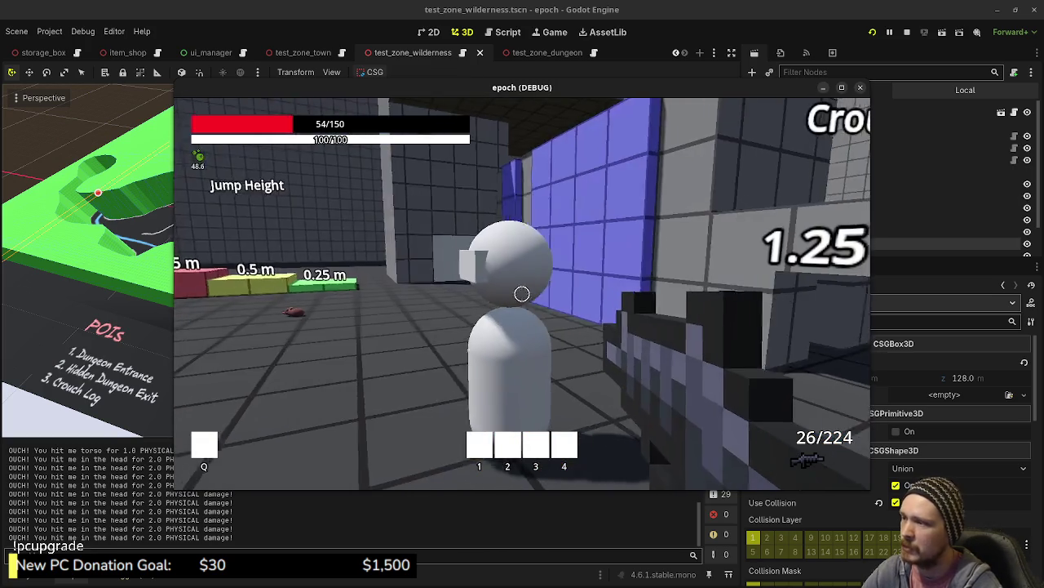
key(w)
key(e)
double_click(357, 260)
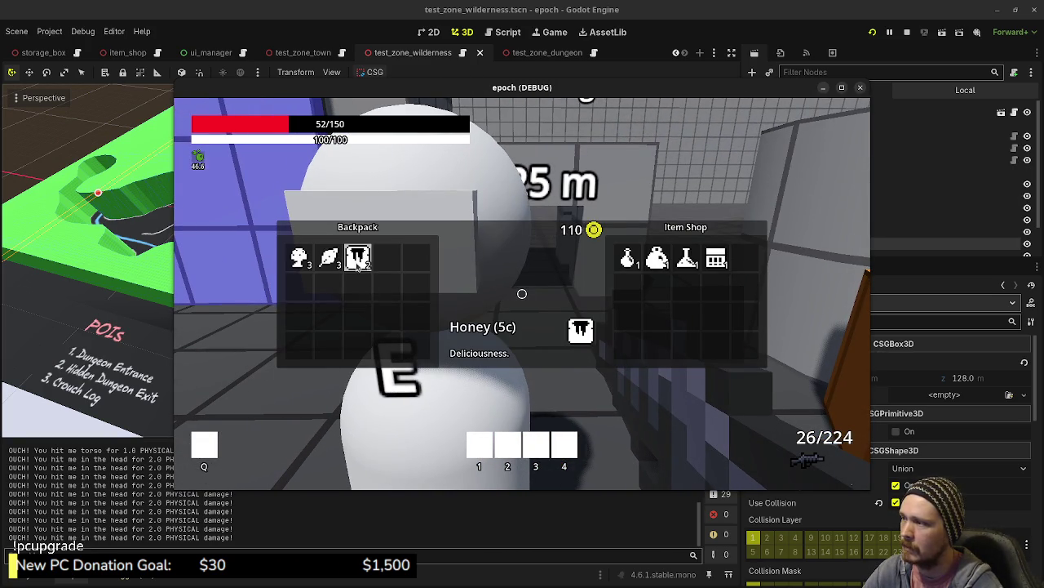
double_click(306, 259)
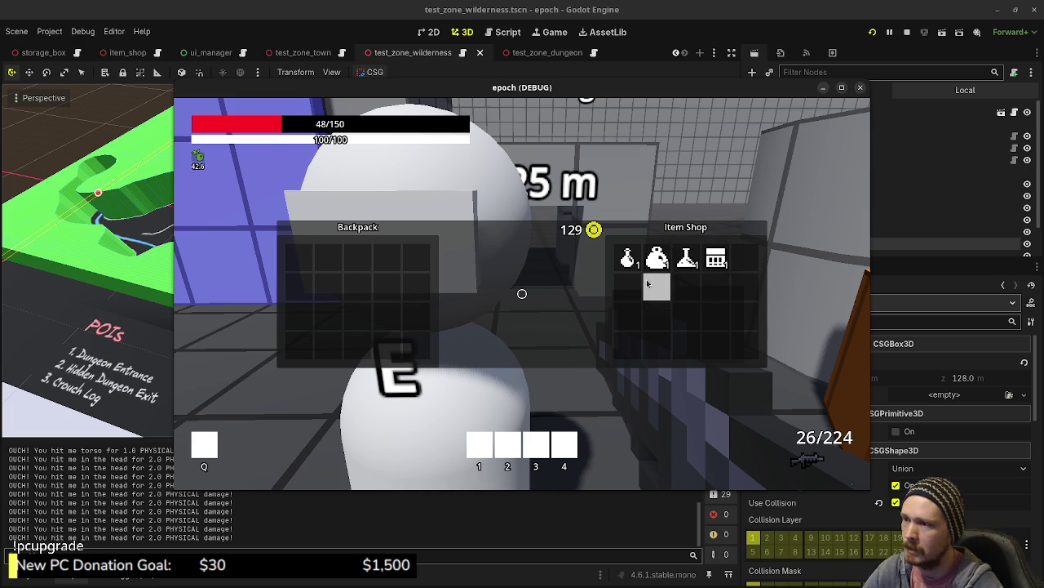
double_click(695, 272)
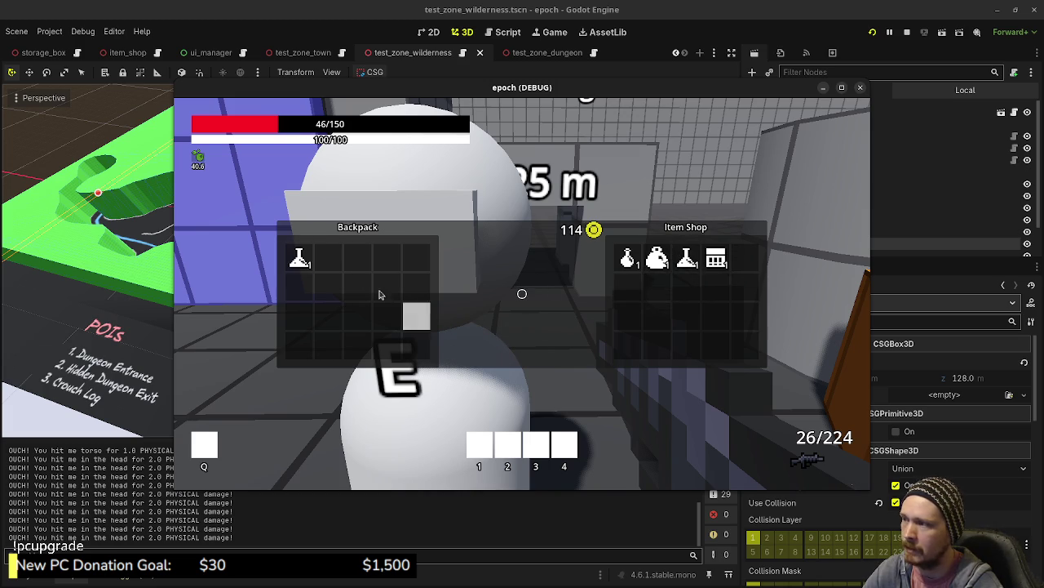
key(Escape)
- Use the Antidote from the backpack in the inventory panel
key(Tab)
double_click(252, 222)
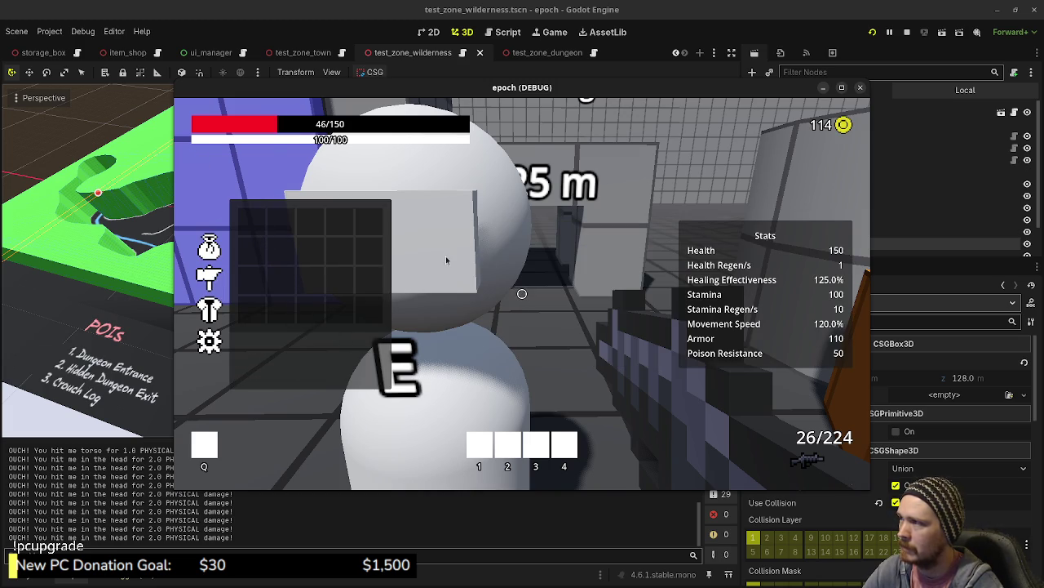
key(Tab)
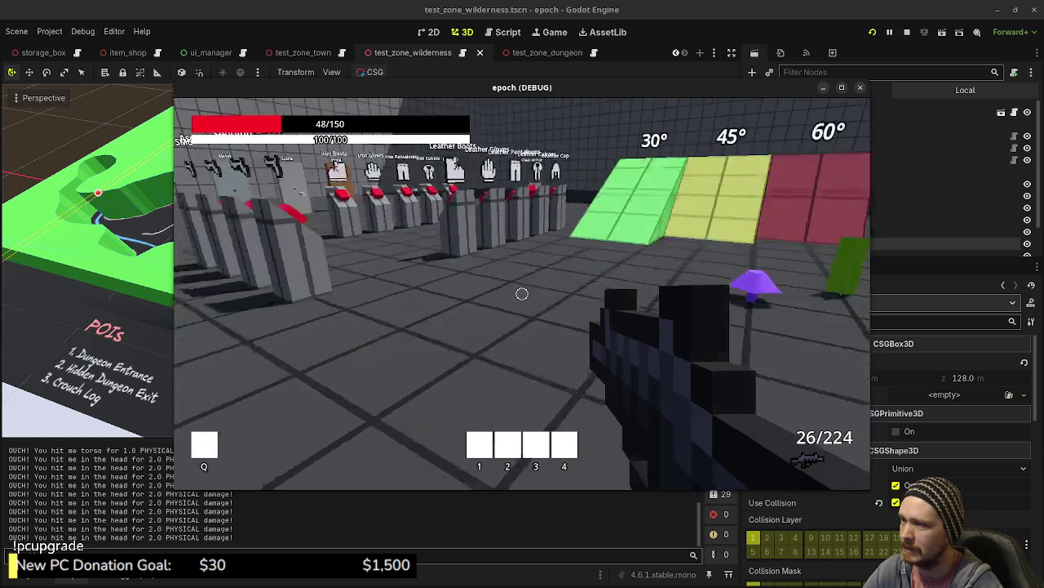
- Walk through the grey room and corridor to the Item Storage Box
key(w)
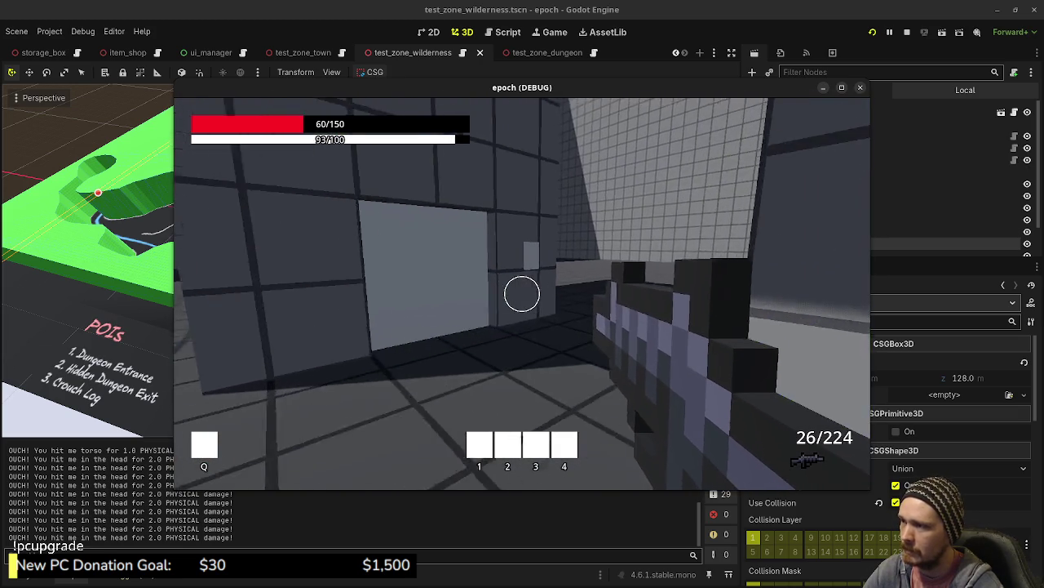
key(e)
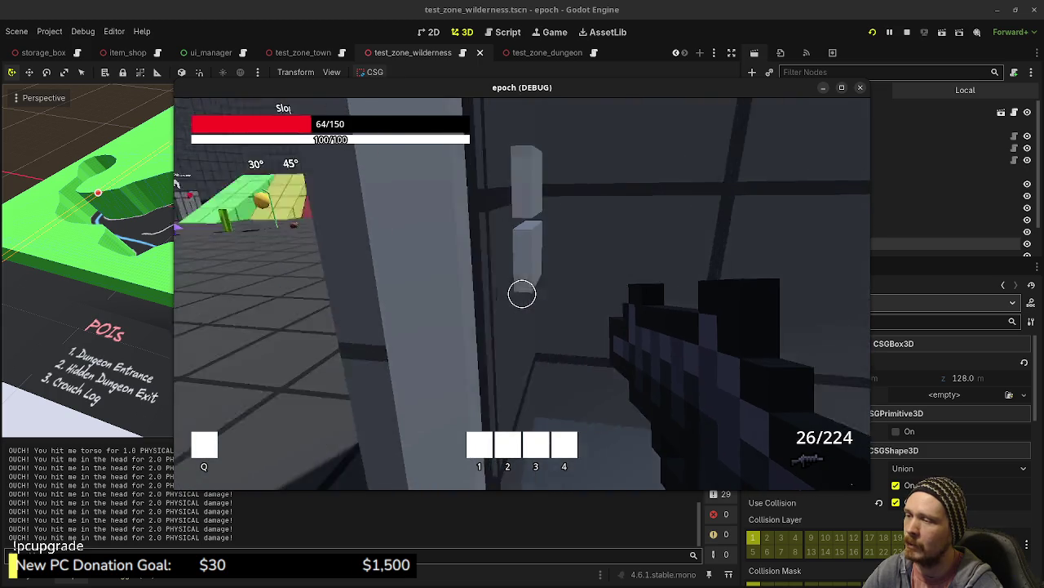
key(e)
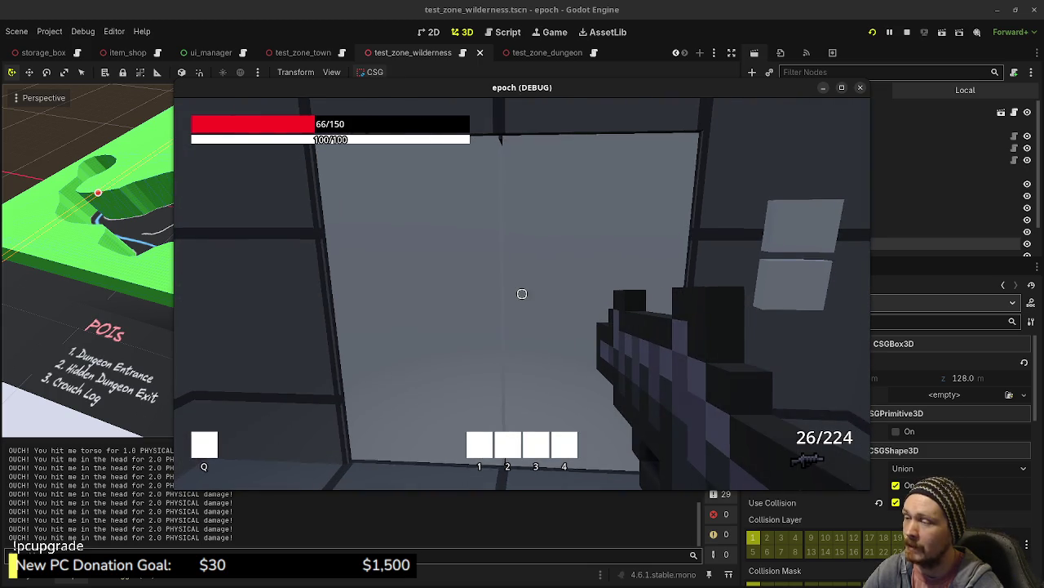
key(w)
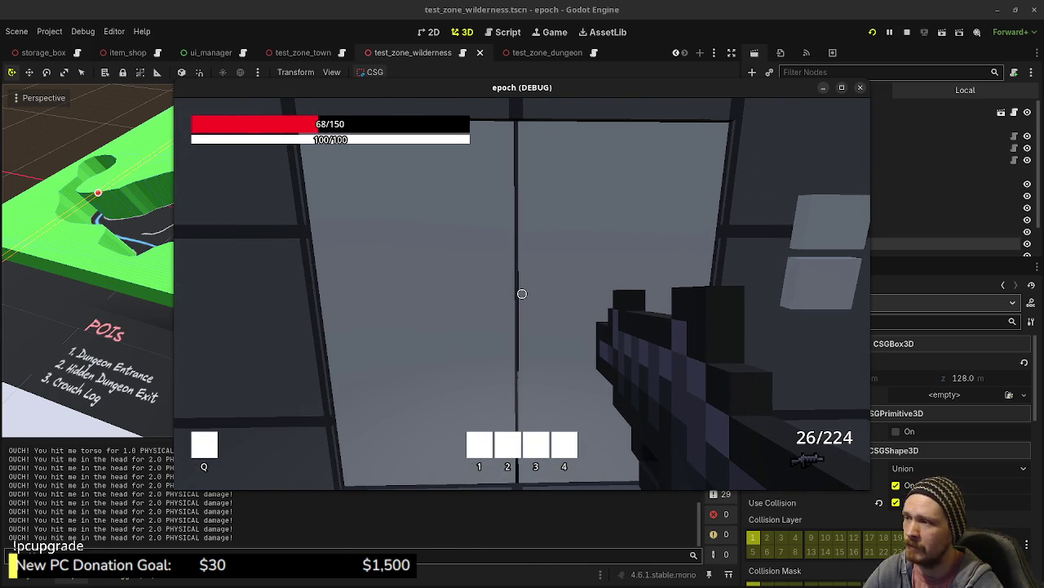
key(w)
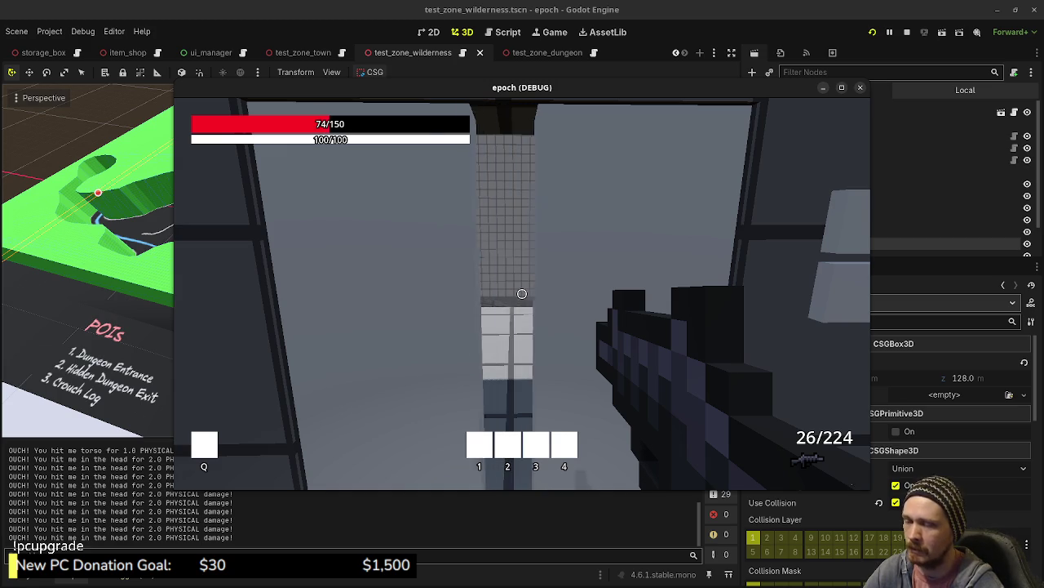
key(w)
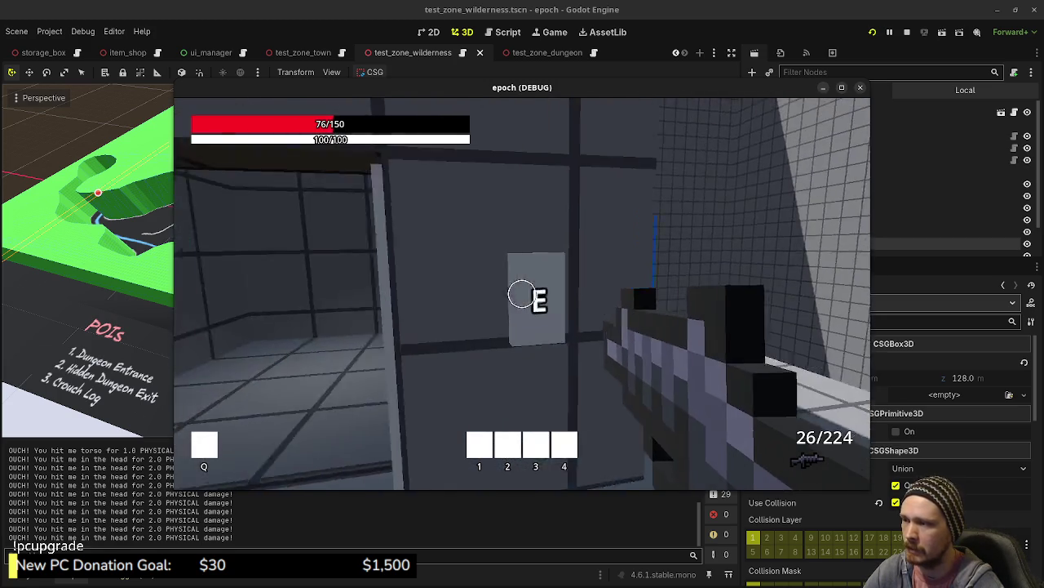
key(w)
key(s)
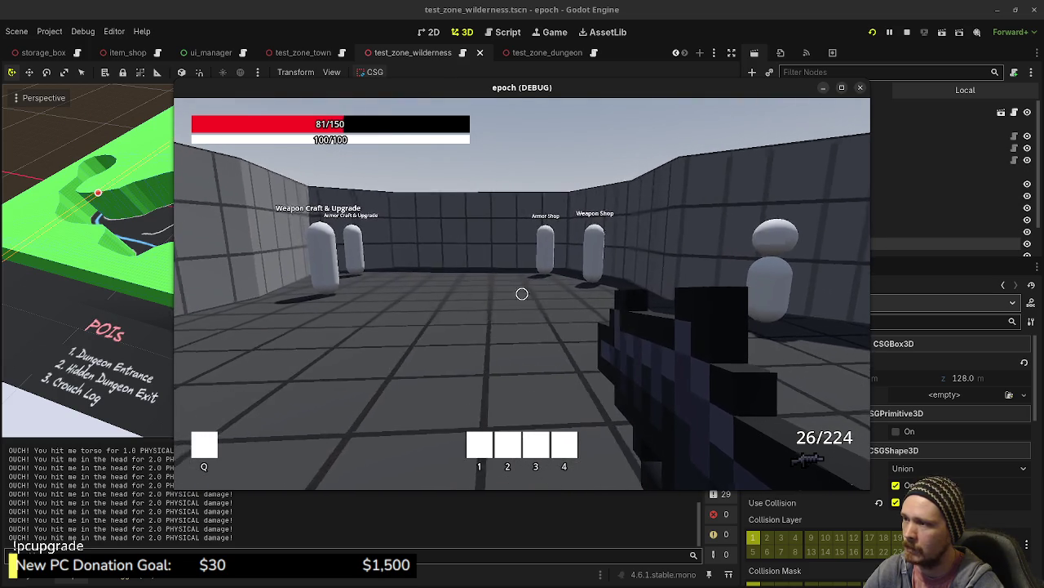
key(w)
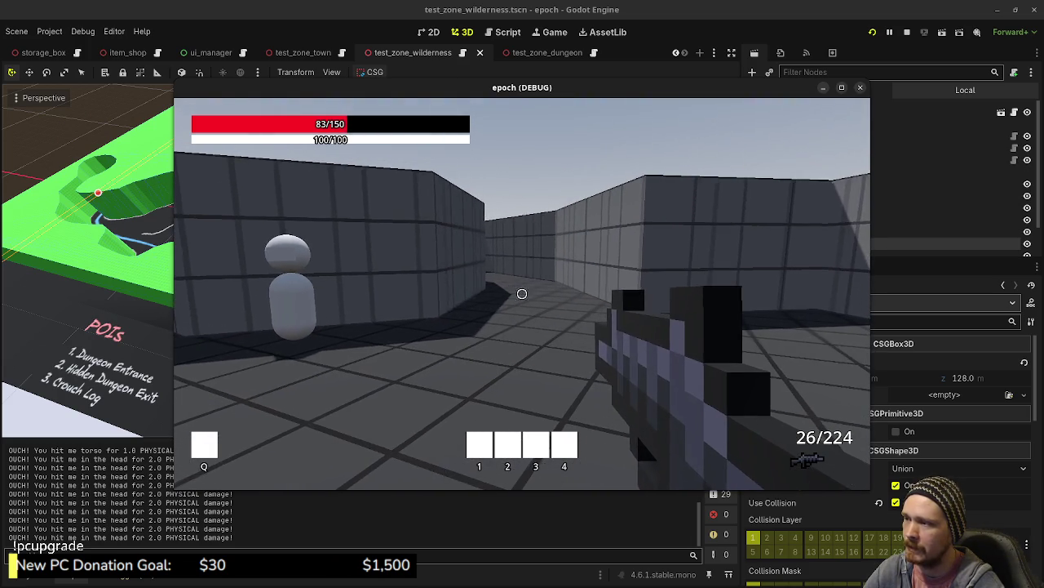
key(w)
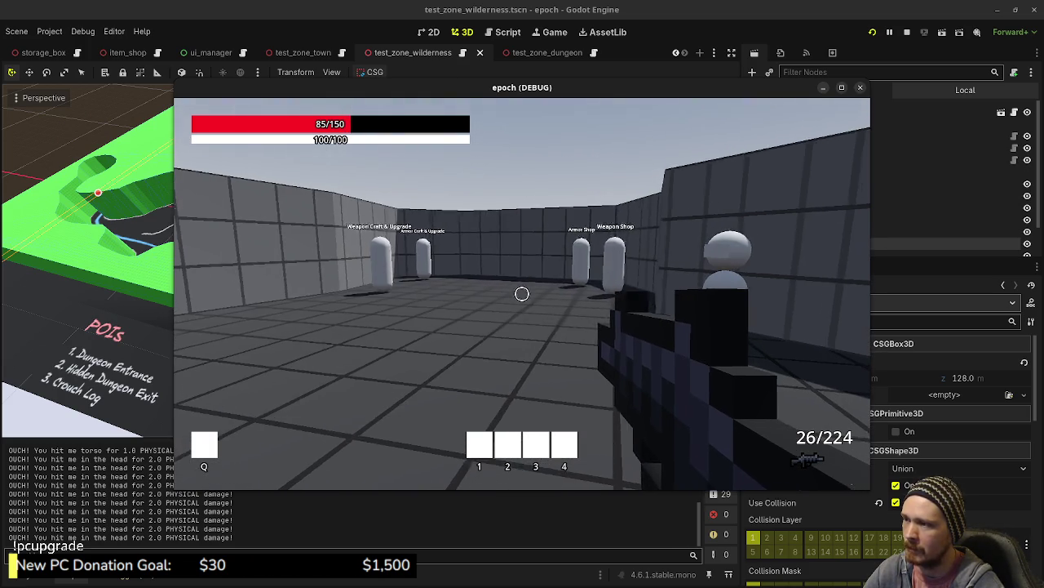
key(w)
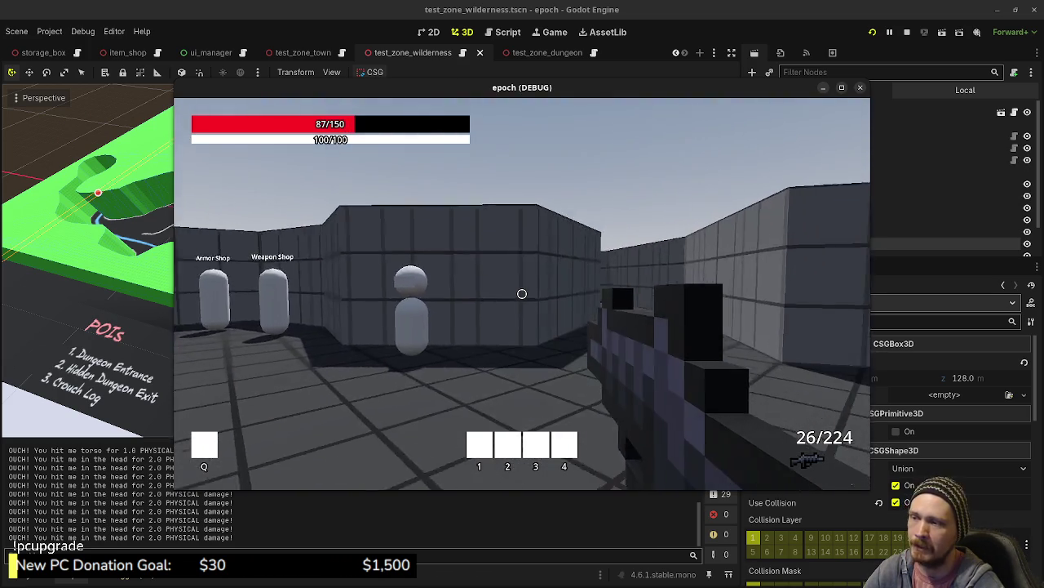
key(w)
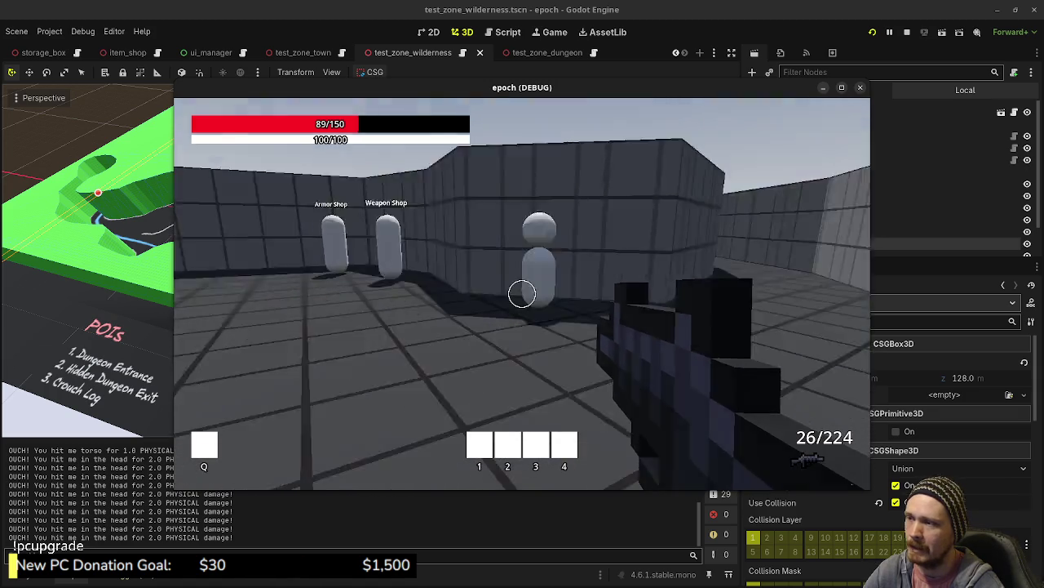
key(w)
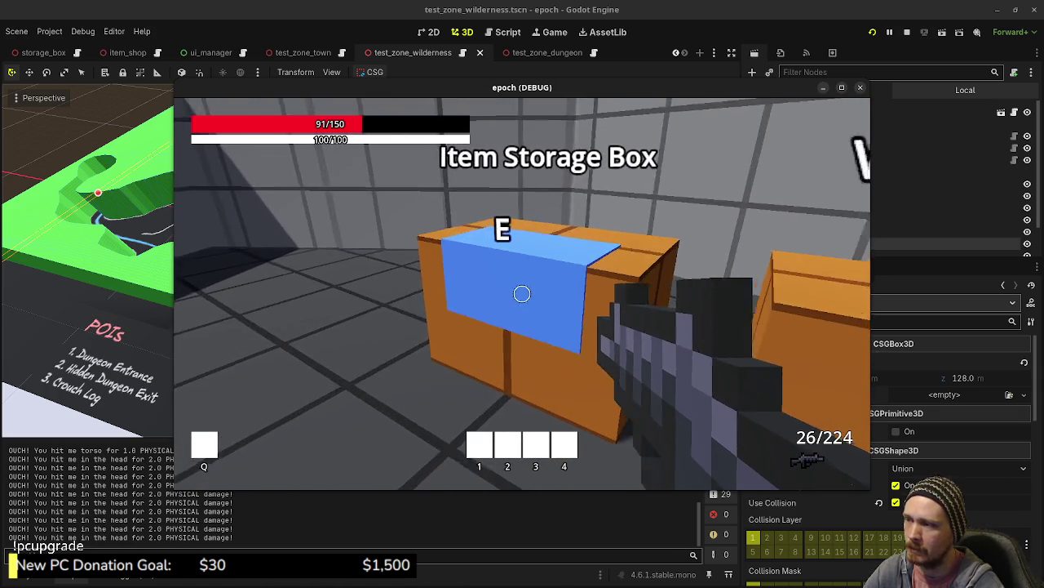
- Check the Item Storage Box and Item Shop inventories
key(e)
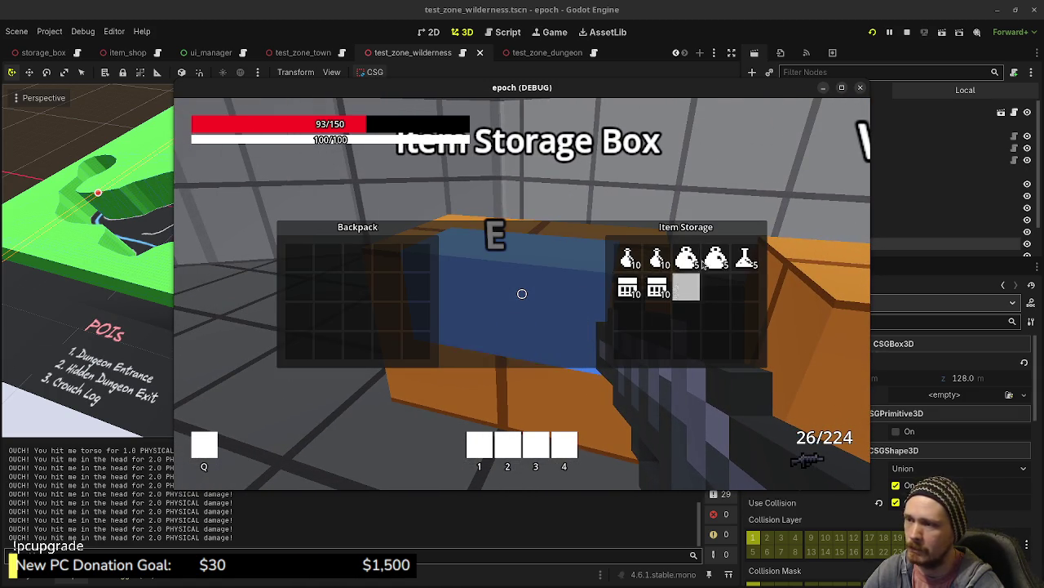
key(e)
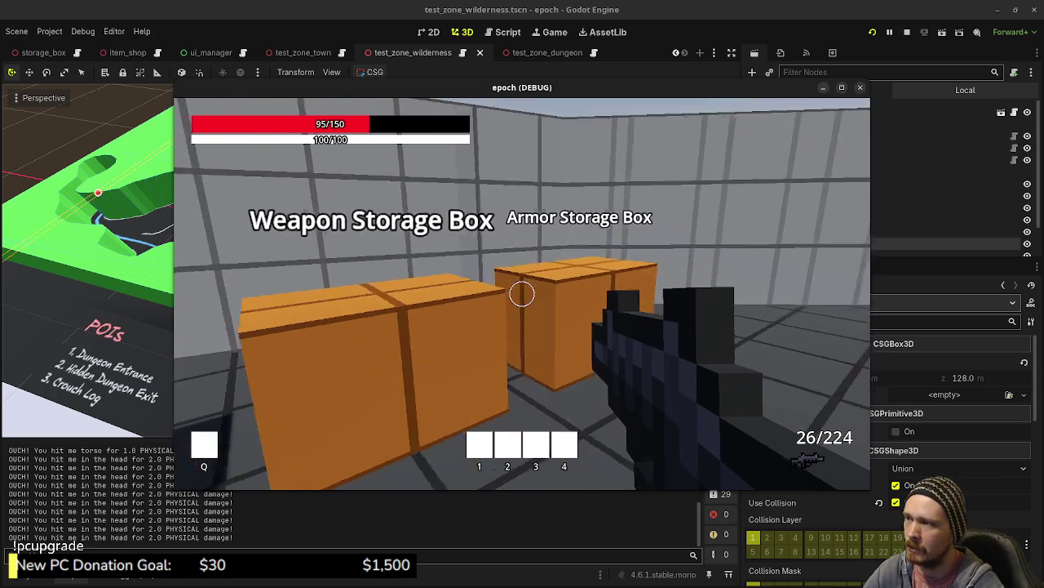
key(w)
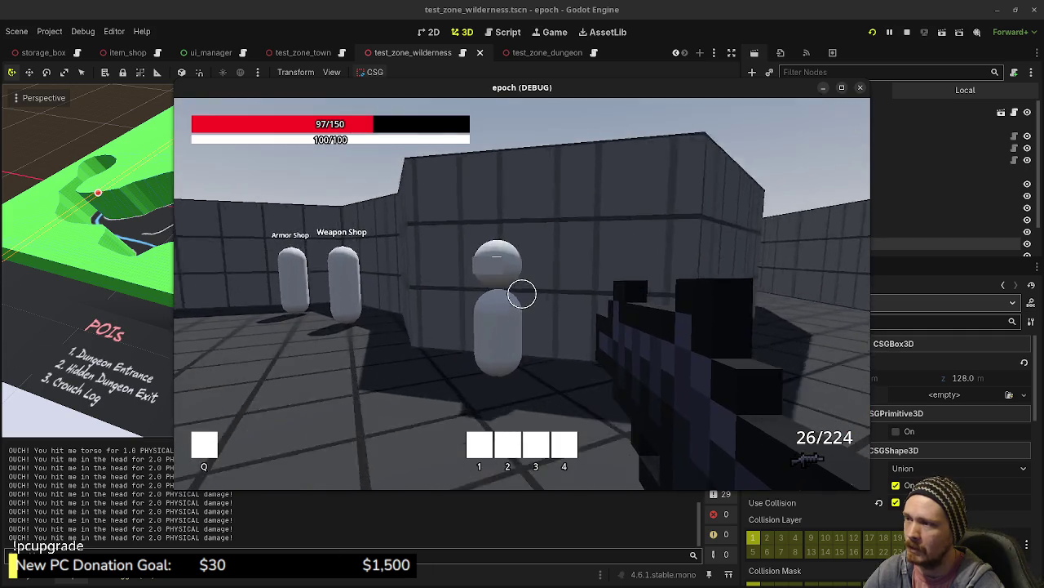
key(e)
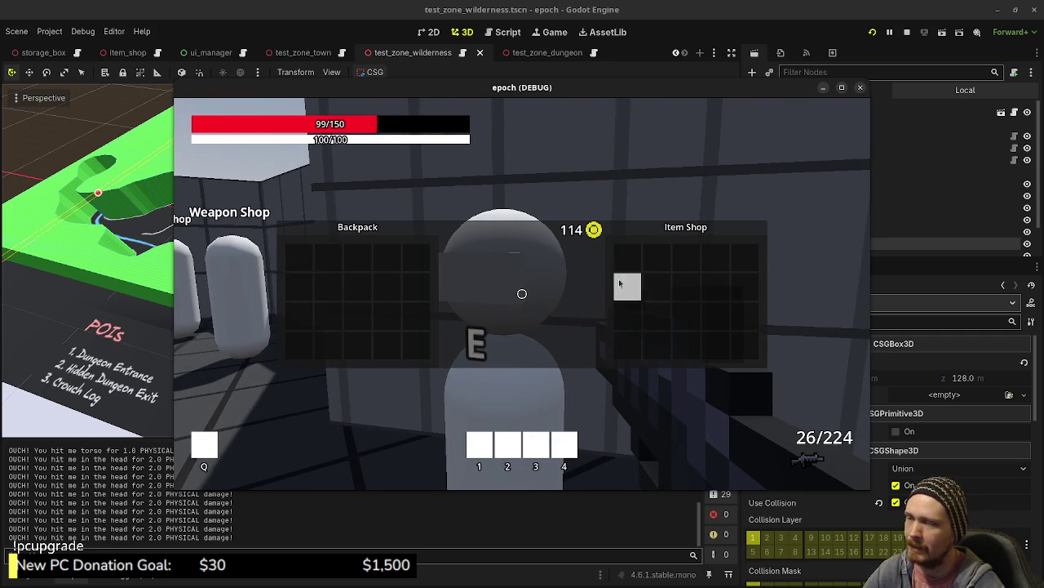
key(e)
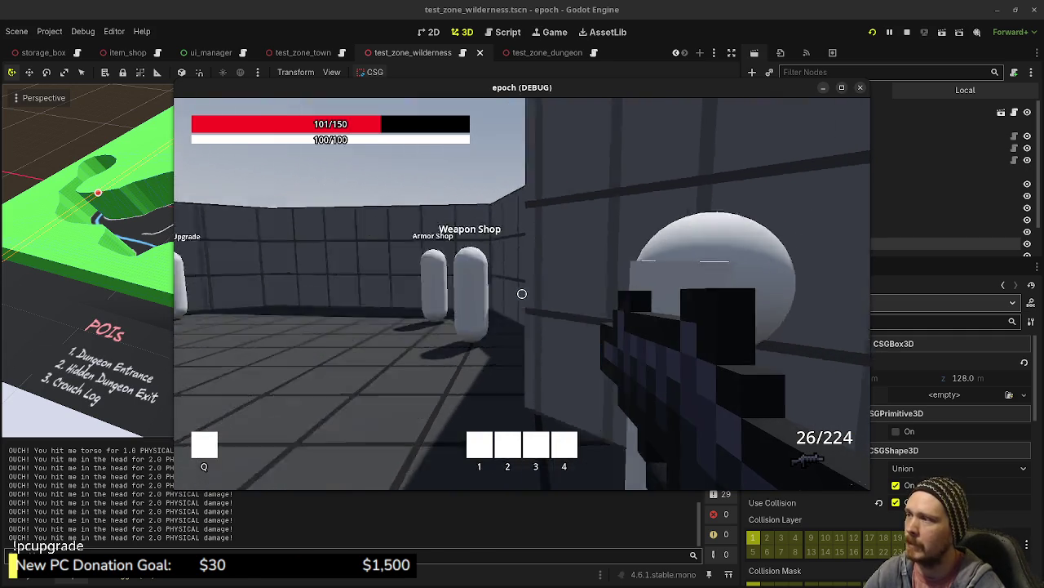
- Walk past the shop NPCs and down the corridor into the green wilderness corridor
key(w)
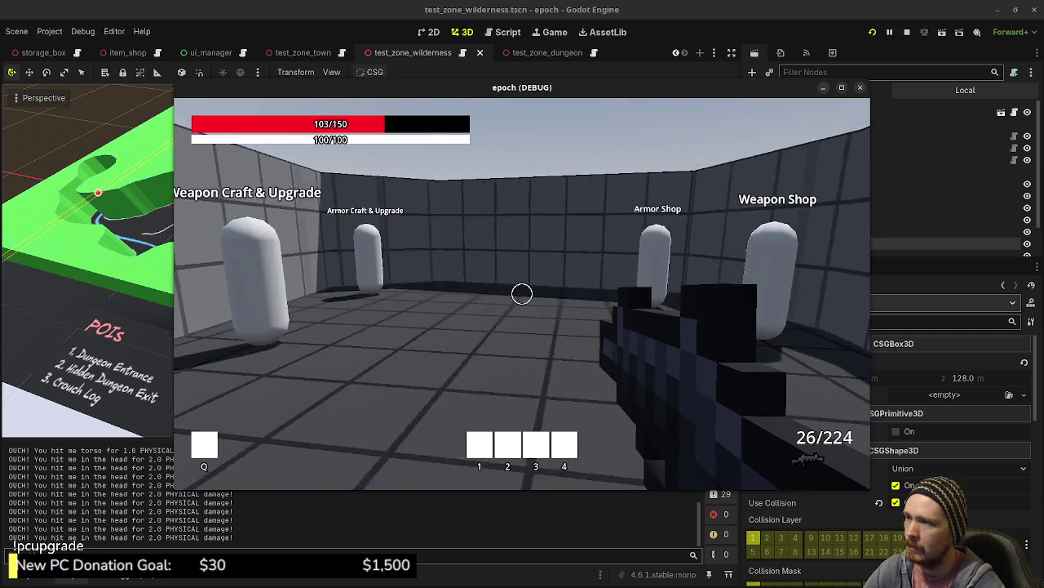
key(s)
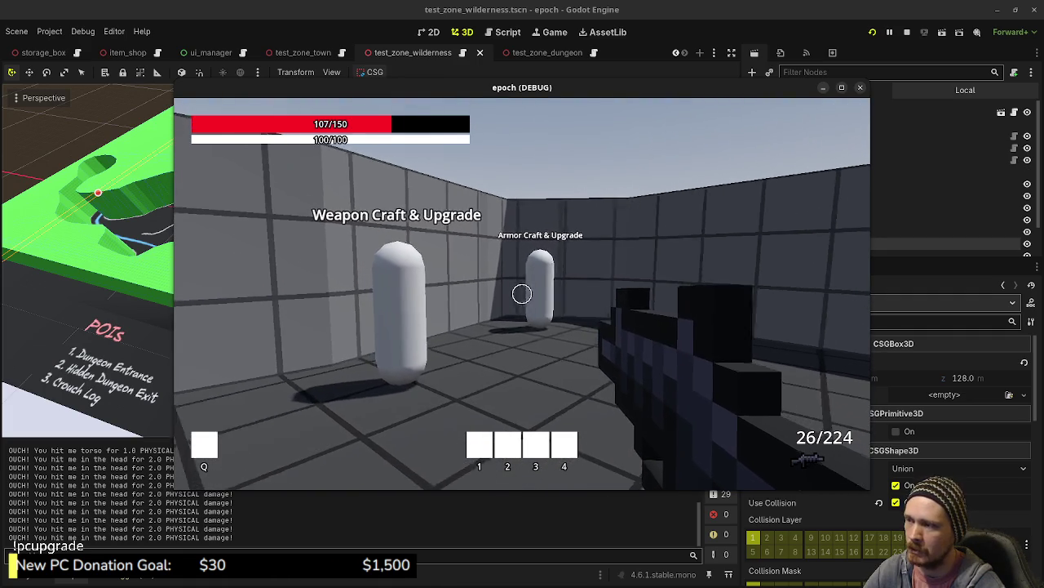
key(w)
key(w)
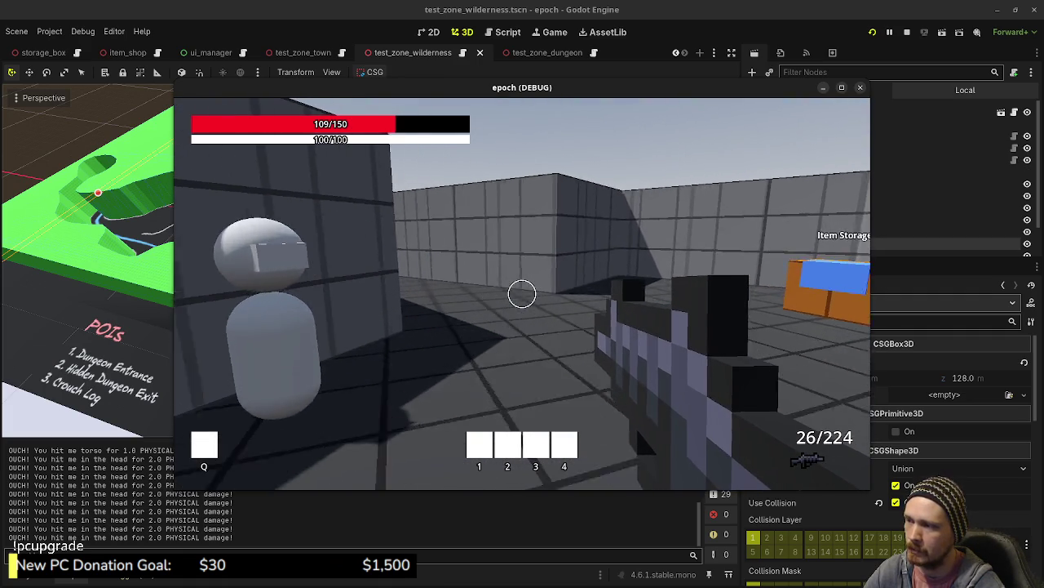
key(w)
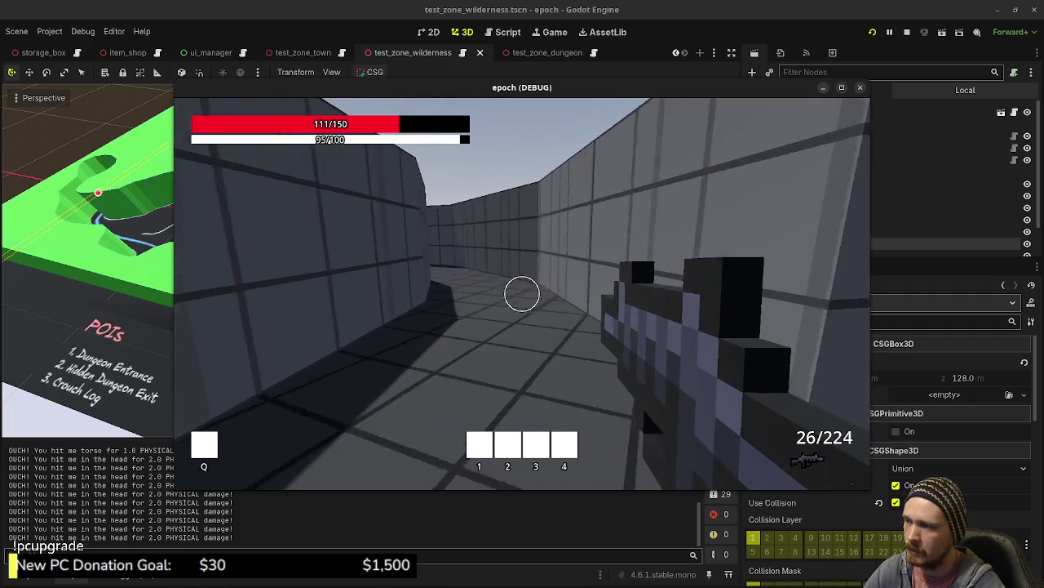
key(w)
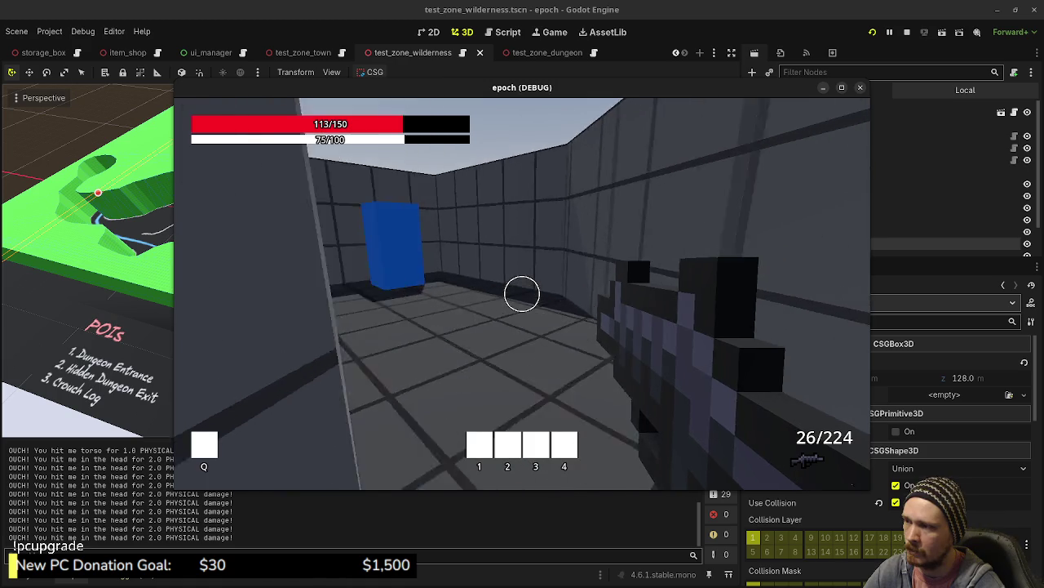
key(e)
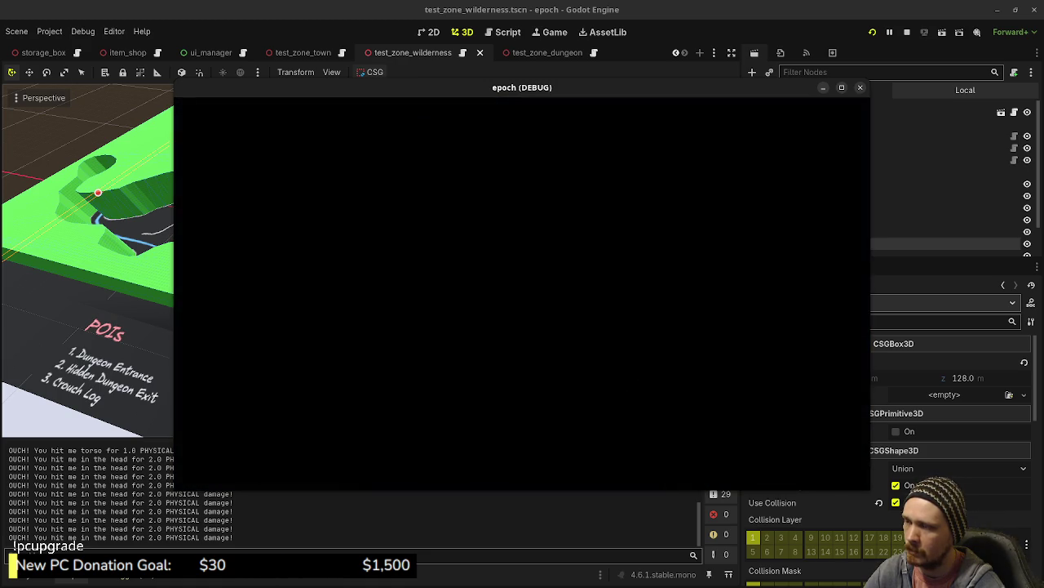
- Follow the green corridor into the blue portal block, then aim at the white blob in the blue room
key(w)
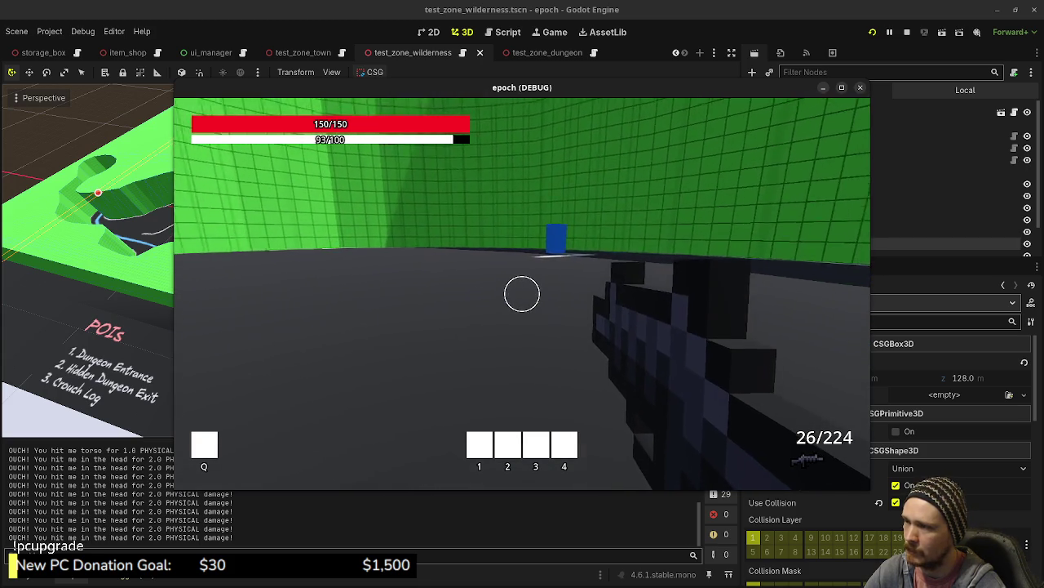
key(shift+w)
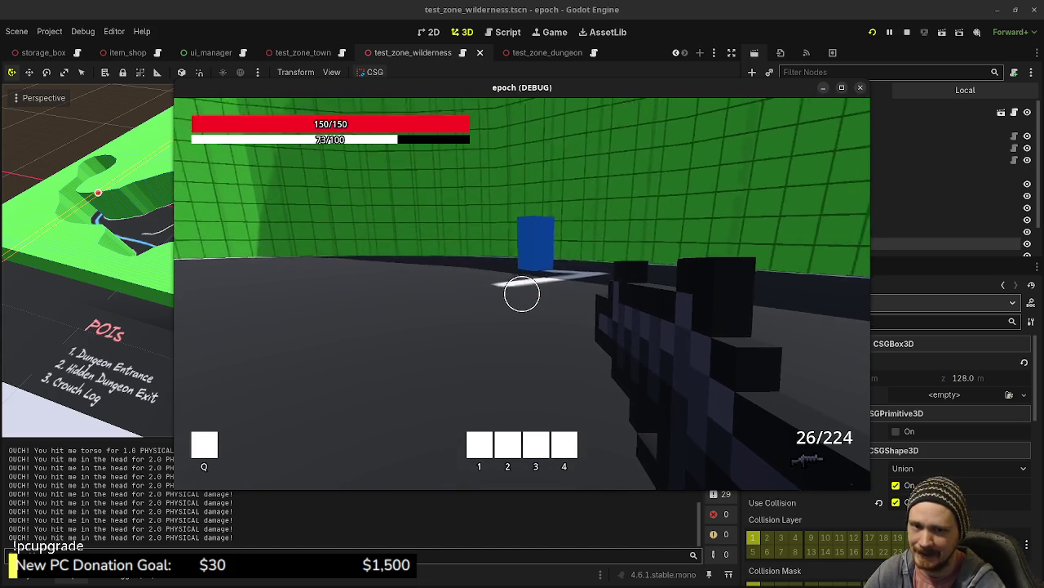
key(w)
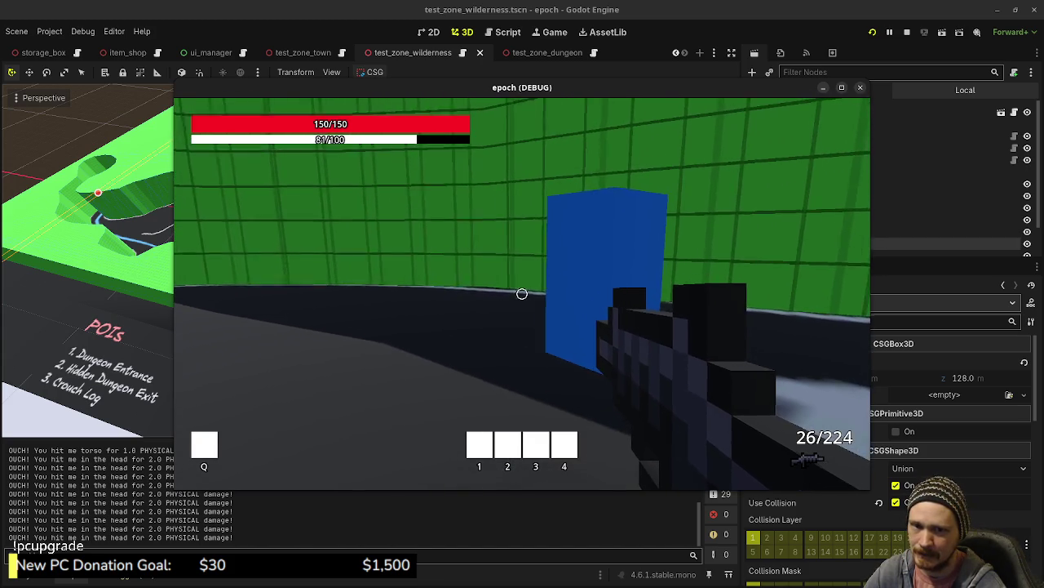
key(w)
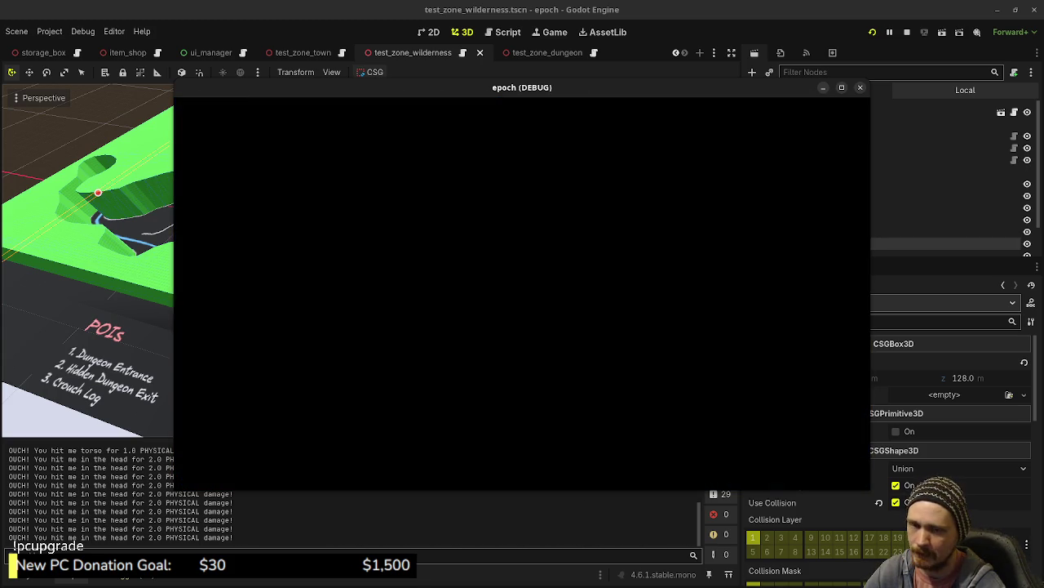
click(522, 293)
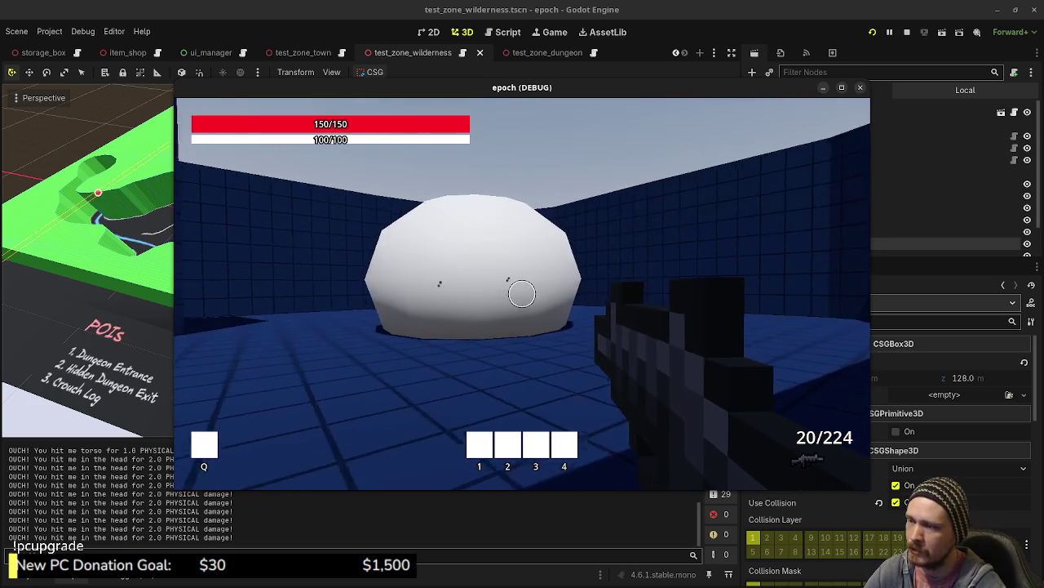
- Empty the rifle into the white dome with a burst and follow-up shots
drag(522, 294, 522, 294)
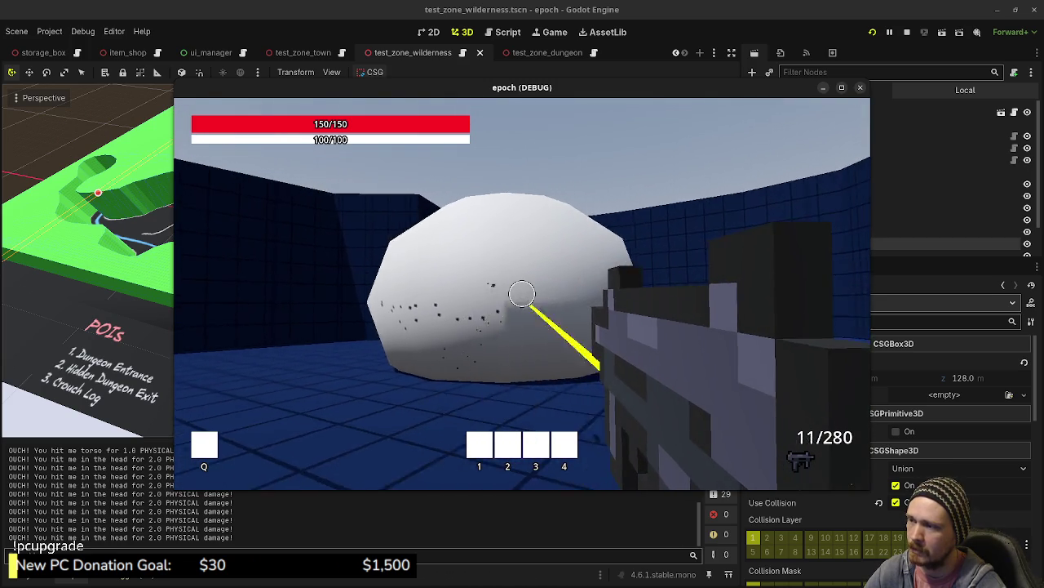
click(523, 294)
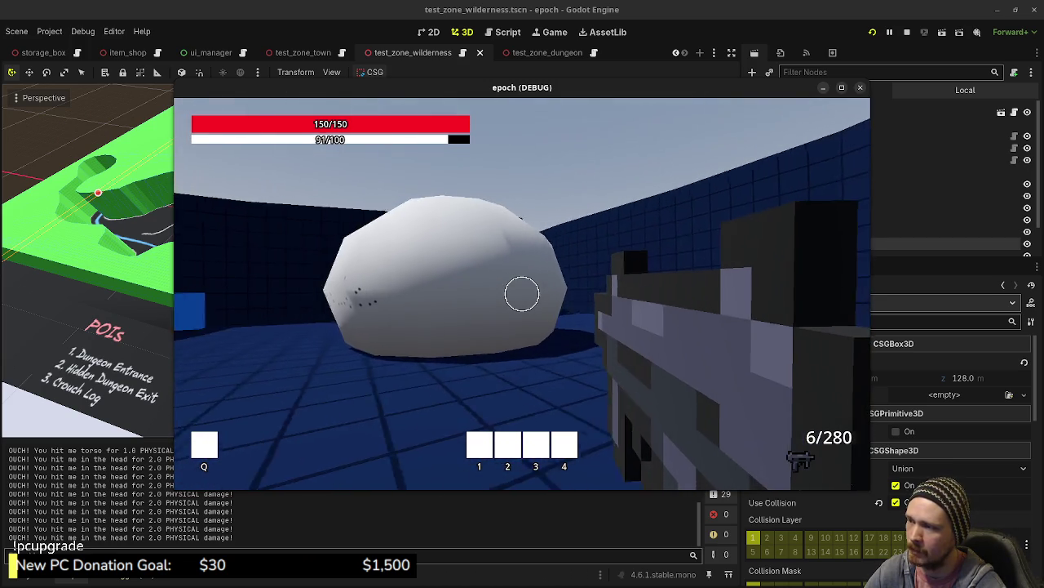
click(522, 294)
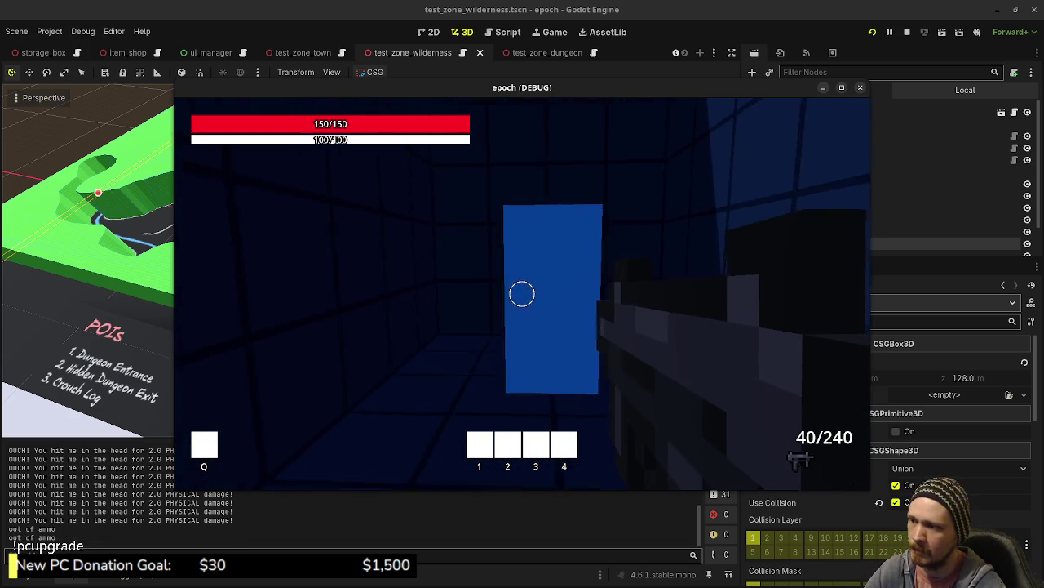
- Return through the portal to the wilderness and follow the curving blue stream
key(w)
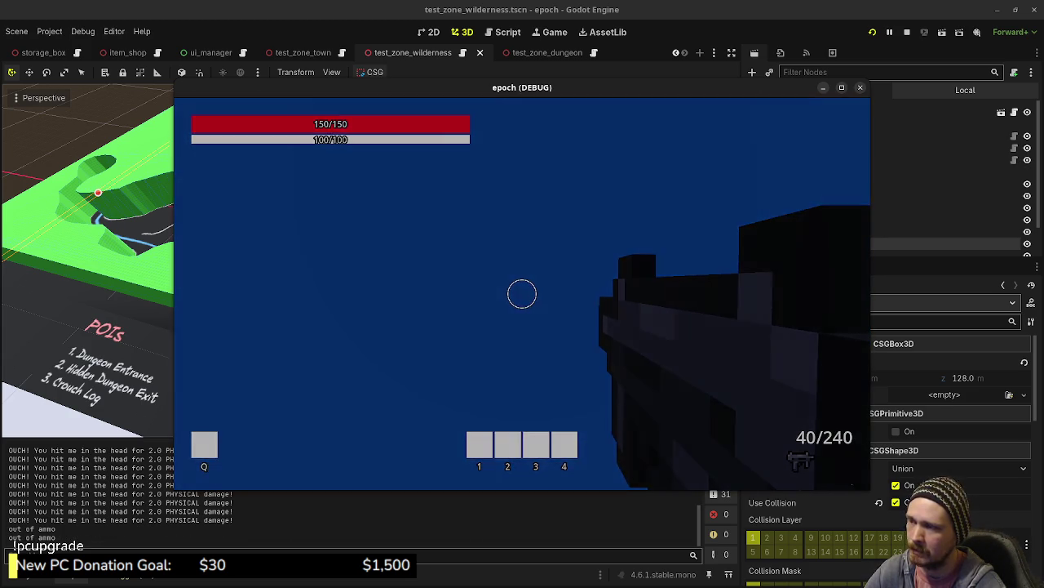
key(shift+w)
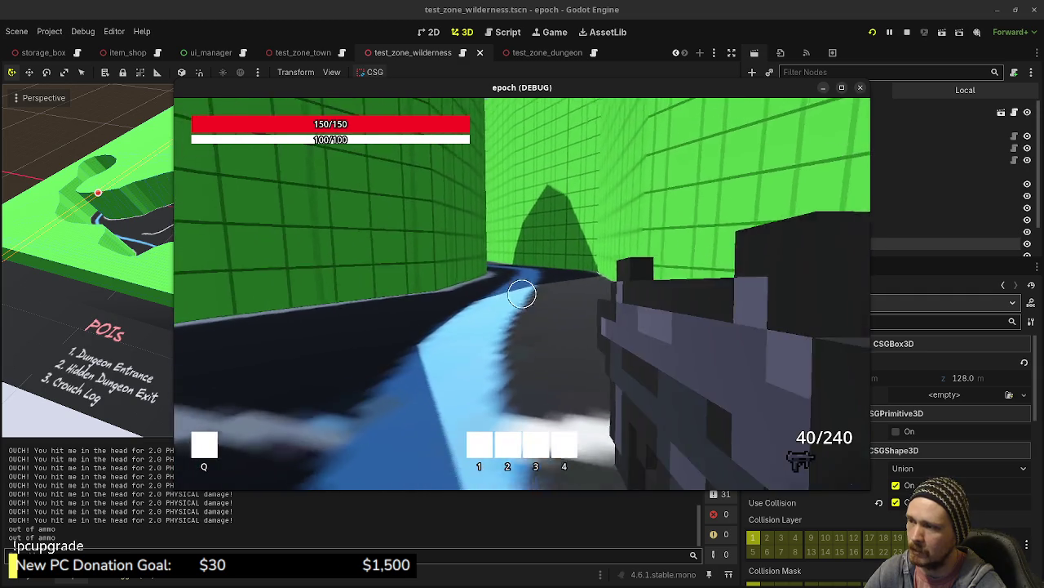
key(shift+w)
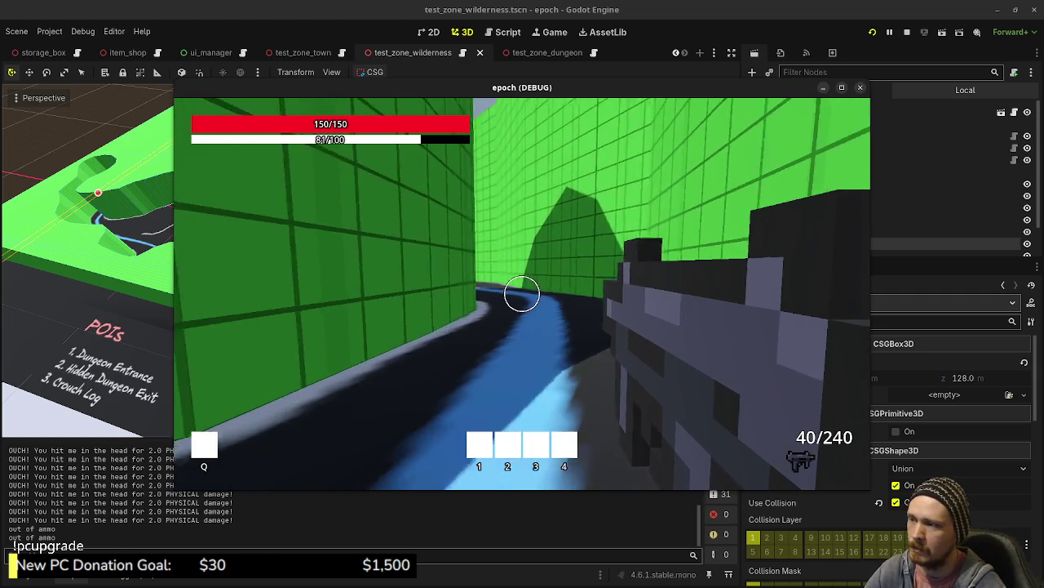
key(shift+w)
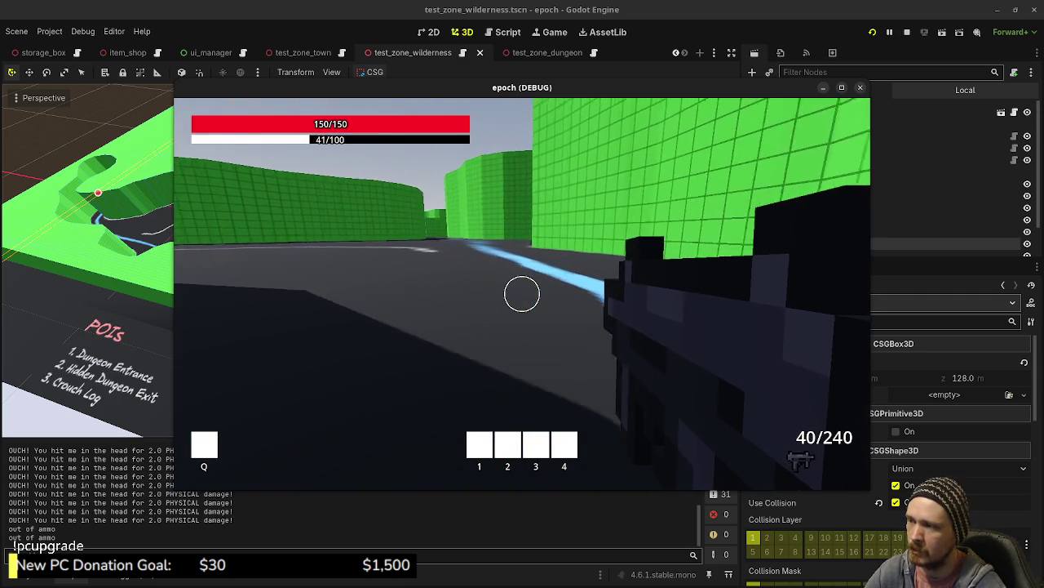
key(w)
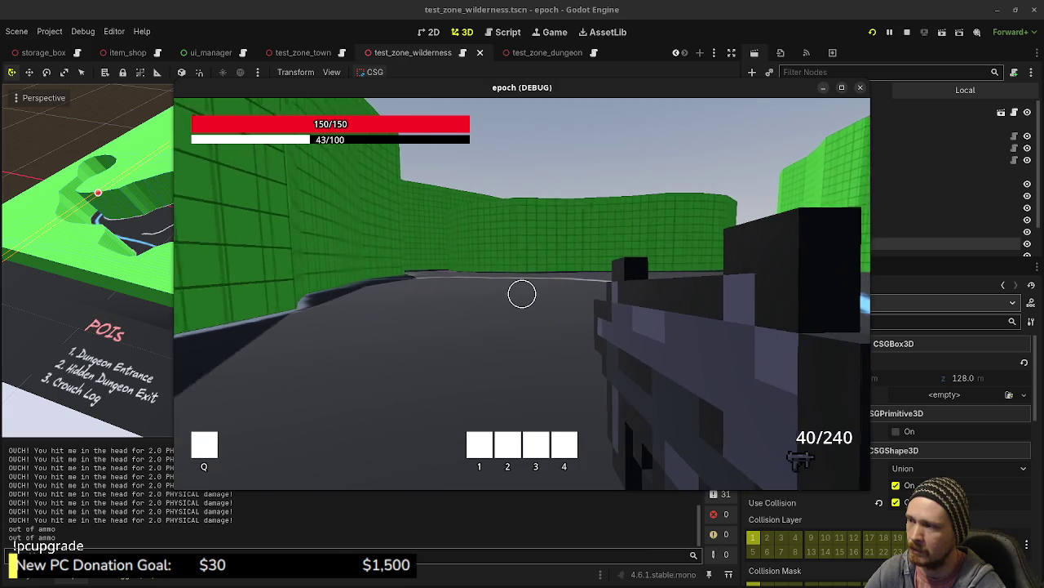
key(w)
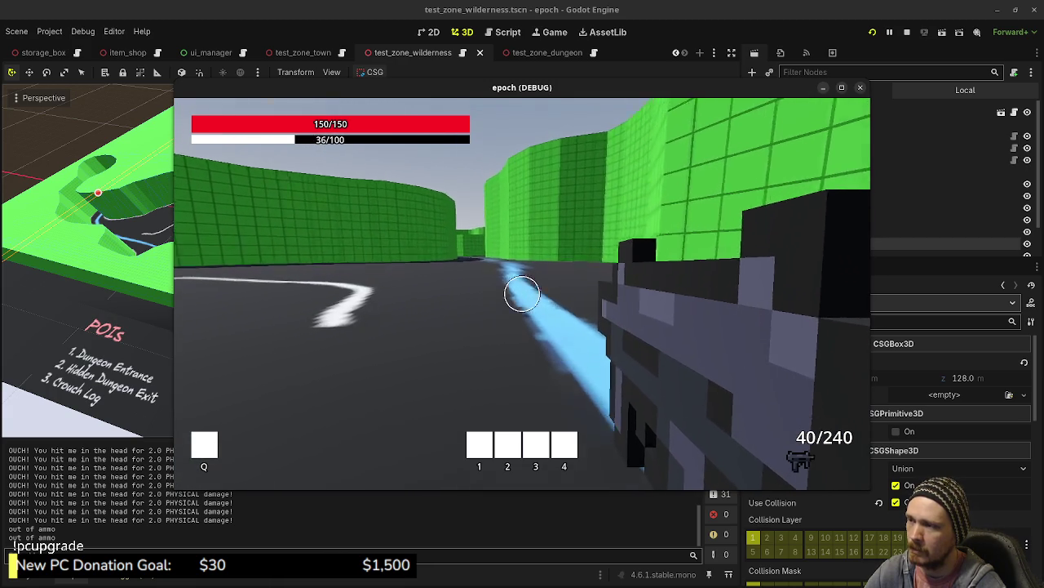
key(w)
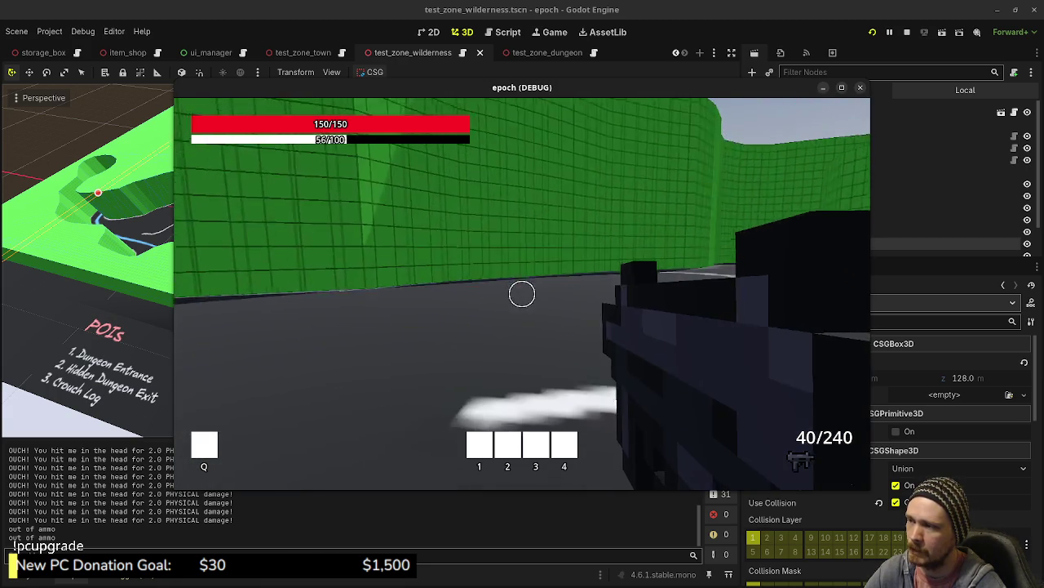
key(w)
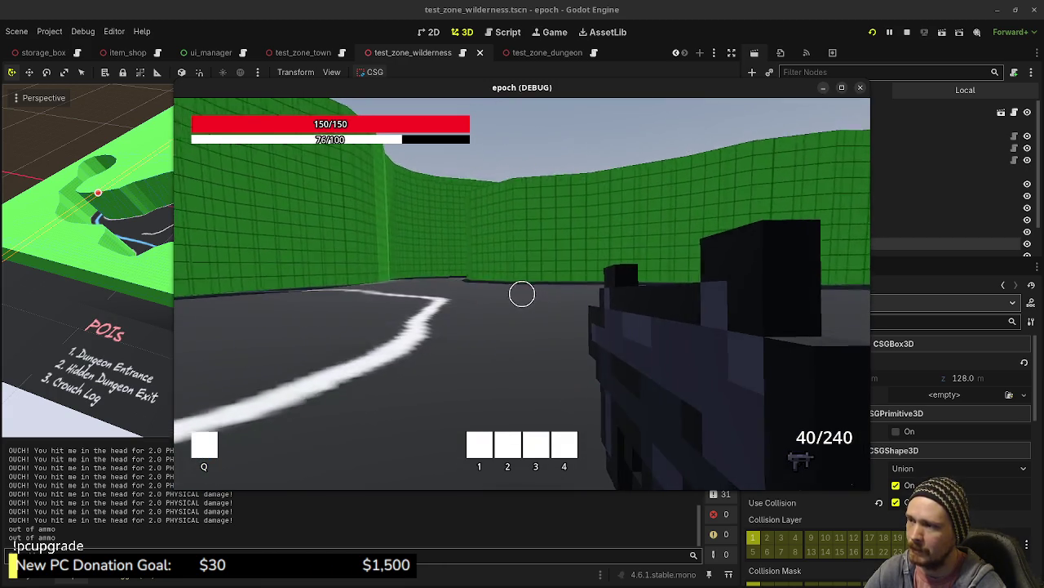
key(w)
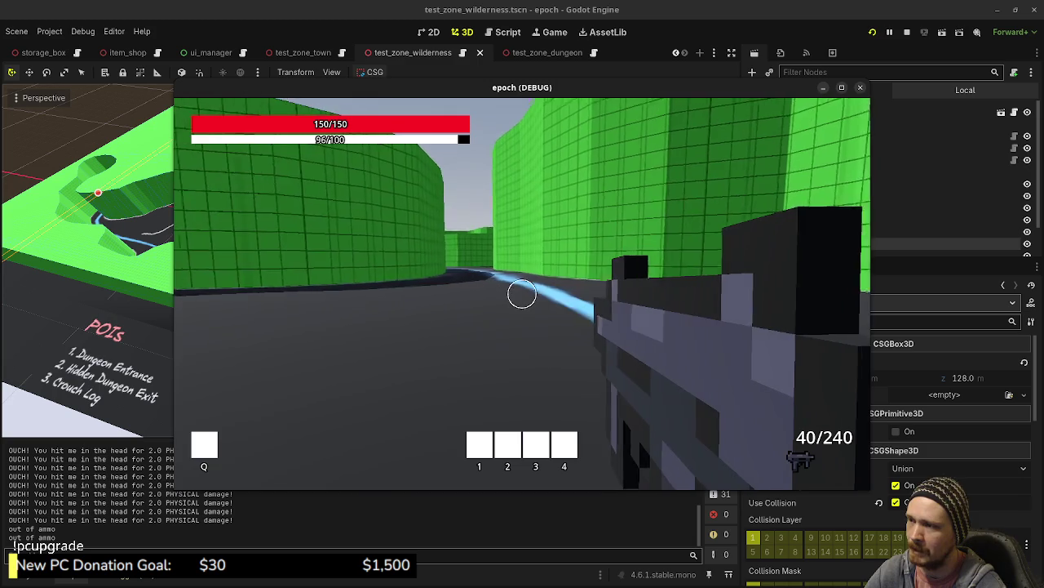
- Sprint down the blue stream between the green walls
key(shift+w)
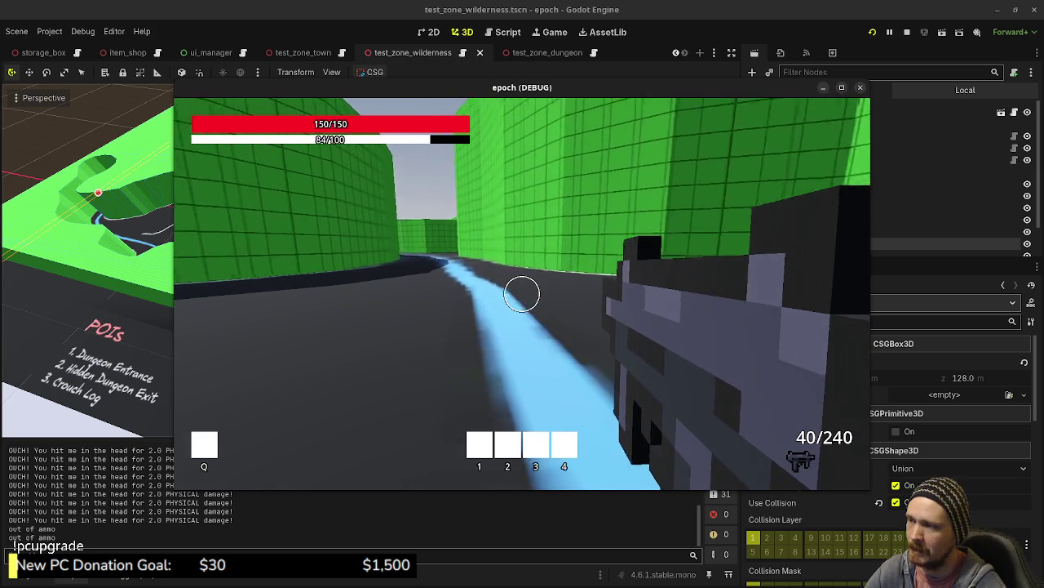
key(shift+w)
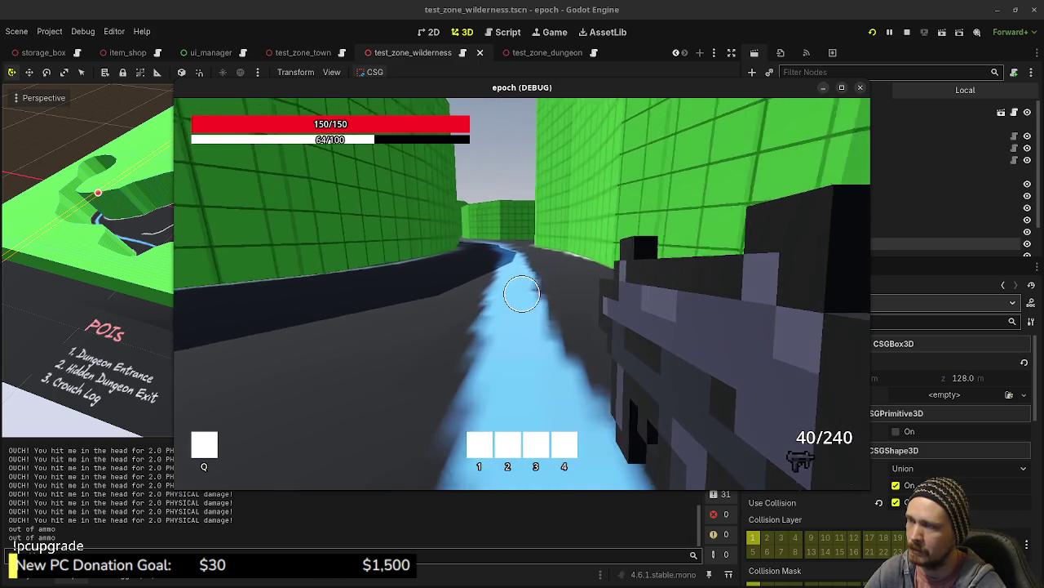
key(shift+w)
key(w)
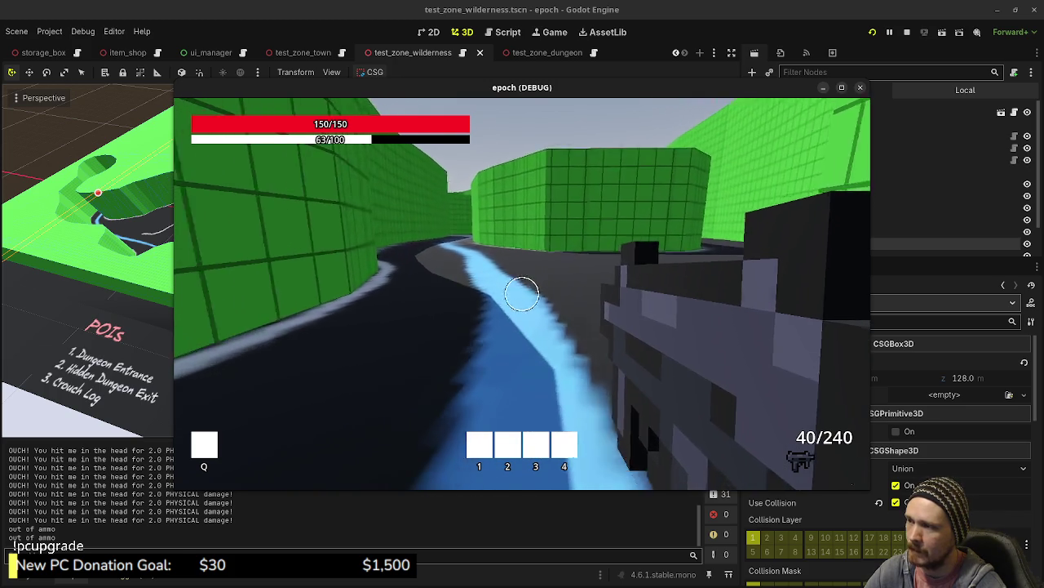
key(shift+w)
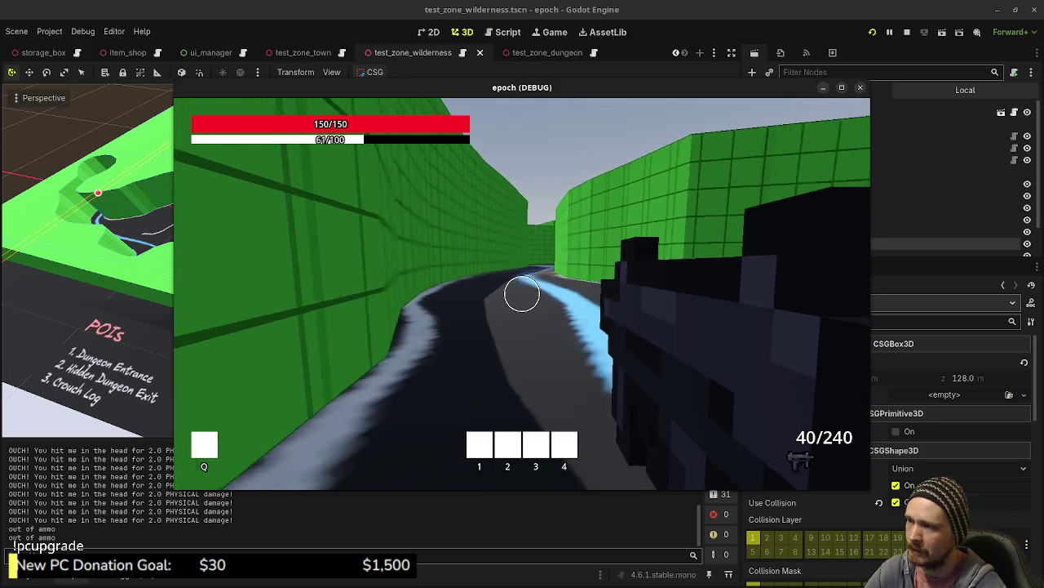
key(shift+w)
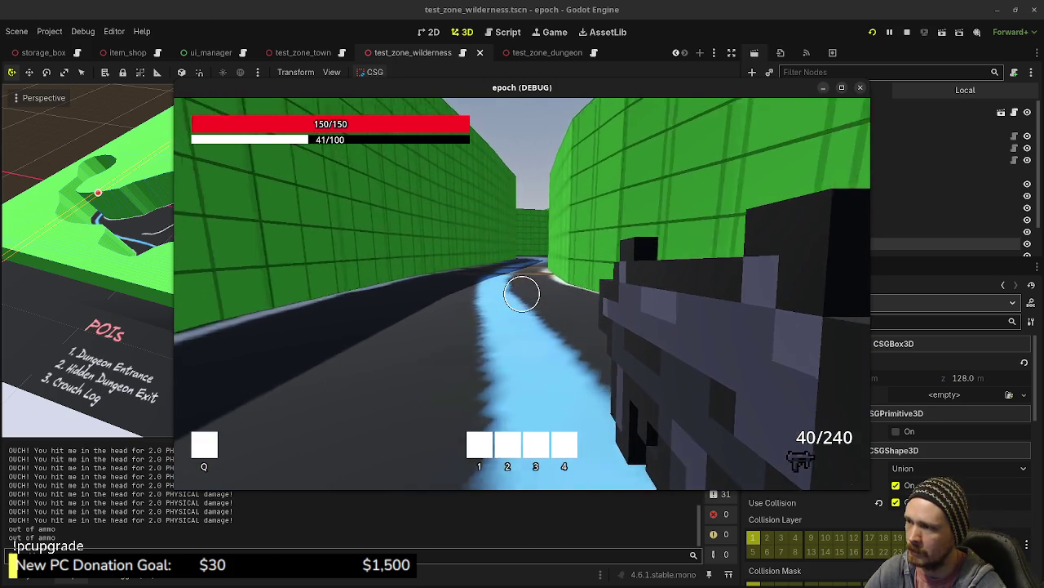
key(shift+w)
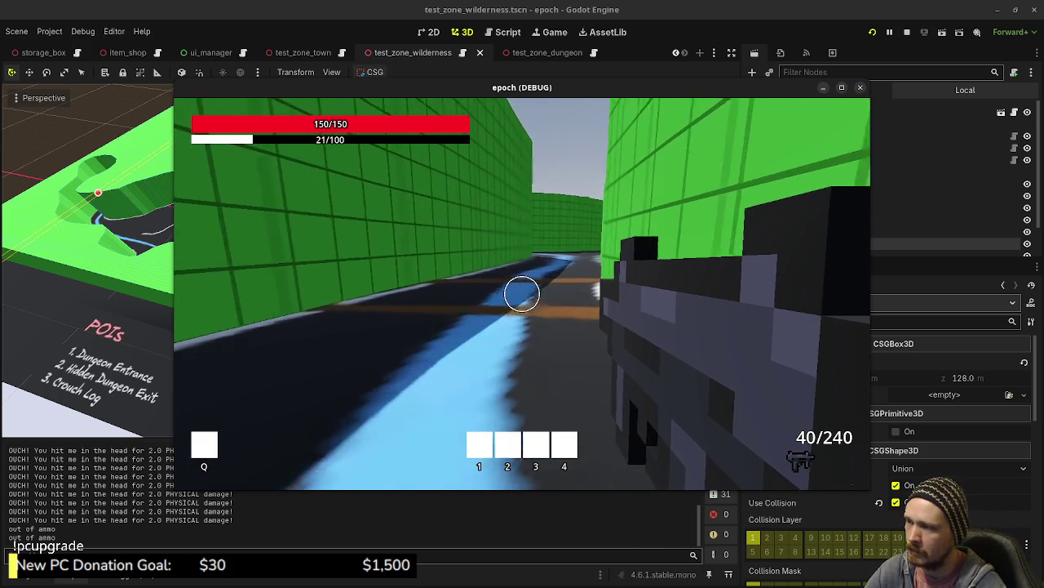
key(shift+w)
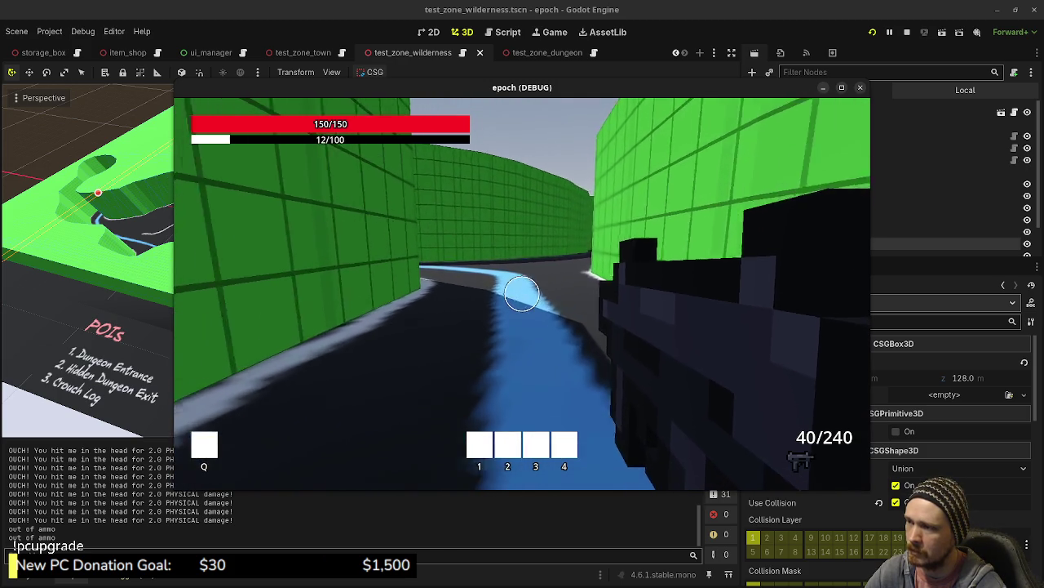
- Run down the corridor and into the open area, up to the green wall
key(w)
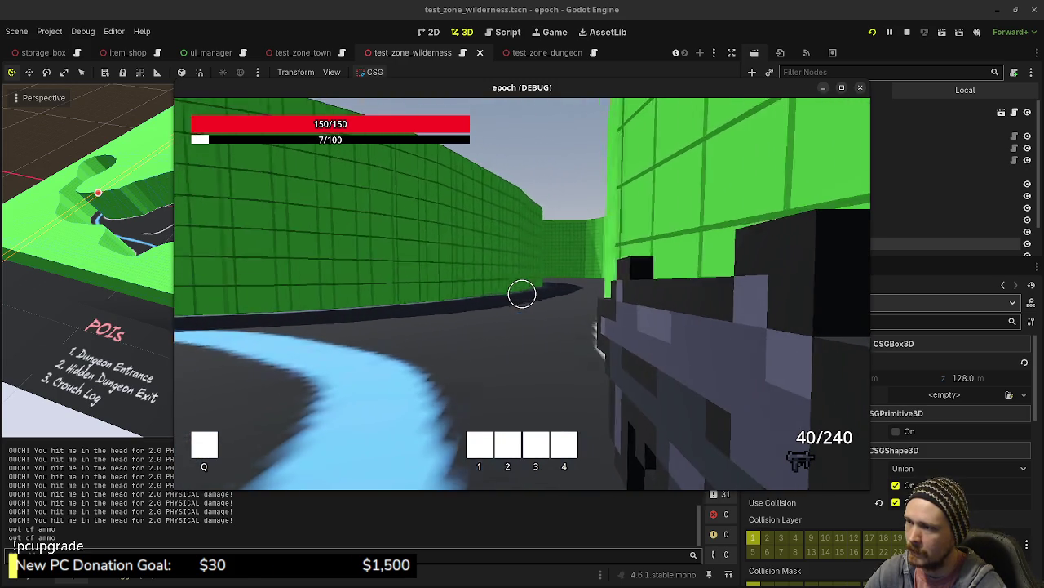
key(w)
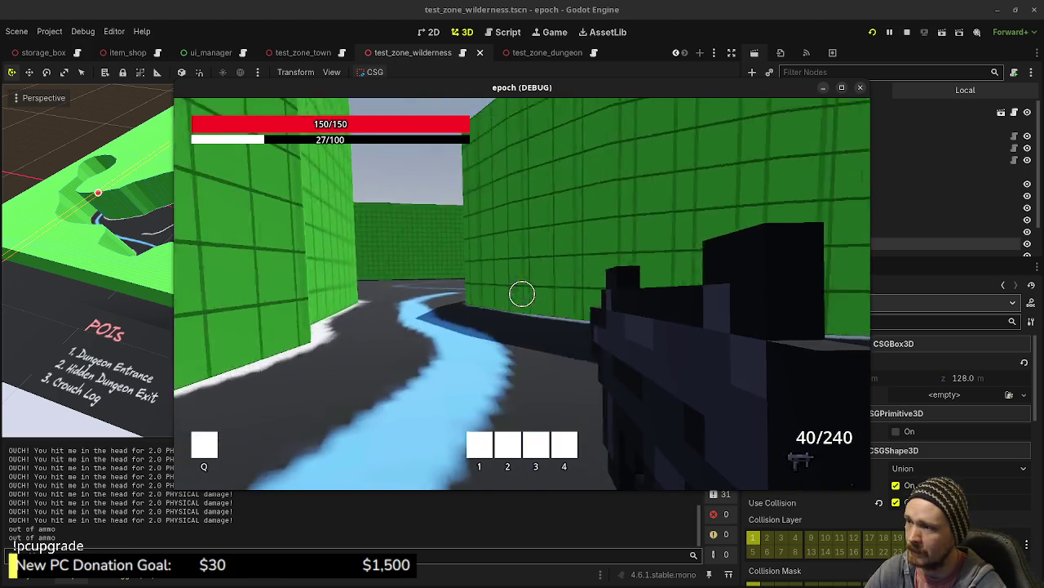
key(shift+w)
key(shift+w)
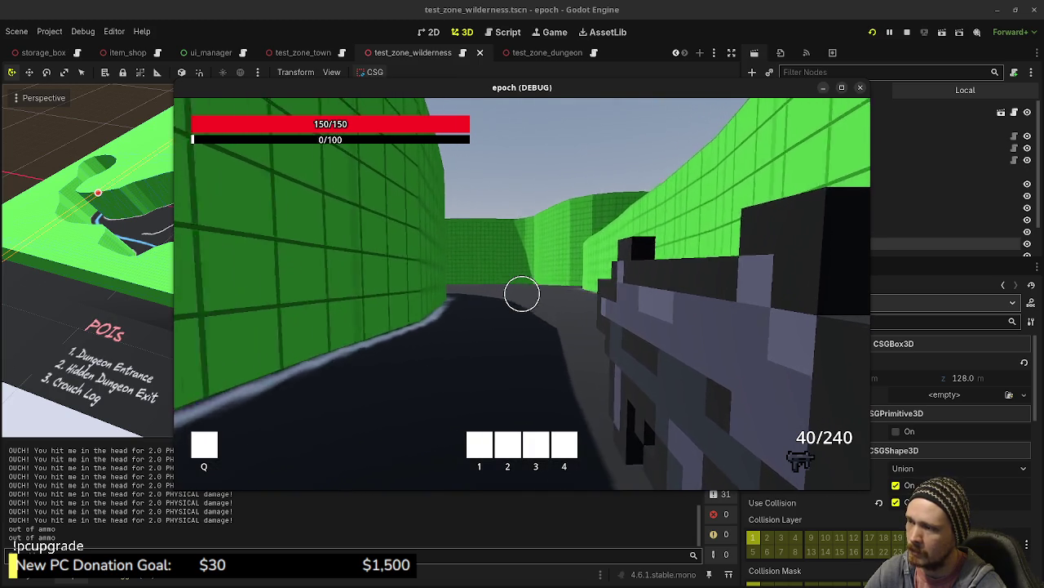
key(w)
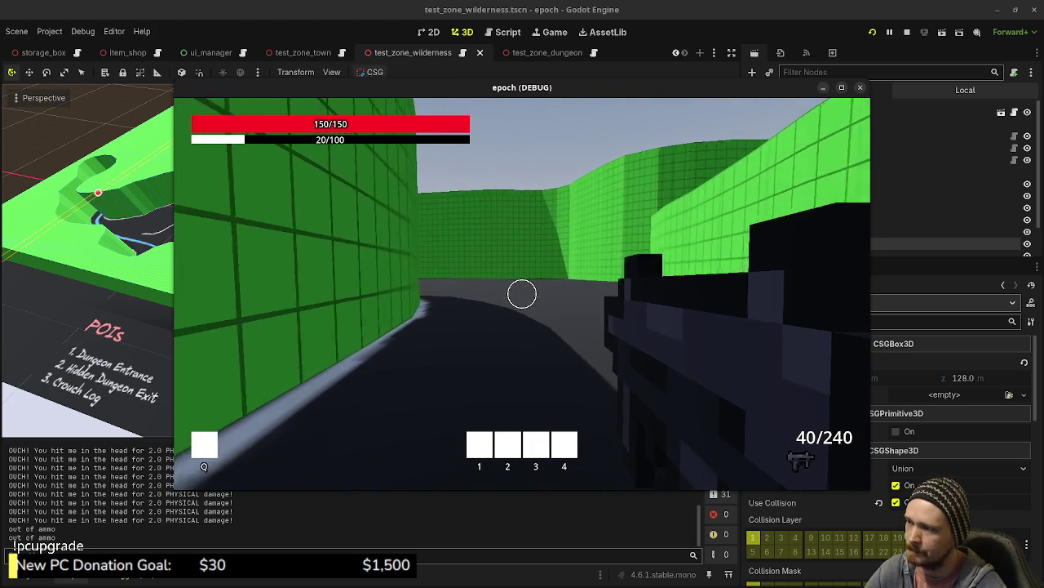
key(shift+w)
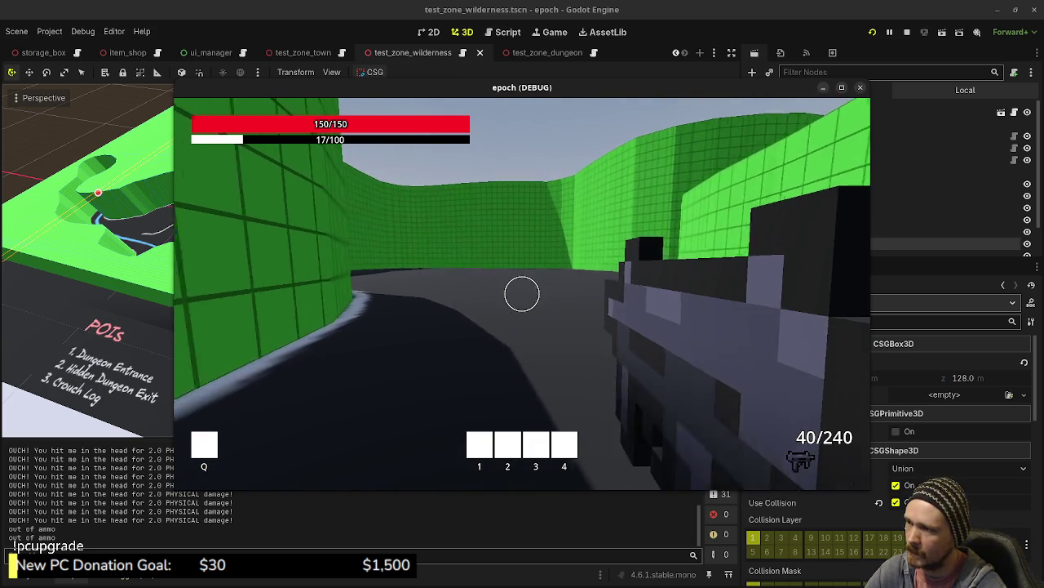
key(shift+w)
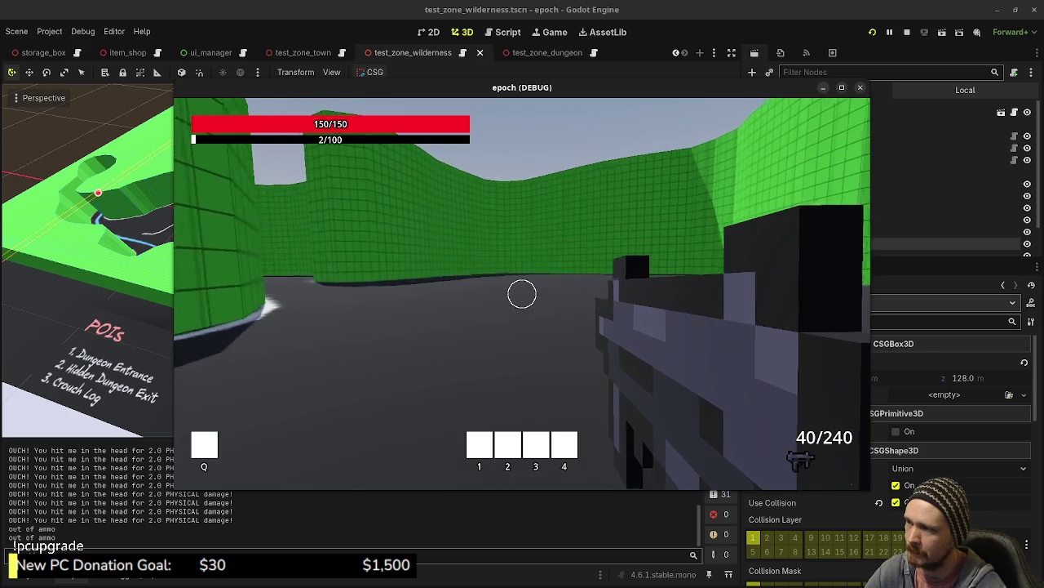
key(w)
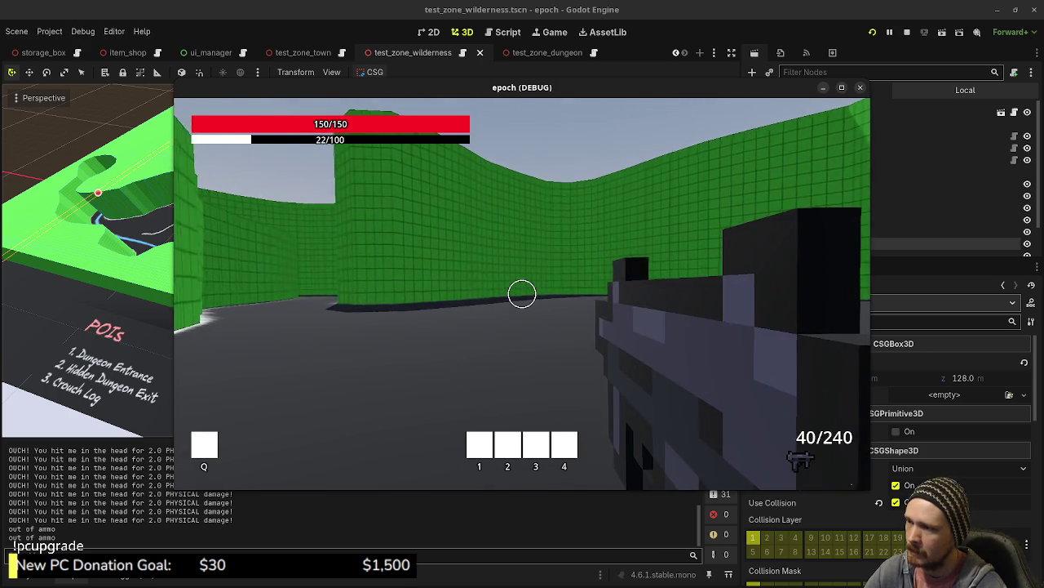
key(w)
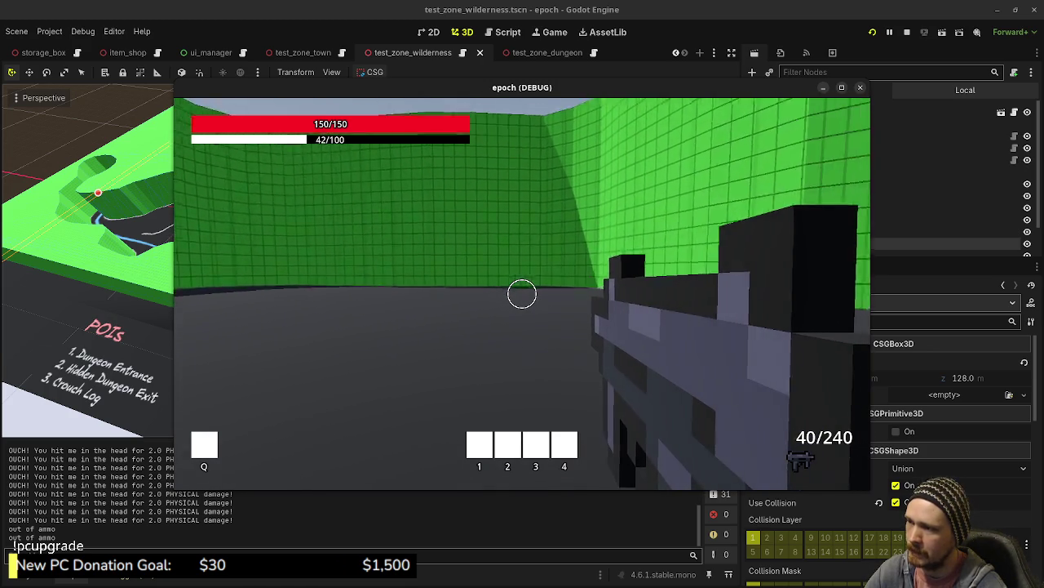
key(w)
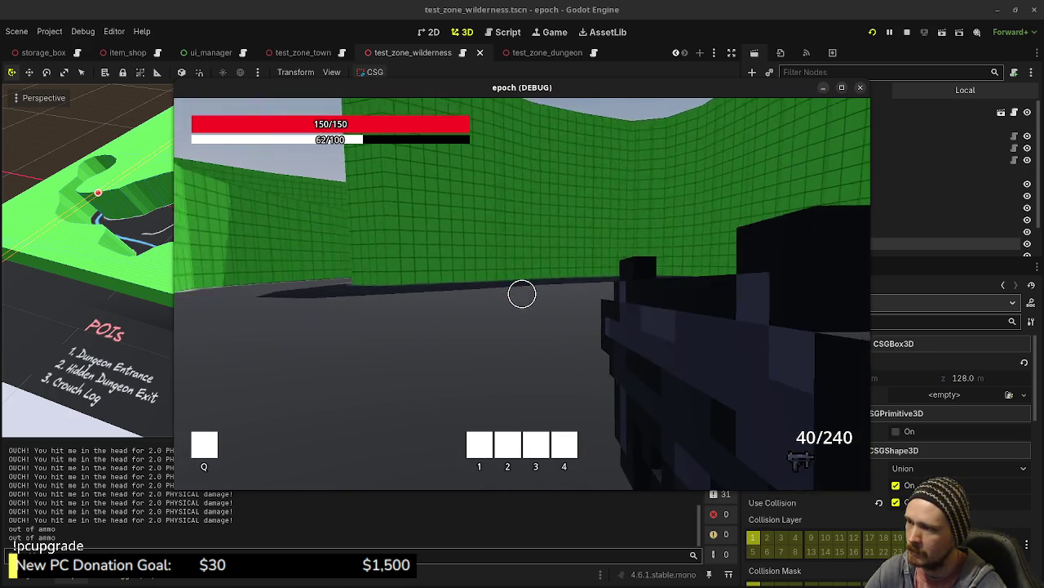
key(w)
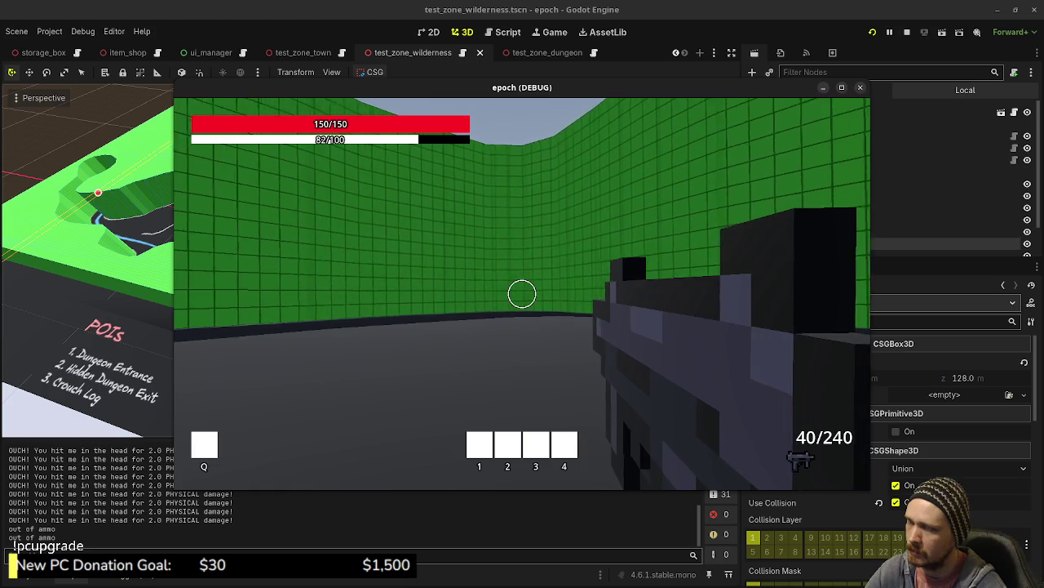
key(w)
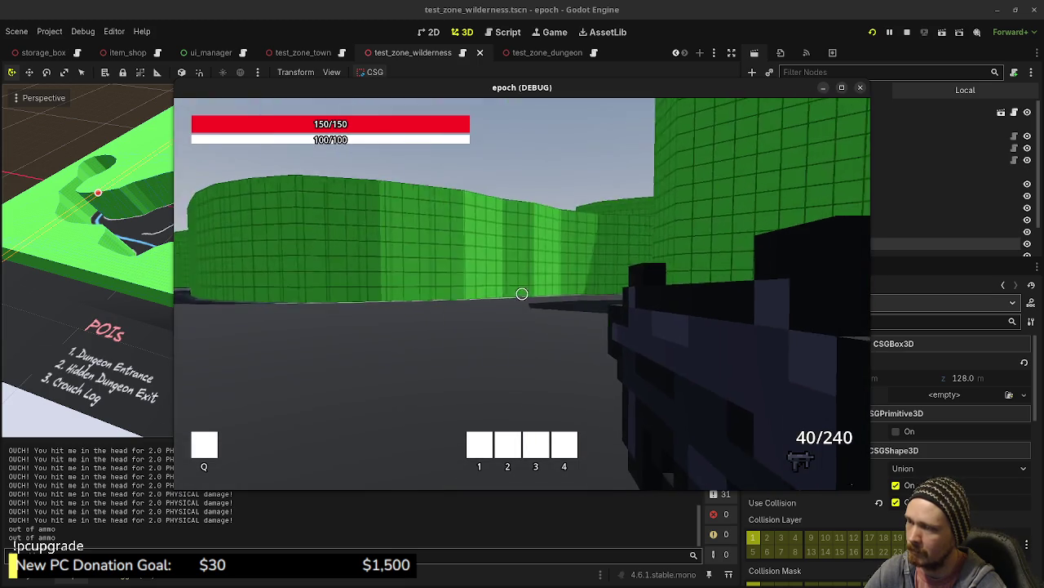
- Stop the running game and go back to forest_zone_blockout.blend in Blender
key(Escape)
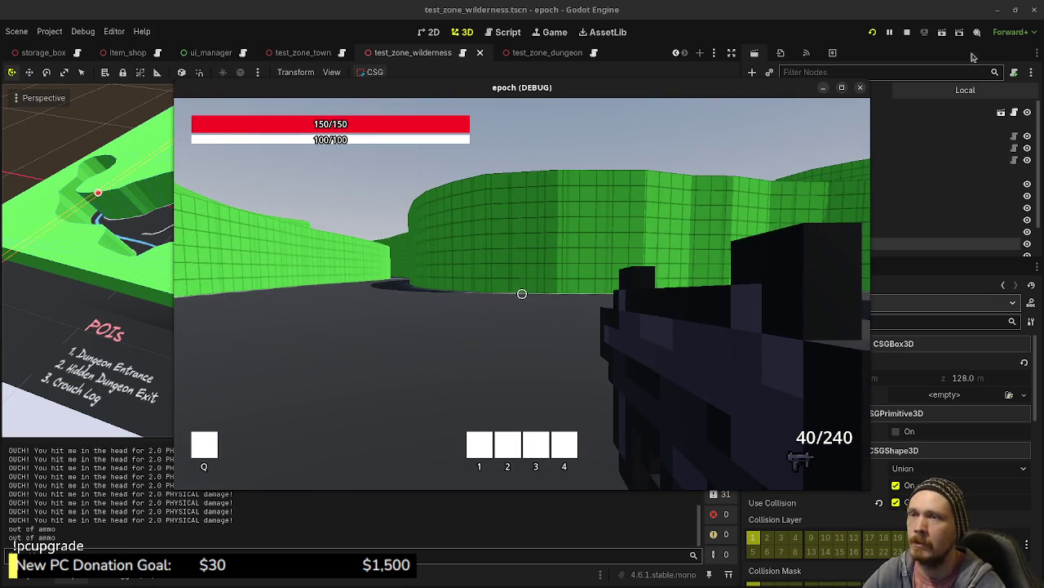
click(909, 33)
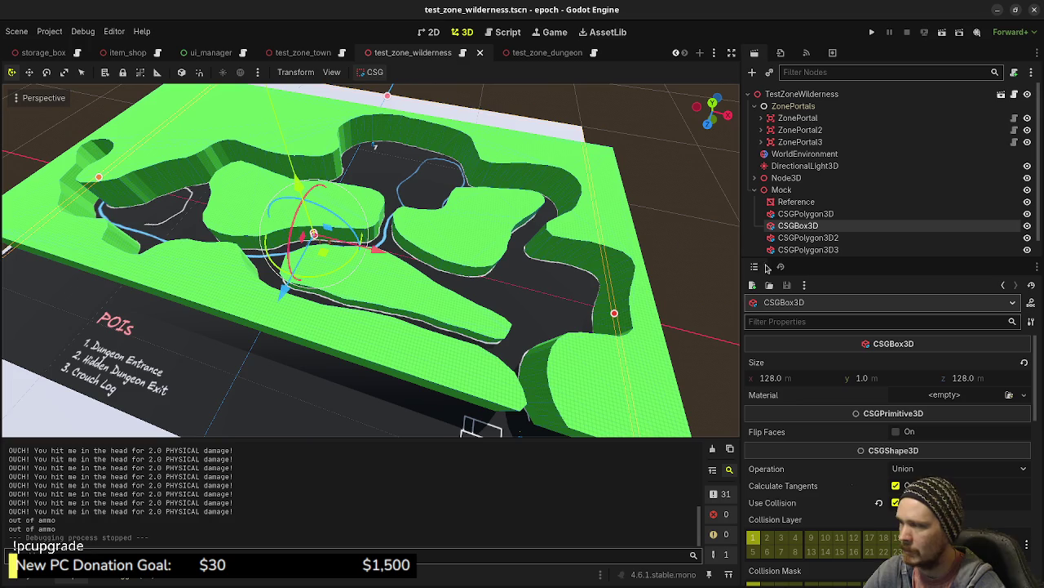
key(alt+Tab)
mouse_move(695, 361)
shift+middle_down()
mouse_move(579, 373)
mouse_move(565, 283)
shift+middle_up()
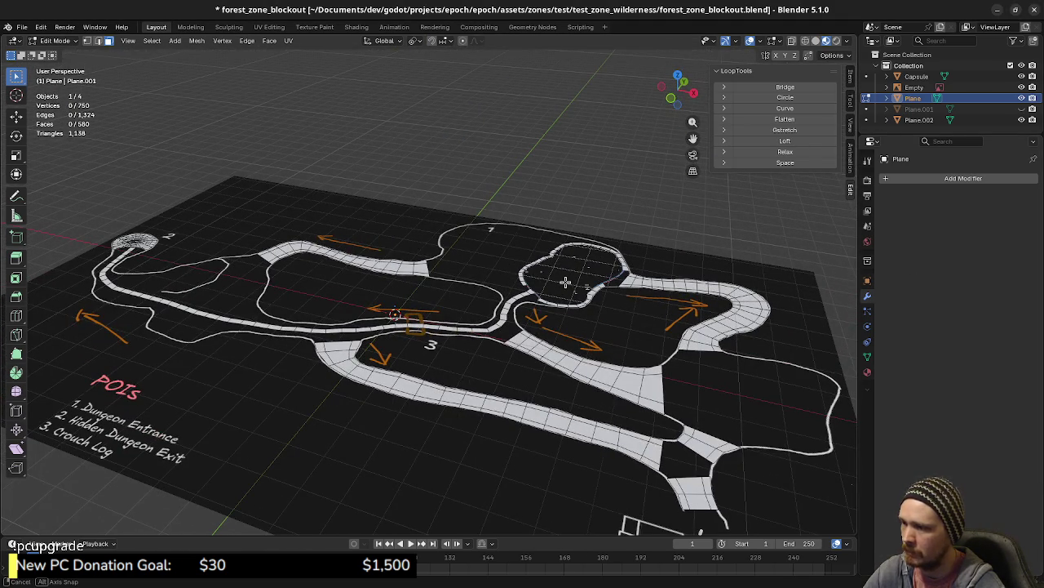
- Return to top view and zoom toward the raised round platform area near marker 3
middle_drag(511, 365, 532, 376)
key(KP_7)
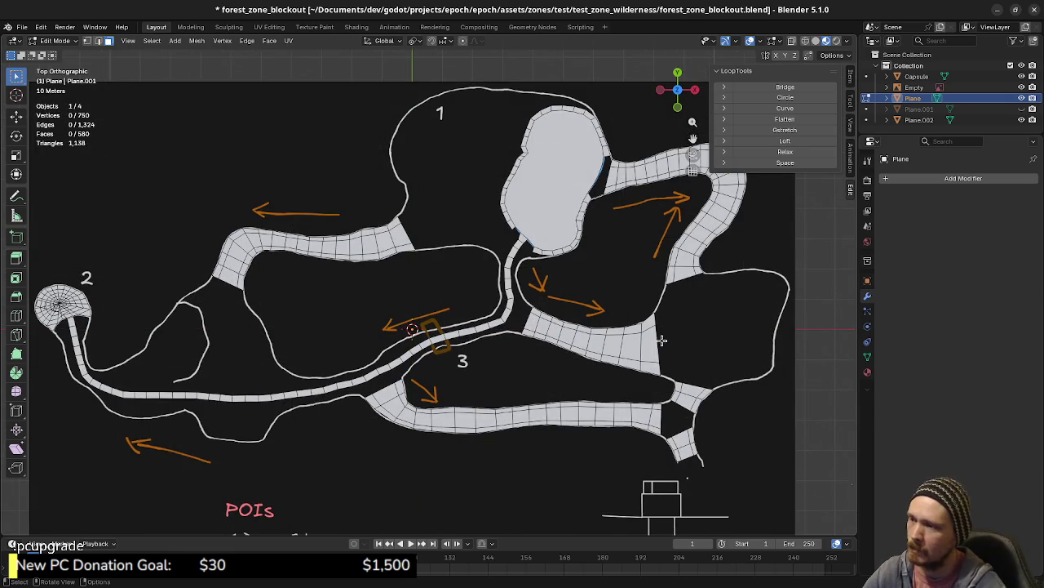
scroll(685, 344, up, 2)
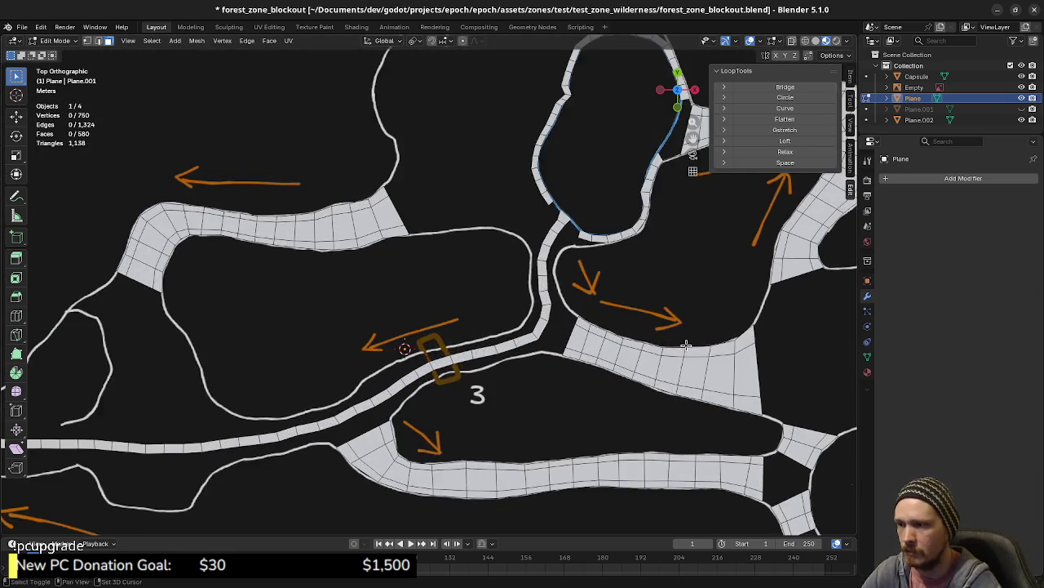
shift+middle_drag(685, 344, 457, 306)
scroll(545, 334, up, 1)
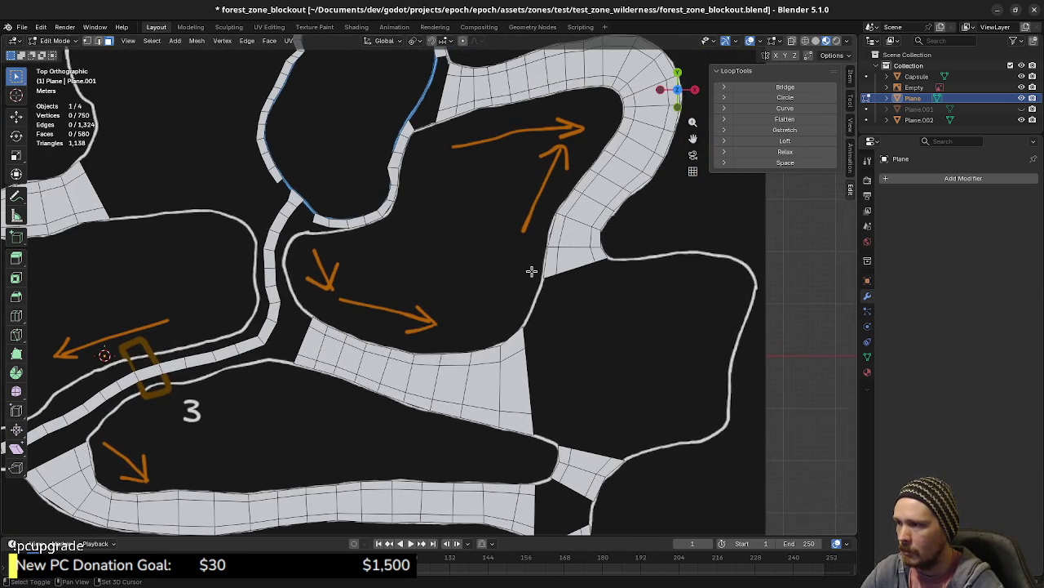
shift+middle_drag(531, 271, 537, 315)
scroll(548, 392, up, 2)
mouse_move(581, 378)
shift+middle_down()
mouse_move(618, 400)
mouse_move(564, 384)
shift+middle_up()
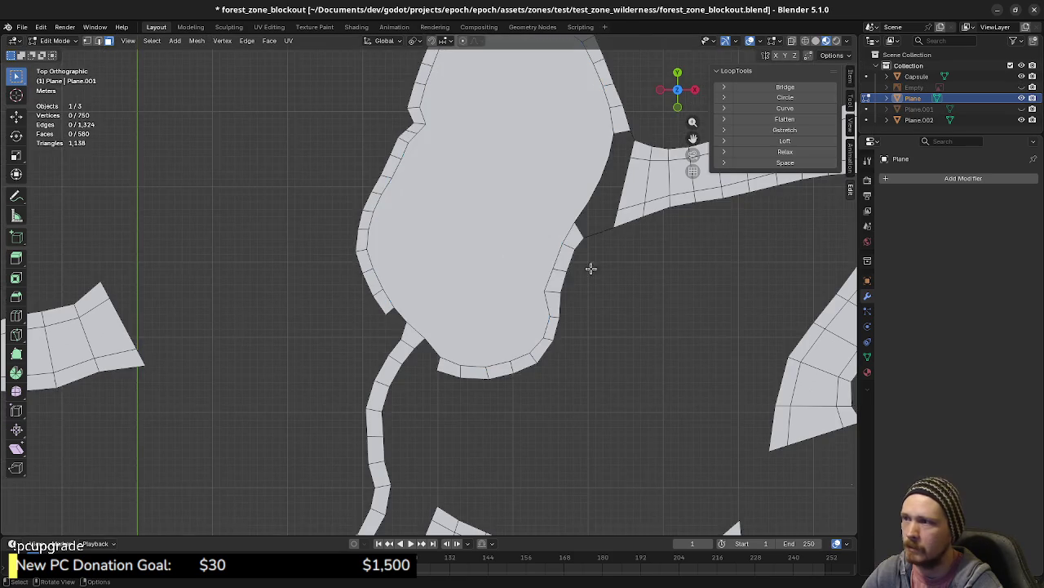
middle_drag(590, 269, 526, 305)
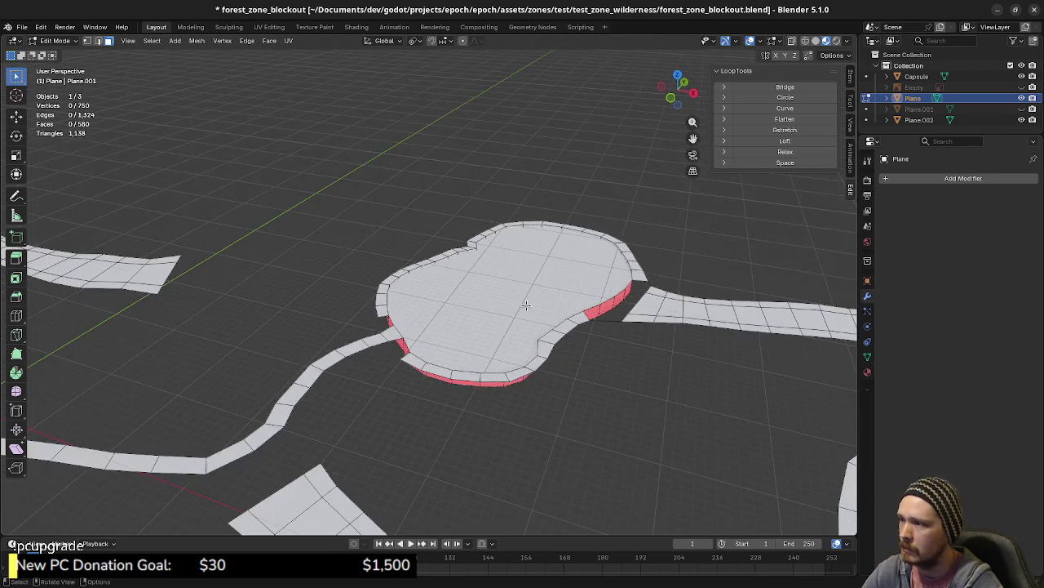
scroll(526, 305, up, 2)
- Leave Plane.002 and start editing the Plane path mesh instead
key(alt+q)
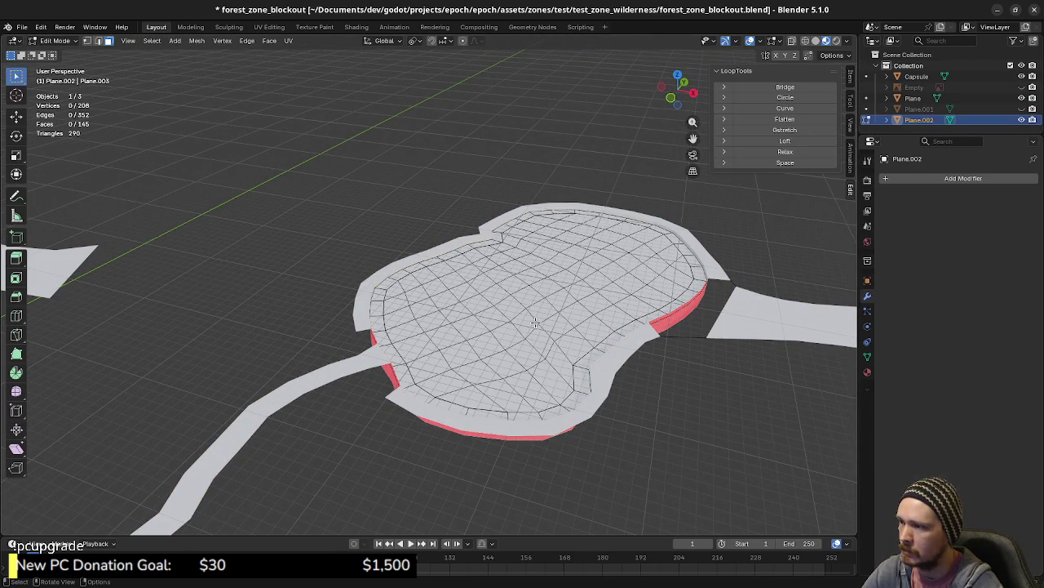
key(Tab)
click(608, 367)
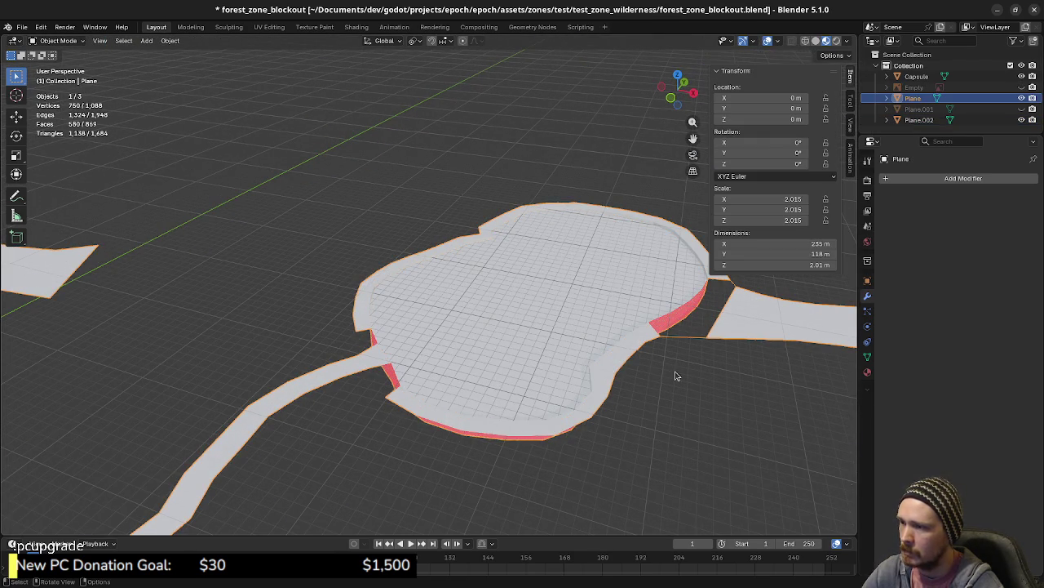
key(Tab)
- Show the hand-drawn reference map again and zoom in on the path gap from top view
mouse_move(661, 373)
middle_down()
mouse_move(542, 336)
mouse_move(402, 350)
middle_up()
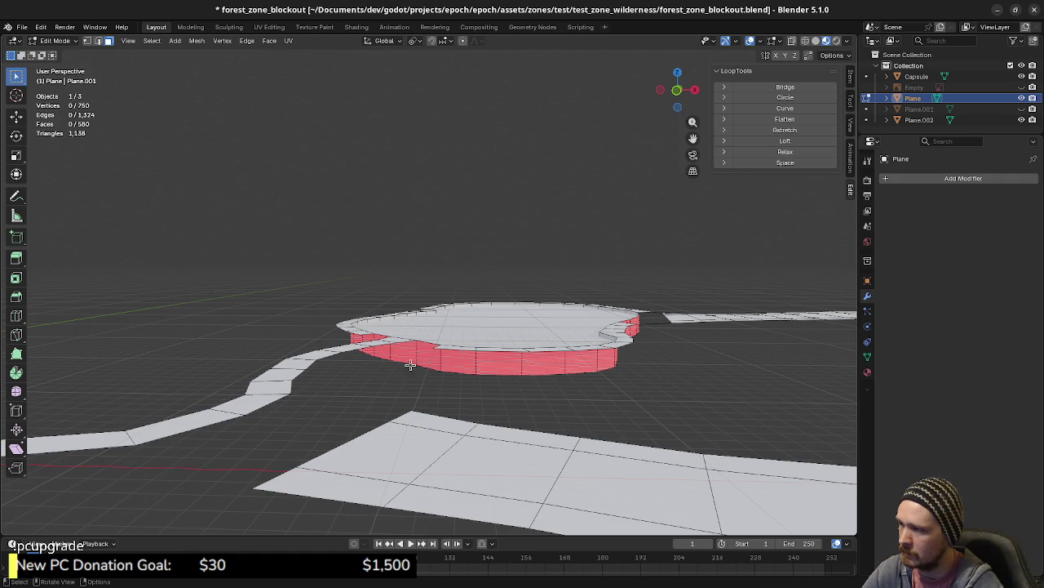
mouse_move(475, 388)
middle_down()
mouse_move(530, 375)
mouse_move(499, 343)
mouse_move(454, 413)
mouse_move(485, 394)
middle_up()
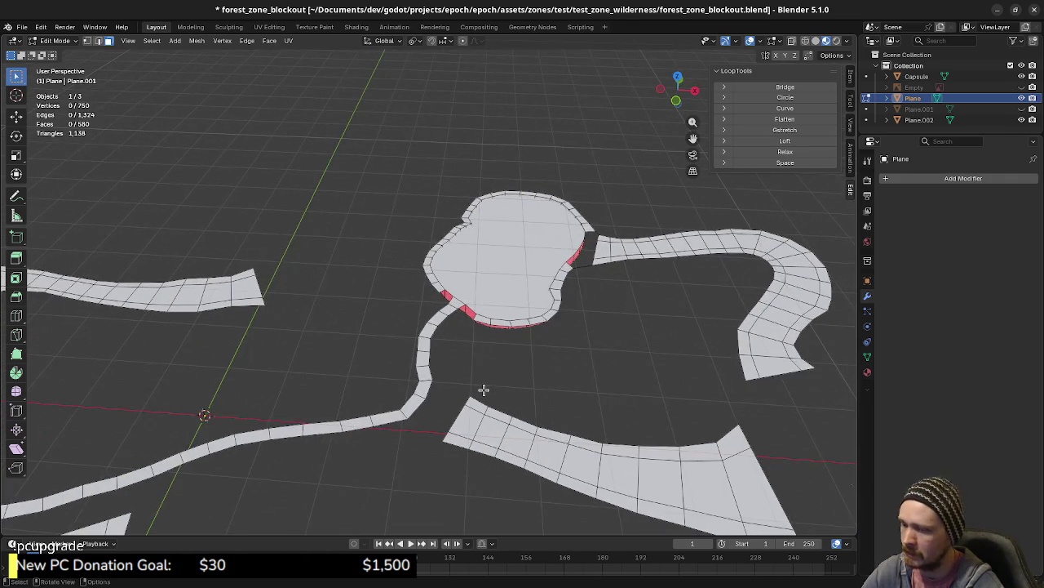
key(KP_7)
scroll(734, 400, down, 2)
shift+middle_drag(748, 427, 577, 371)
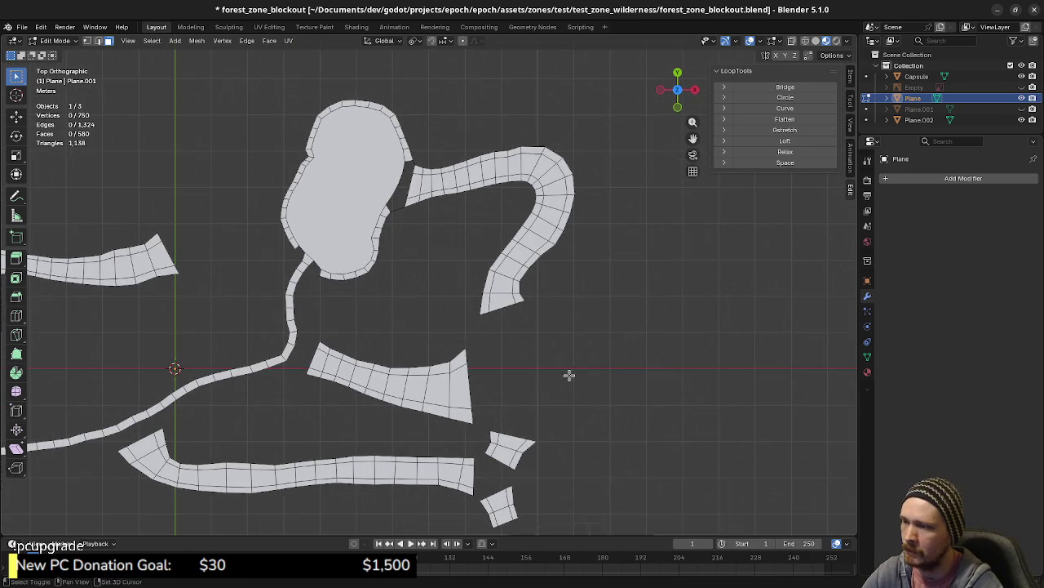
click(1021, 87)
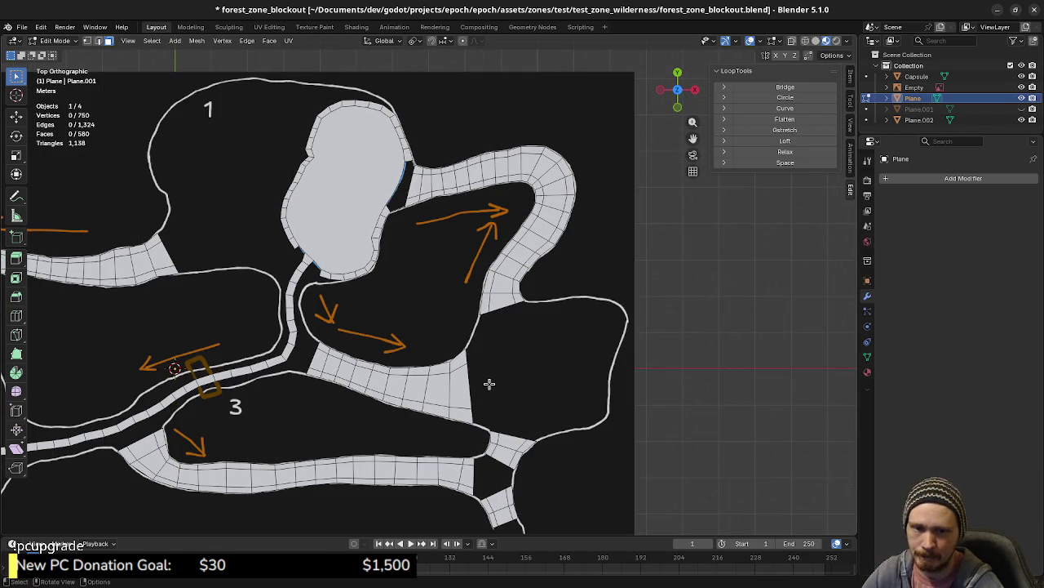
scroll(503, 394, up, 2)
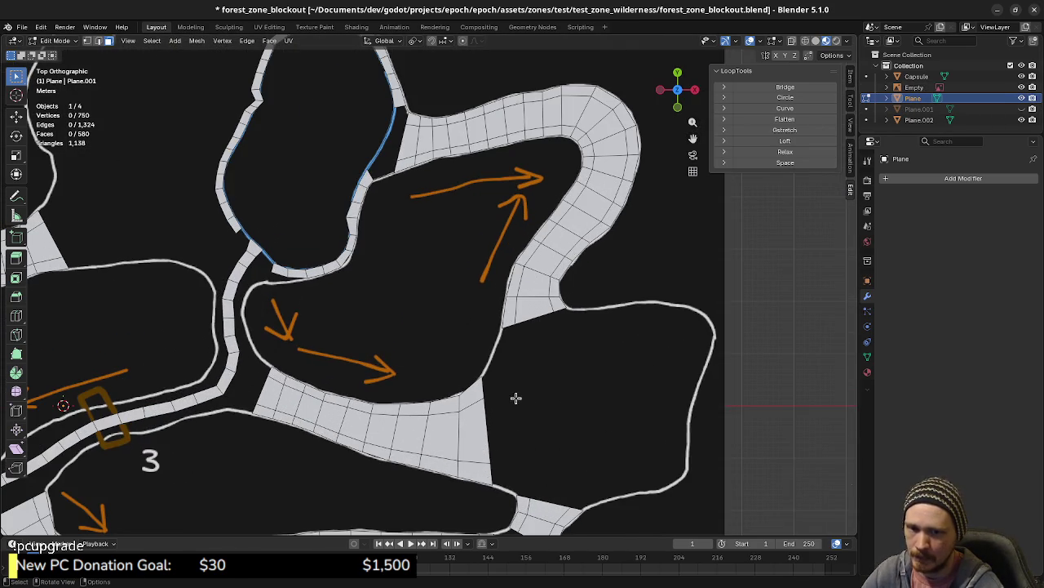
scroll(516, 397, up, 1)
scroll(506, 321, up, 1)
scroll(508, 321, up, 1)
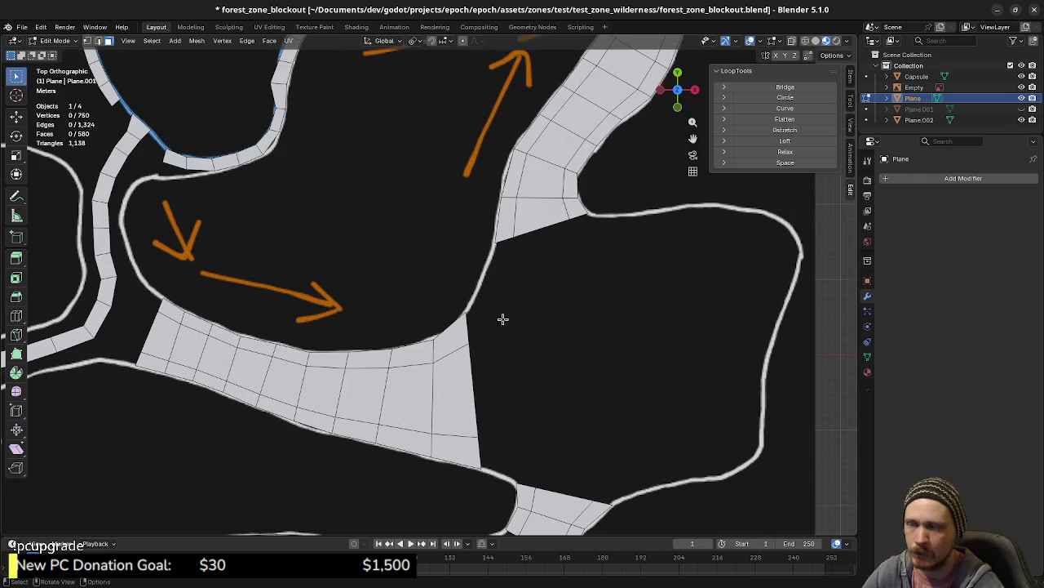
- Extrude the strip's open end edge into a new face, rotated and moved to follow the curve
drag(452, 232, 496, 259)
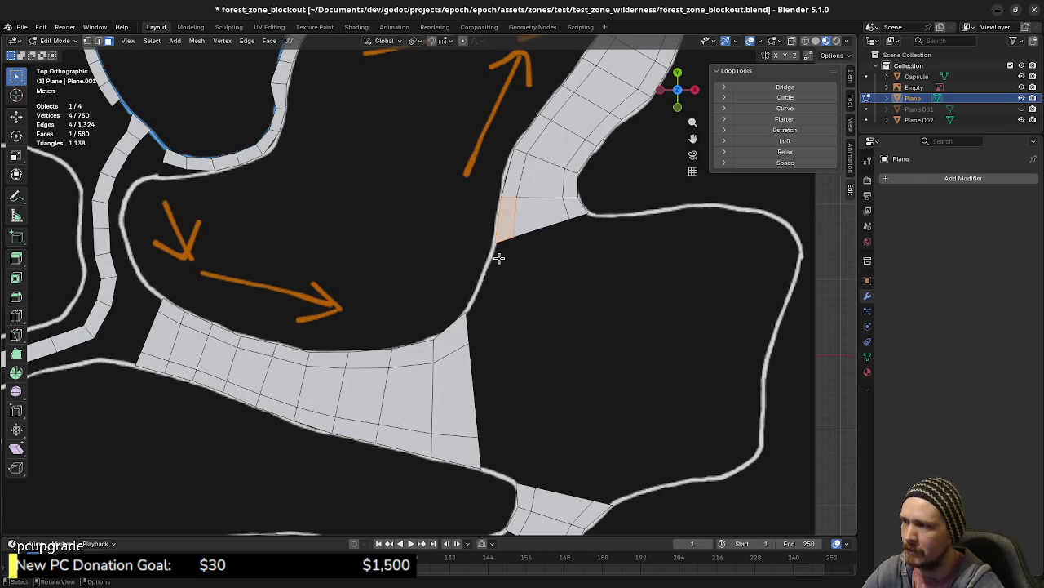
key(2)
click(506, 243)
scroll(501, 310, up, 1)
scroll(508, 322, up, 2)
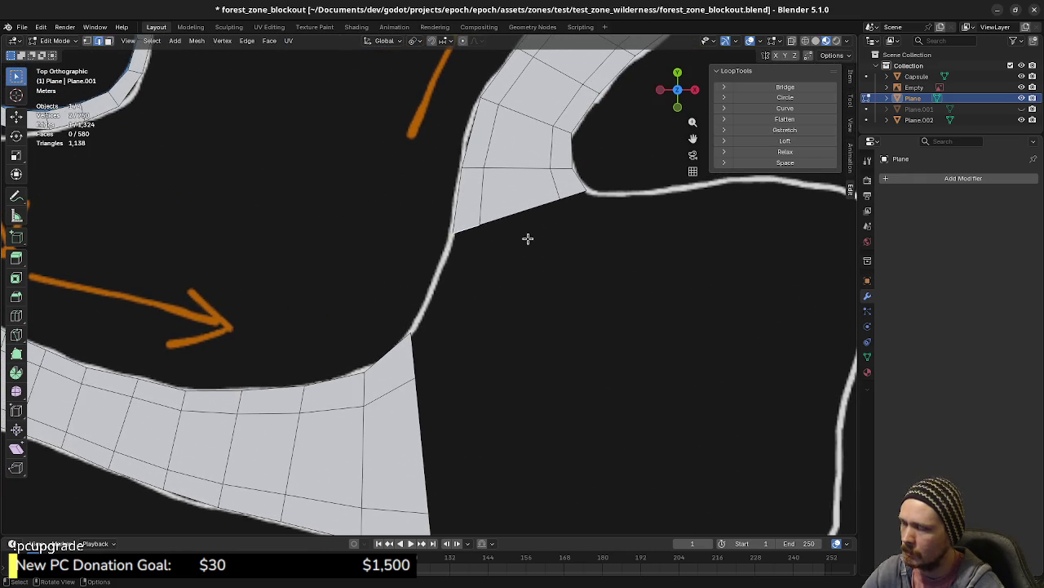
key(e)
click(515, 275)
key(r)
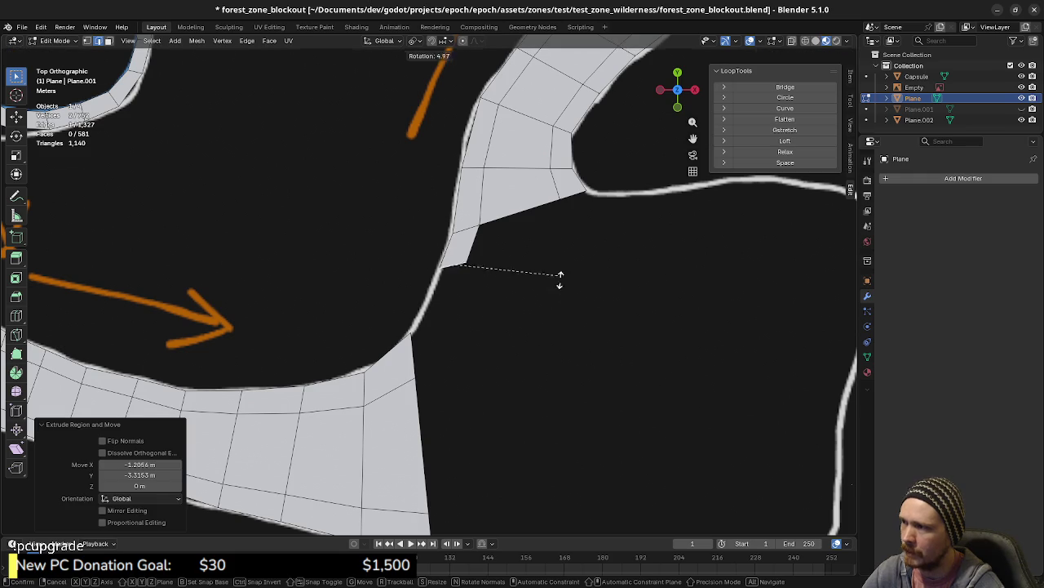
click(576, 330)
key(g)
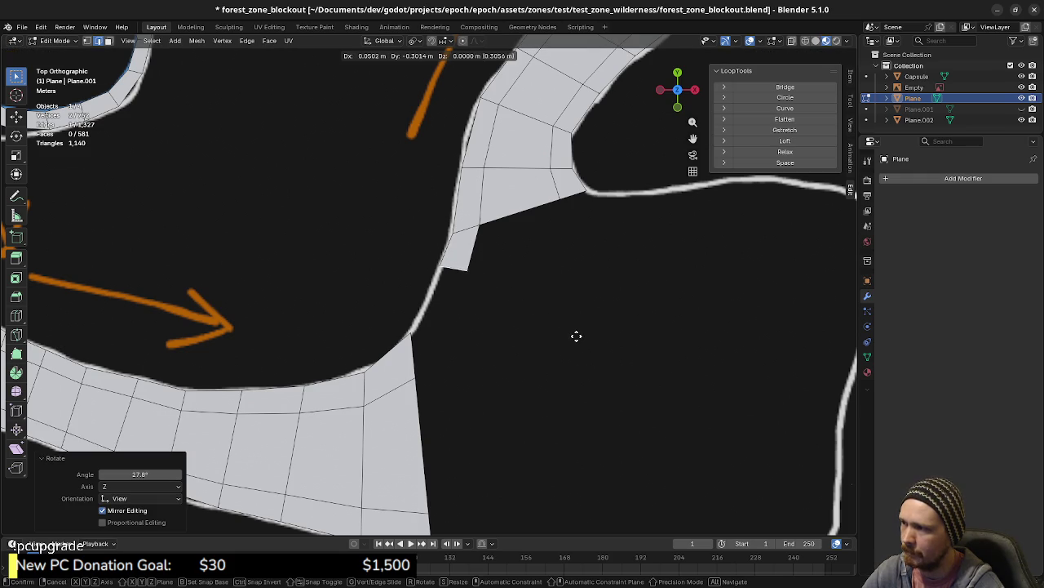
click(577, 335)
- Extrude a second angled face and fill the gap down to the wide strip
key(e)
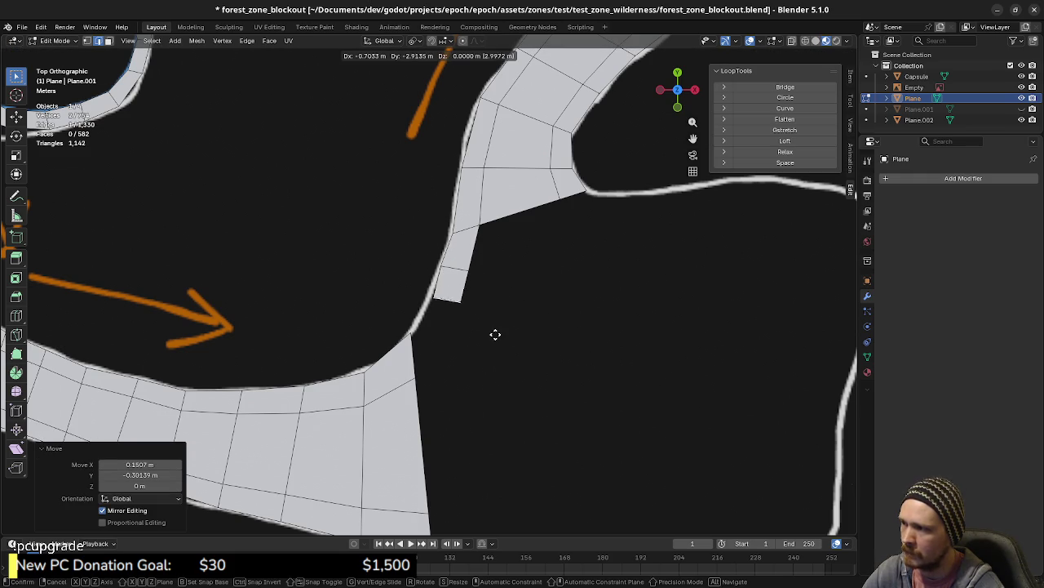
click(487, 340)
key(r)
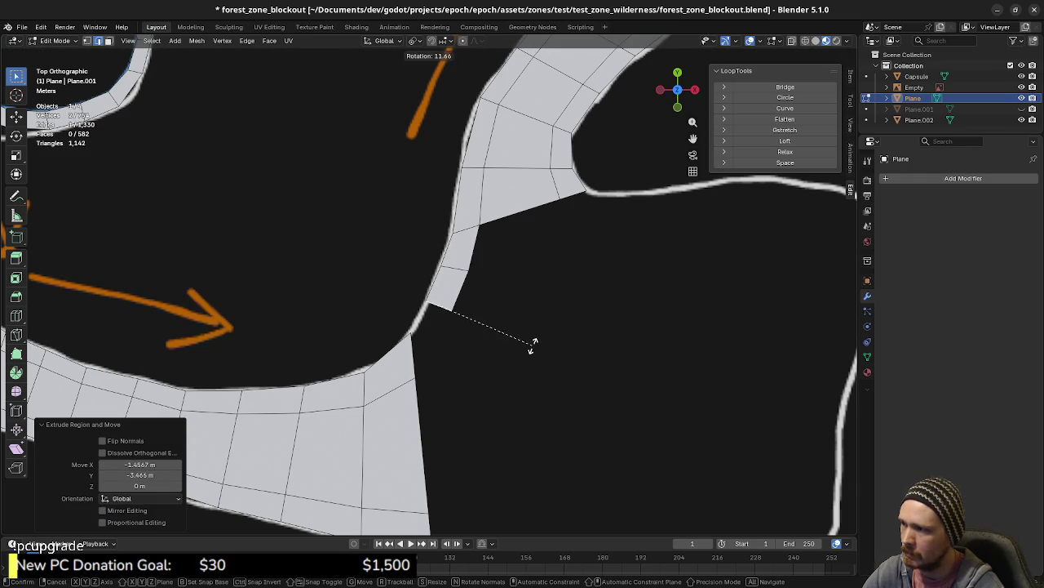
click(423, 353)
key(f)
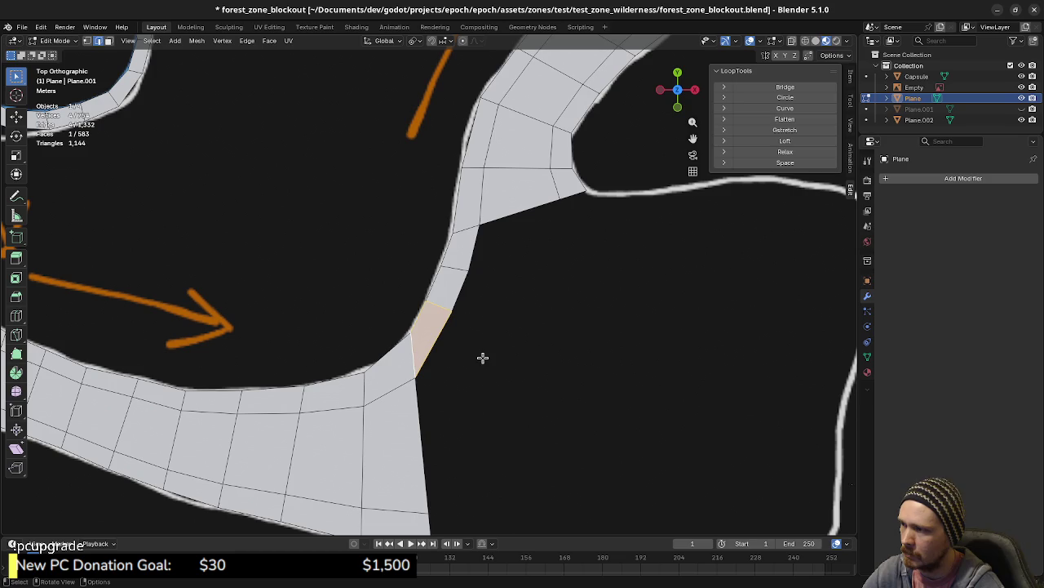
- Drag the new face's corner vertices onto the drawn road edges
key(1)
click(444, 307)
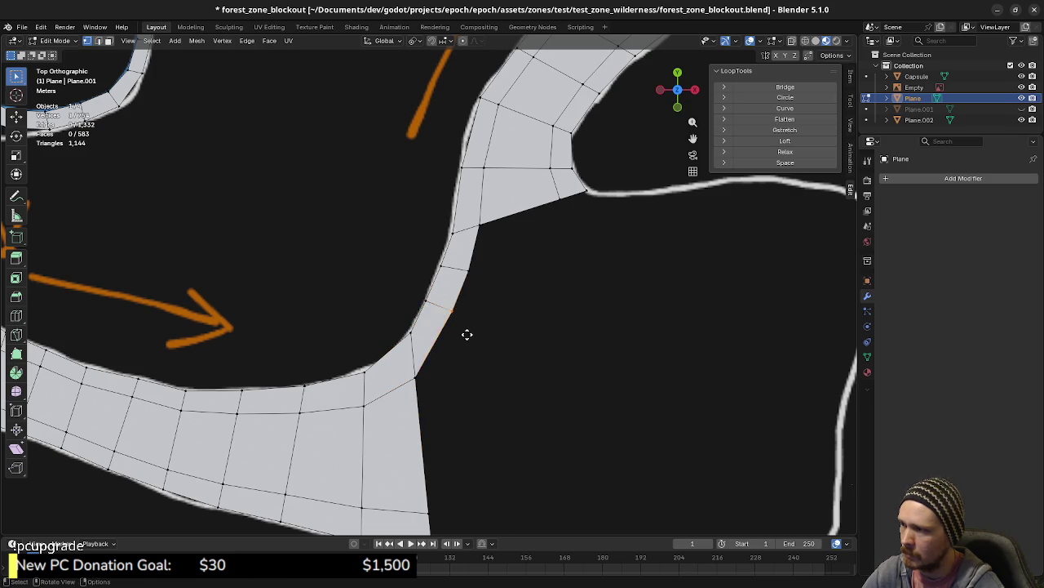
key(g)
click(465, 340)
click(417, 298)
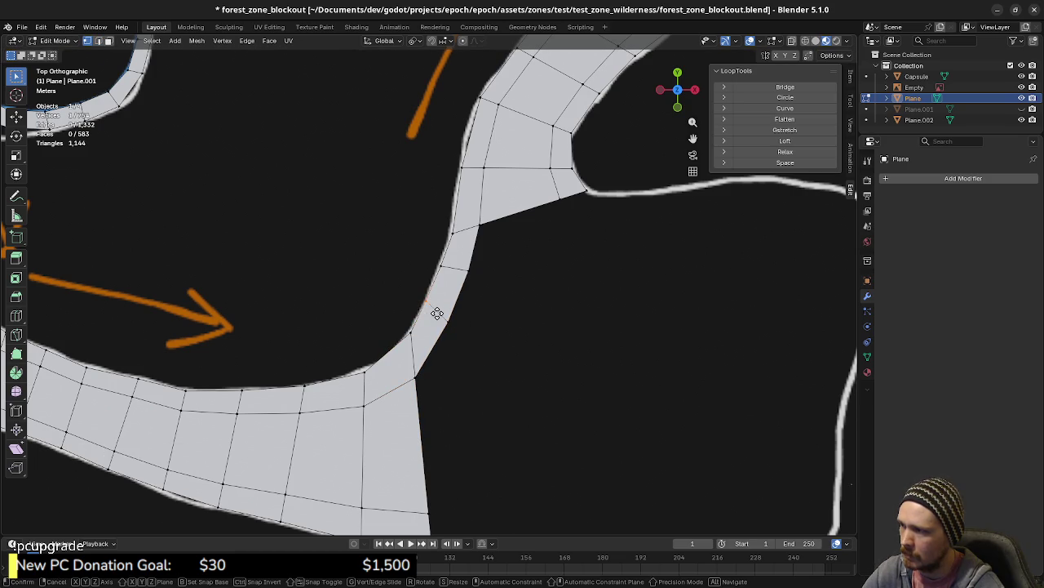
key(g)
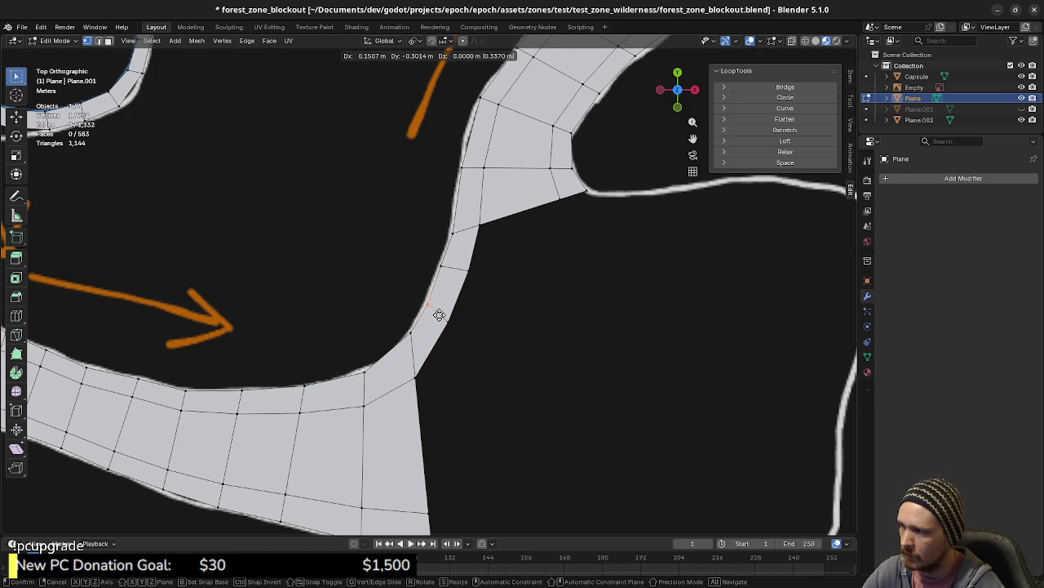
click(439, 317)
click(444, 271)
key(g)
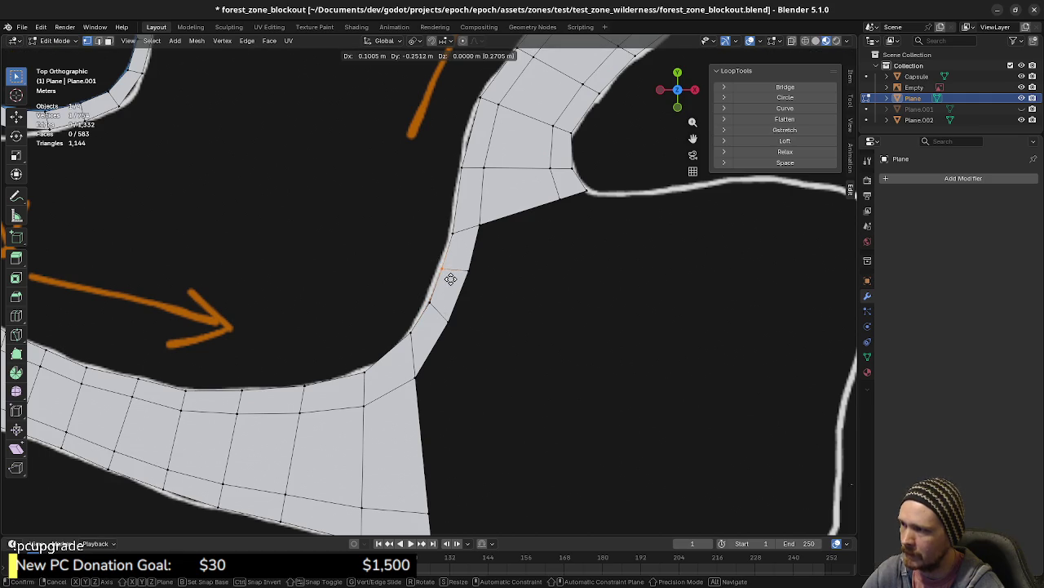
click(450, 279)
- Nudge the remaining vertices onto the road outline, the last moved 0.30159 m X, -0.25116 m Y
key(g)
click(480, 282)
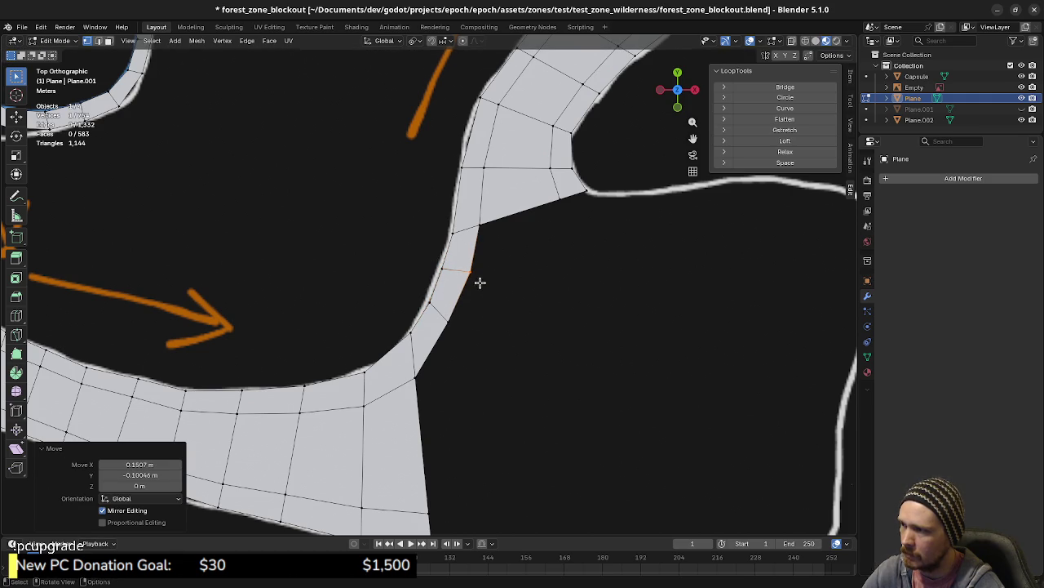
click(450, 315)
key(g)
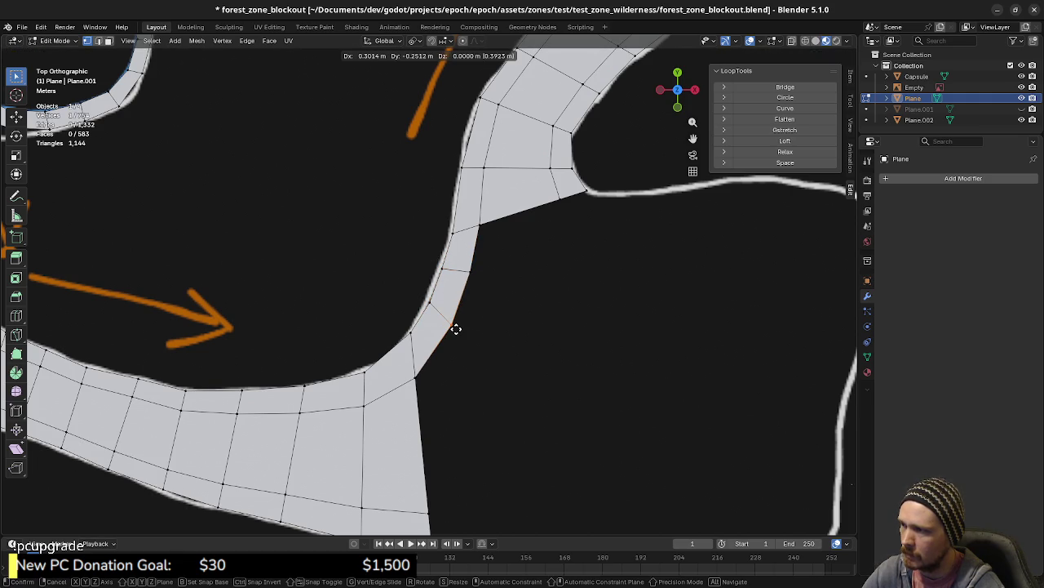
click(455, 326)
scroll(486, 330, down, 2)
scroll(484, 329, down, 2)
scroll(427, 313, up, 2)
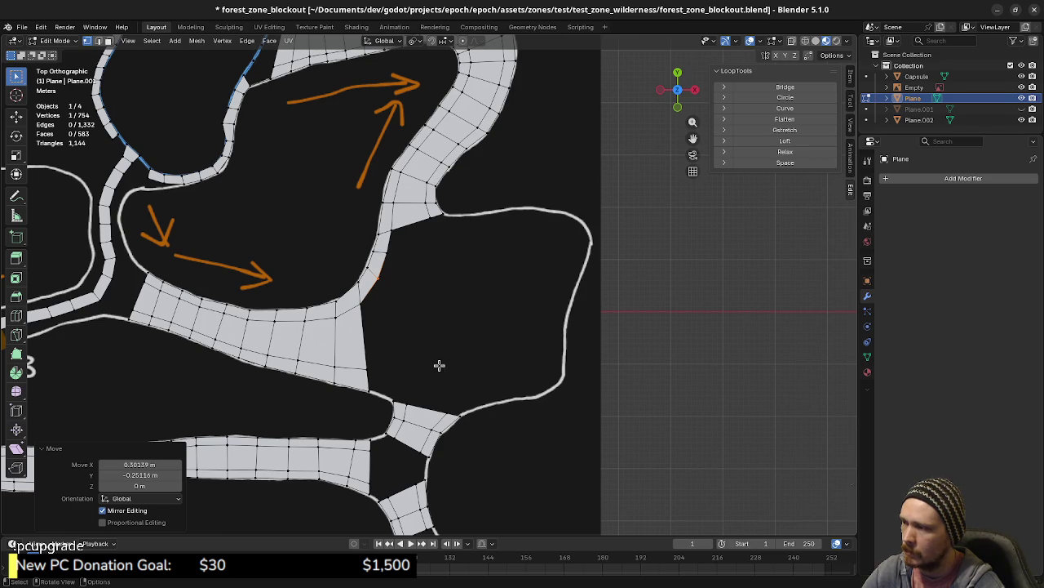
- Zoom out over the full map with its POI notes, then zoom back and pan to the junction near marker 3
scroll(440, 327, up, 2)
scroll(433, 315, up, 2)
scroll(376, 333, up, 2)
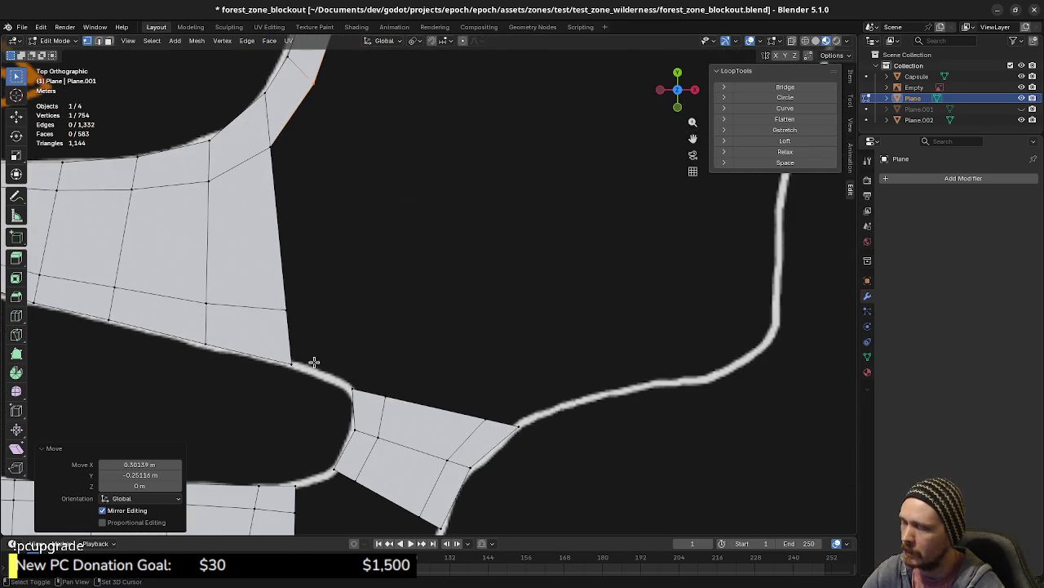
scroll(531, 319, down, 2)
scroll(506, 343, down, 3)
scroll(471, 373, up, 1)
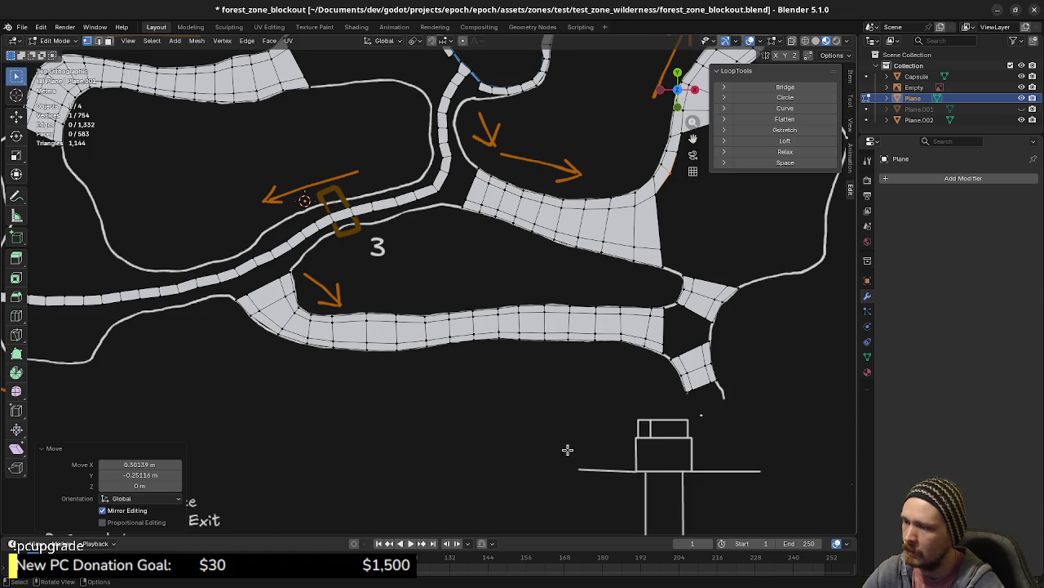
scroll(535, 446, down, 1)
scroll(490, 416, down, 1)
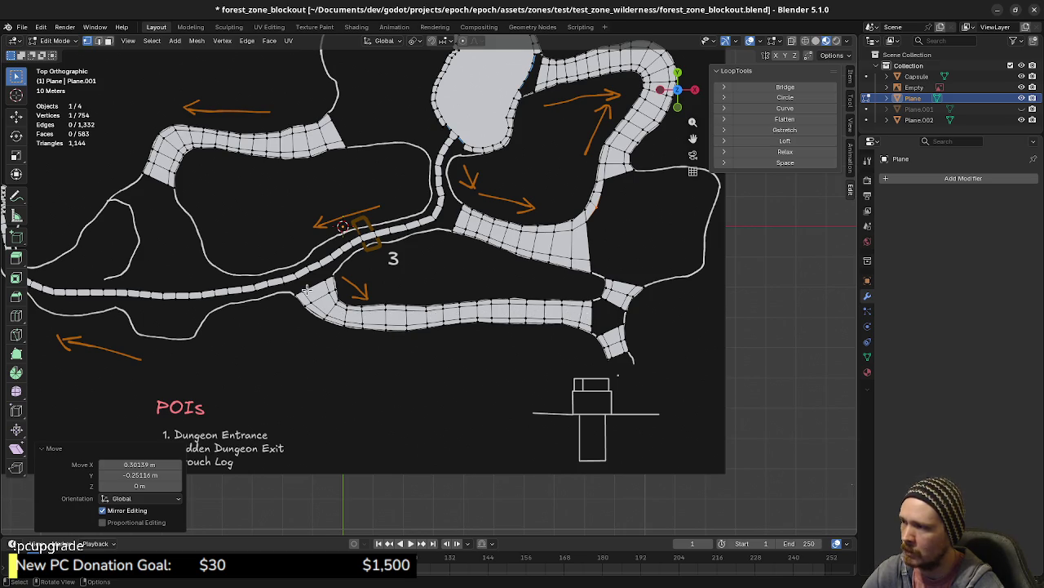
scroll(493, 336, up, 1)
scroll(509, 335, up, 1)
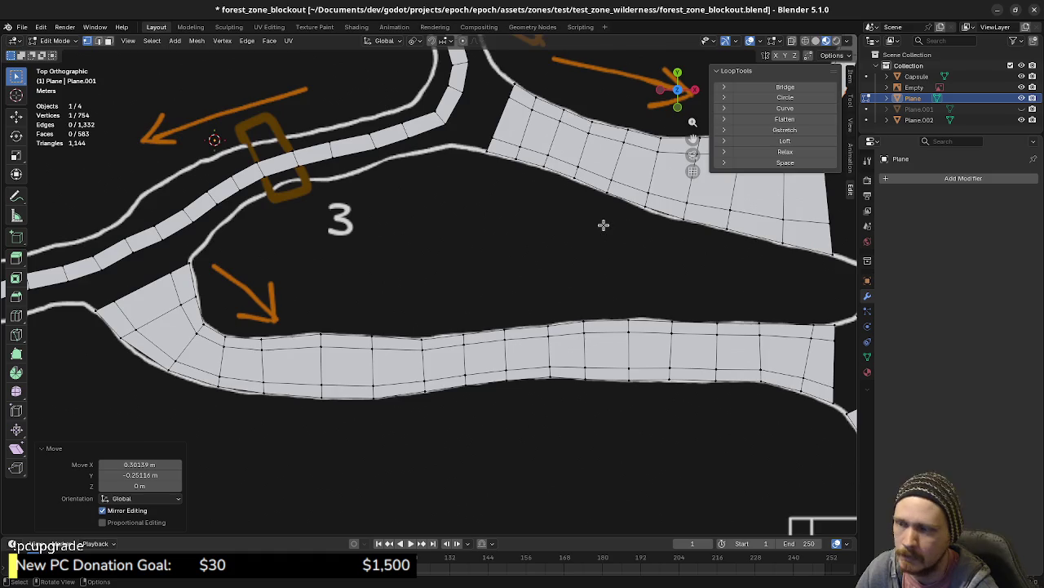
scroll(602, 224, down, 2)
shift+middle_drag(671, 282, 454, 291)
- Extrude the wide strip's right end edge into a new face and shift its top corner right
scroll(520, 305, up, 2)
scroll(520, 305, up, 2)
scroll(473, 288, up, 2)
click(391, 319)
key(e)
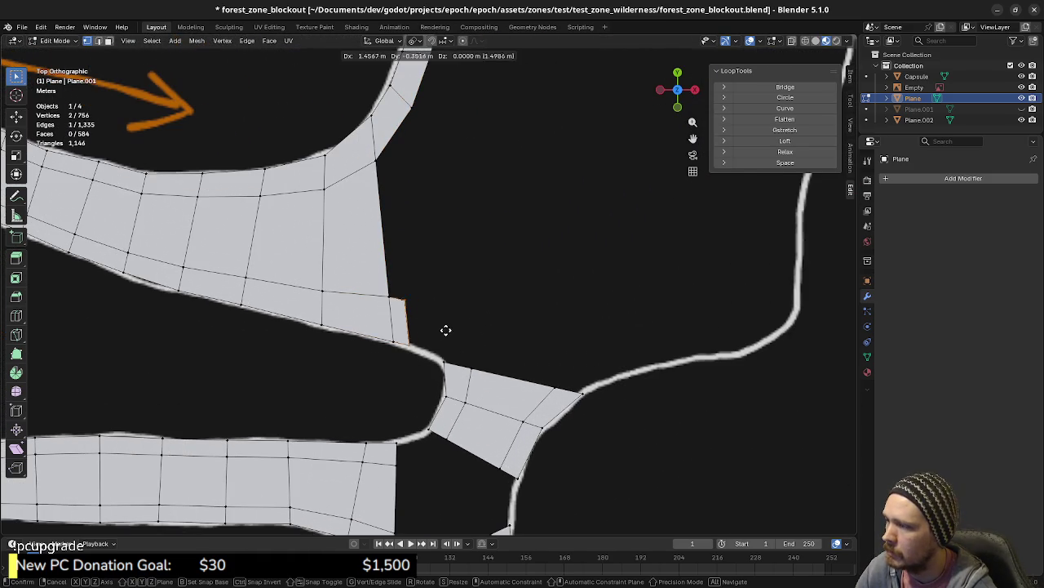
click(446, 332)
click(415, 298)
key(g)
click(457, 311)
- Extrude a second face toward the junction and place its points on the road outline
click(424, 325)
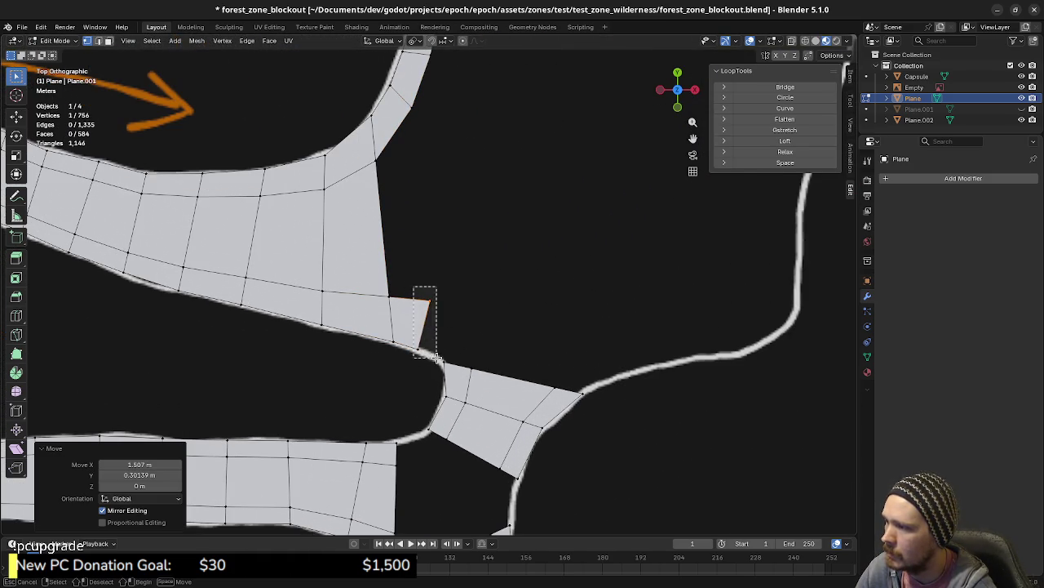
key(e)
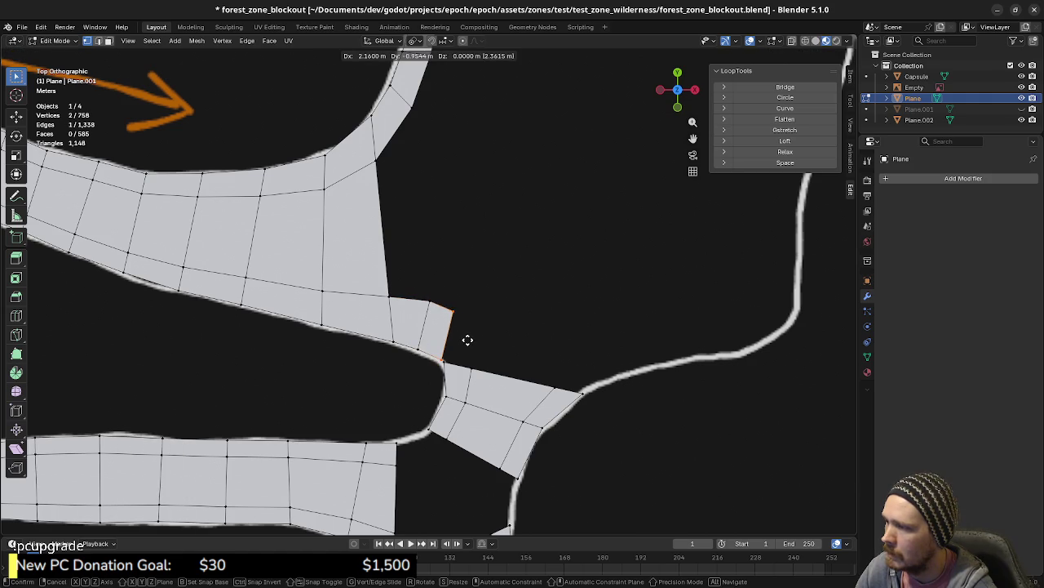
click(466, 340)
click(448, 307)
key(g)
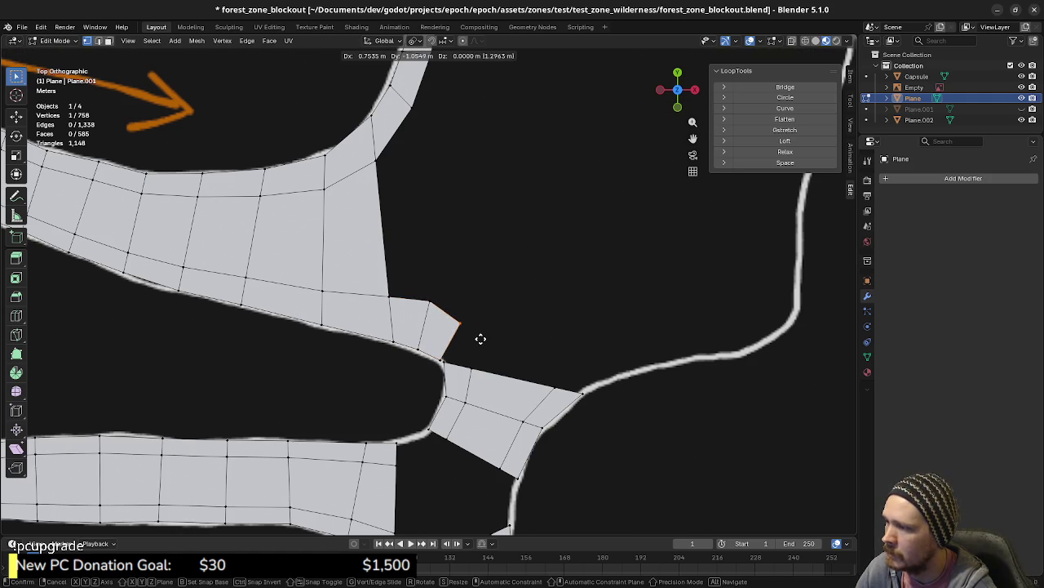
click(484, 339)
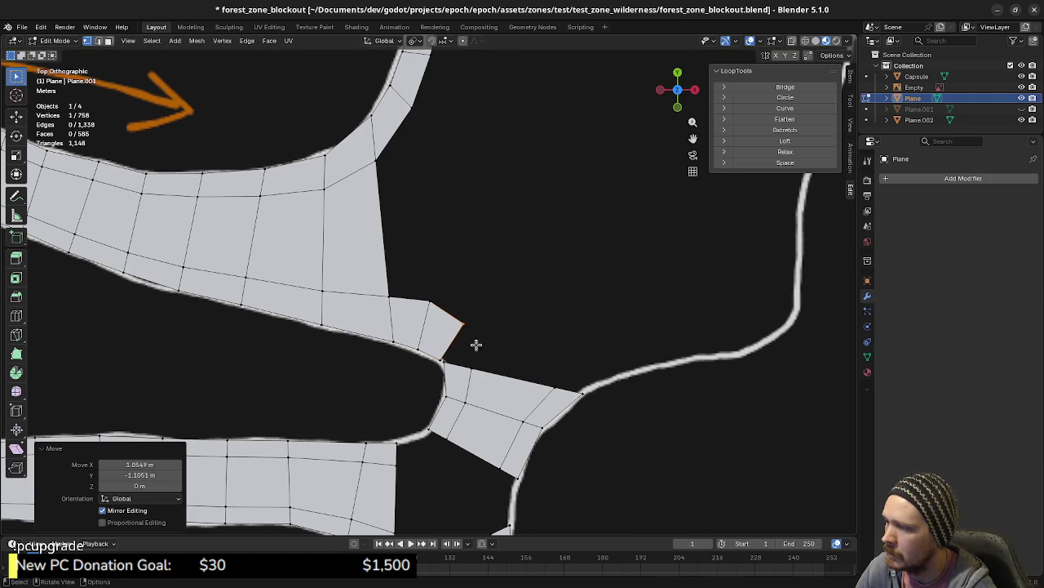
click(434, 353)
key(g)
click(438, 361)
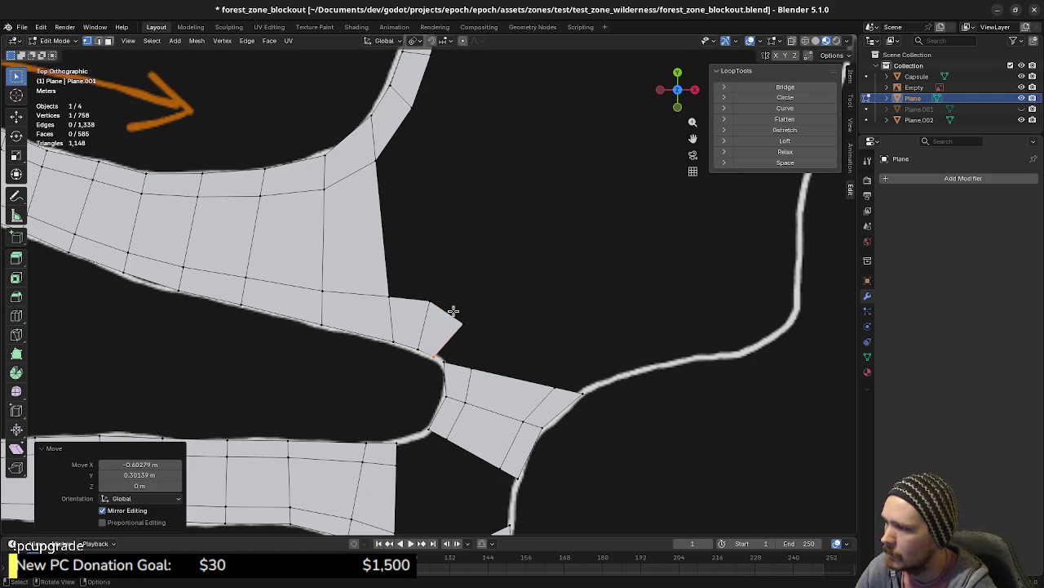
- Extrude the edge again, pull its point toward the junction, and delete two extra vertices
shift+click(462, 323)
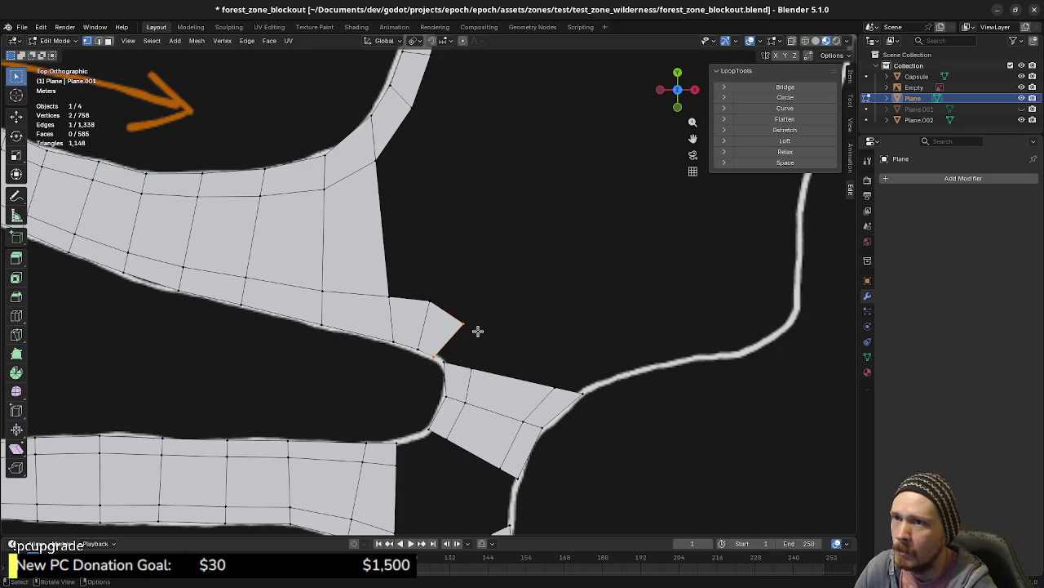
key(e)
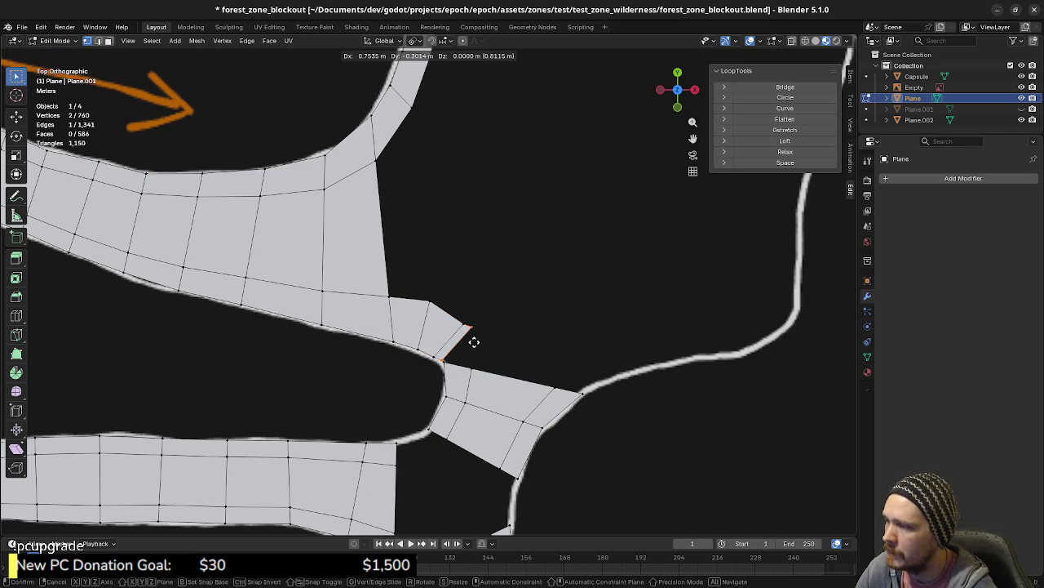
click(479, 340)
click(476, 326)
key(g)
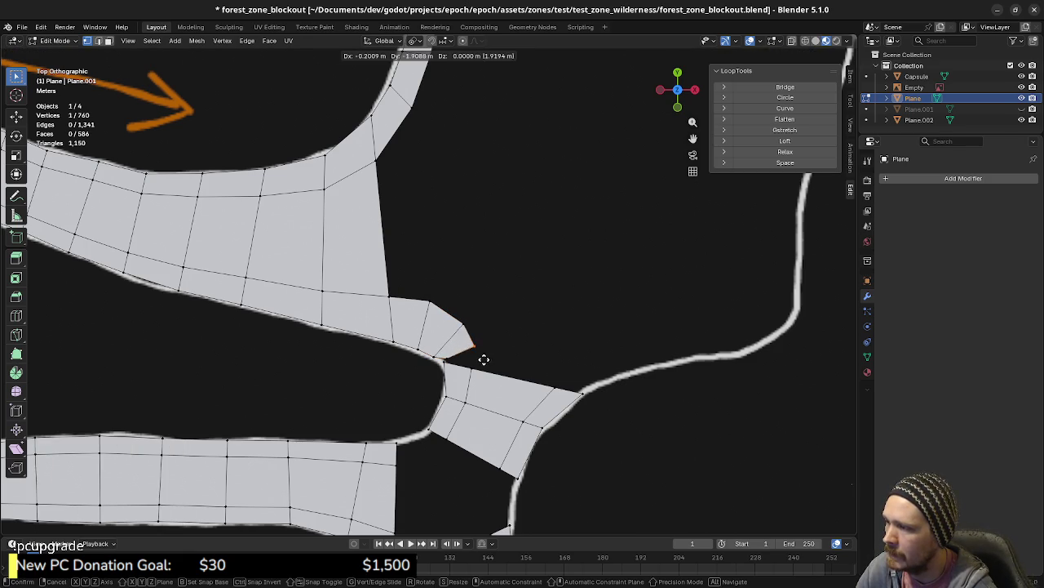
click(481, 364)
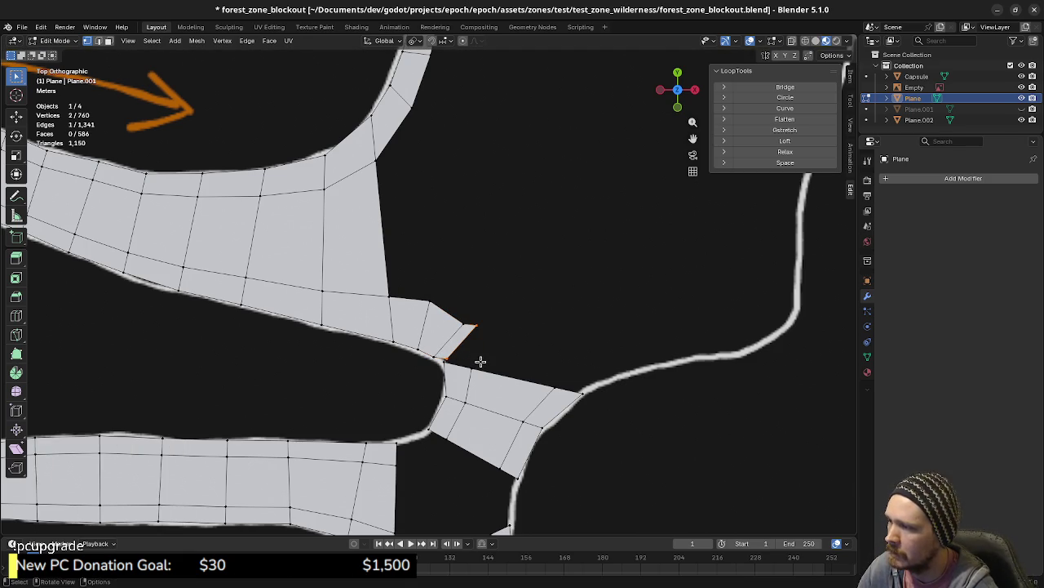
key(x)
click(466, 289)
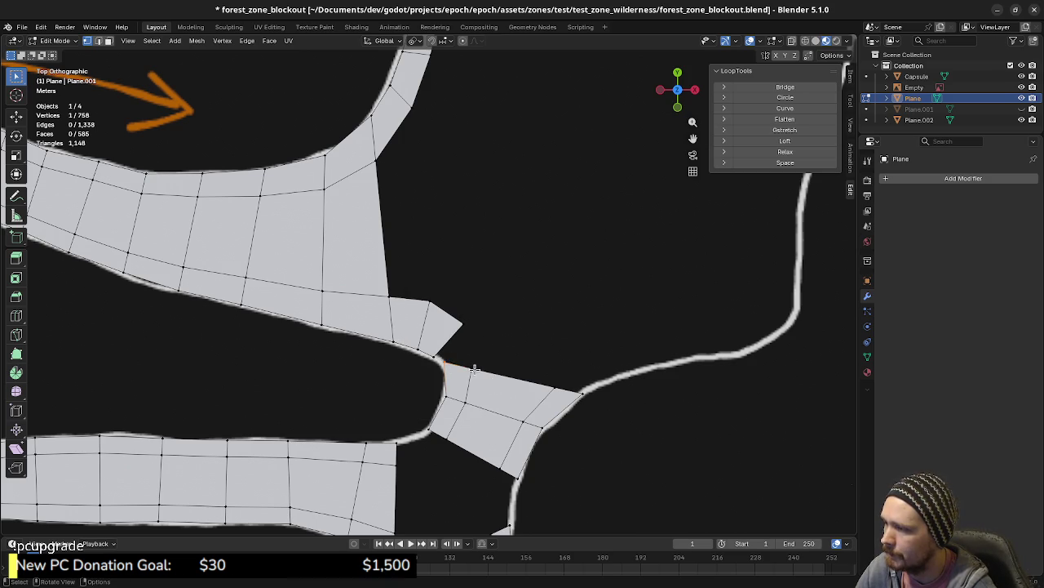
- Nudge the remaining corner point and join the strip to the junction with a face
key(g)
click(471, 374)
key(2)
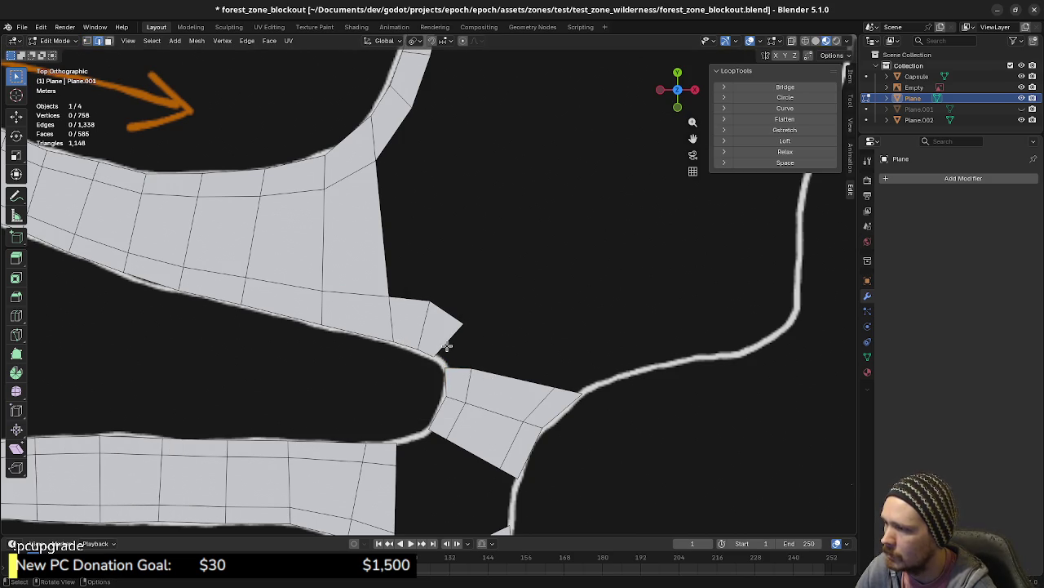
ctrl+click(466, 362)
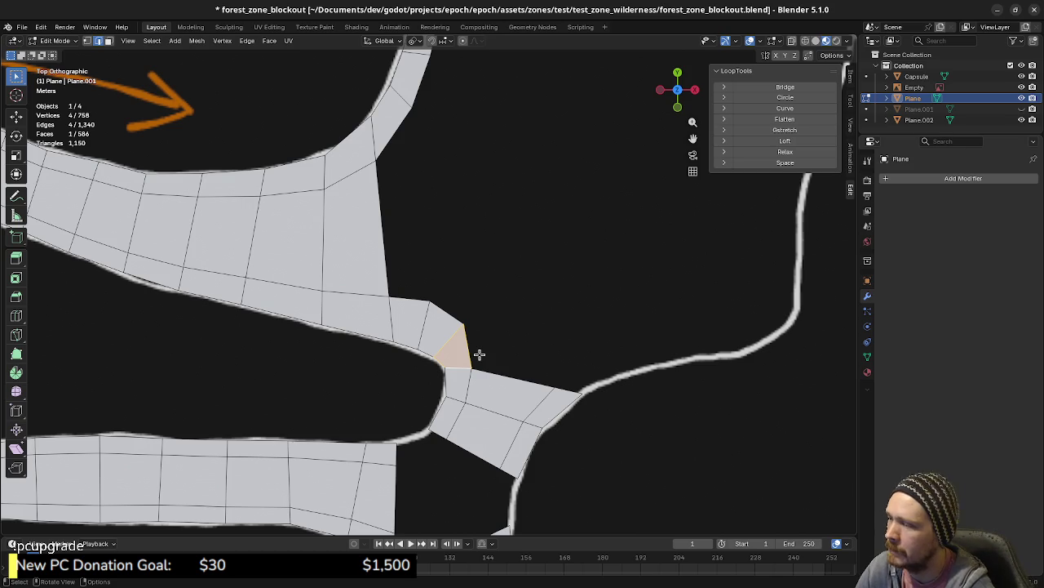
- Extrude the lower strip's end edge and fill the gap there with a face
shift+middle_drag(432, 455, 449, 387)
click(408, 350)
key(e)
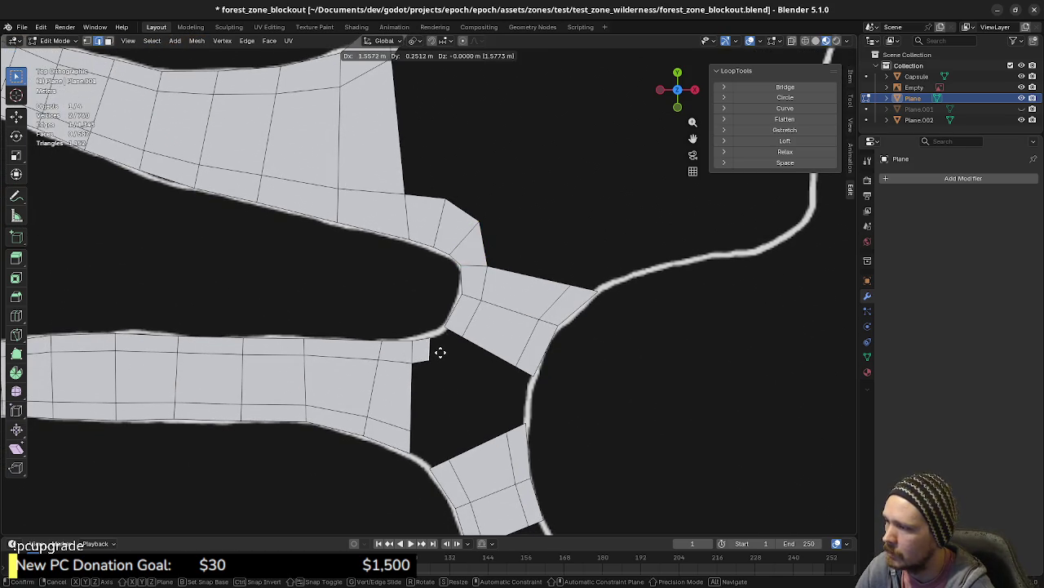
click(441, 354)
key(e)
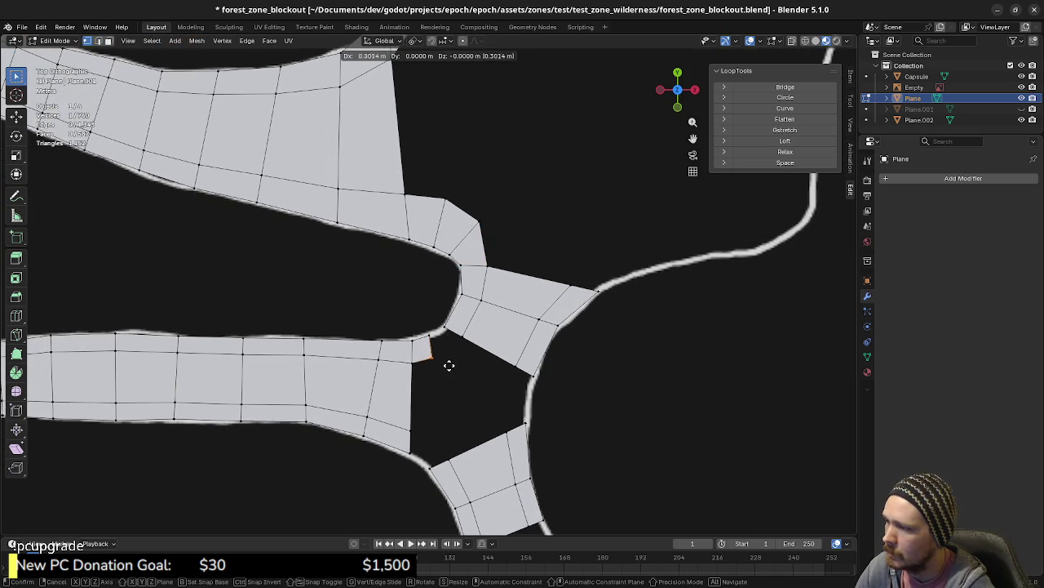
click(441, 356)
key(f)
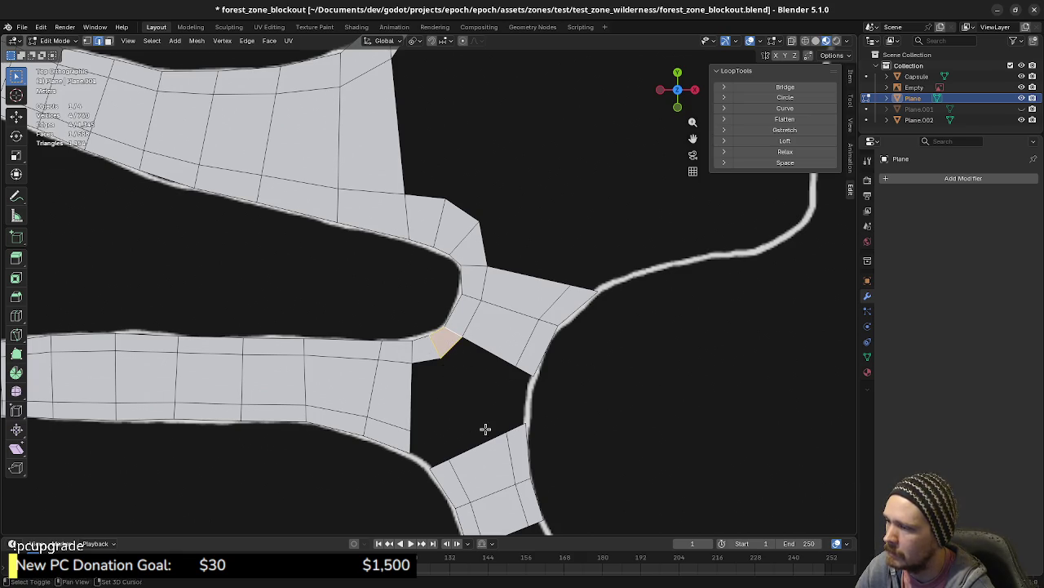
- Shift the vertex beside the lower gap rightward and fill that gap with a face
shift+middle_drag(482, 427, 456, 405)
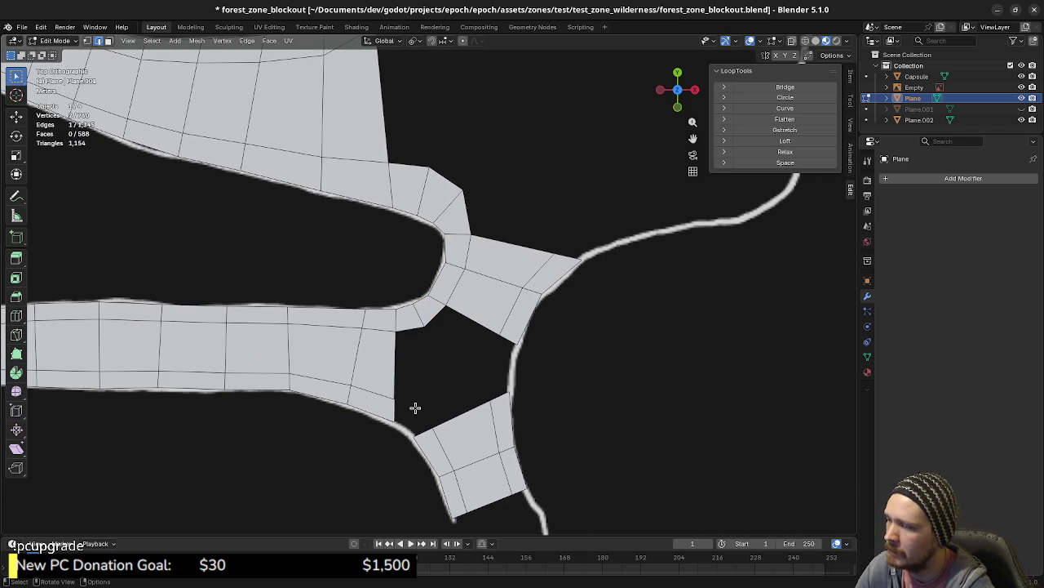
key(1)
key(f)
drag(404, 400, 420, 410)
key(g)
click(431, 413)
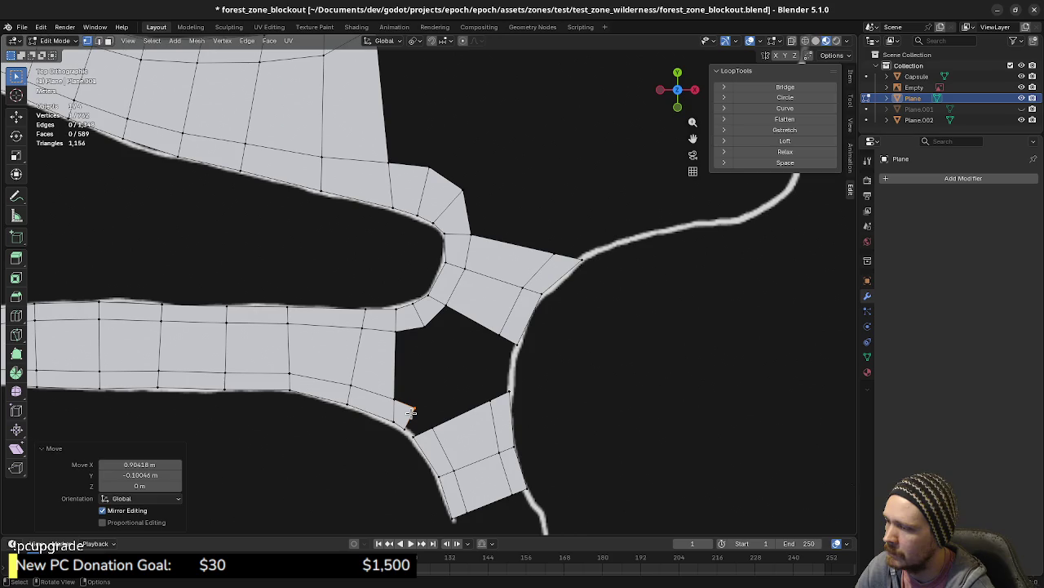
key(2)
shift+click(414, 419)
key(f)
- Move a corner vertex of the new face onto the path outline
key(1)
click(416, 409)
key(g)
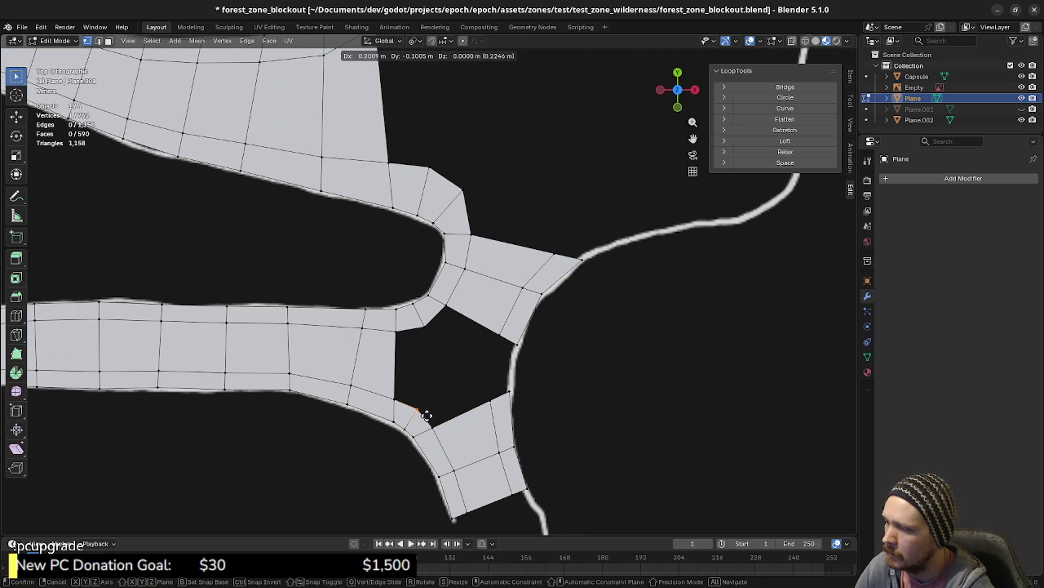
click(425, 415)
click(405, 429)
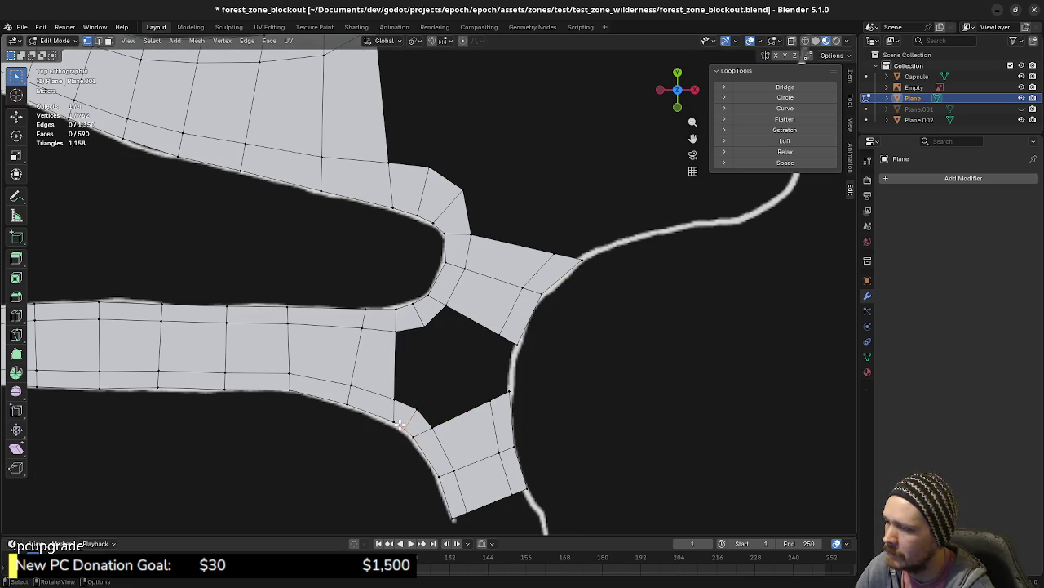
- Extrude the lower block's top edge upward, straighten it vertically, and fill the gap with a quad
shift+middle_drag(486, 396, 470, 405)
click(472, 408)
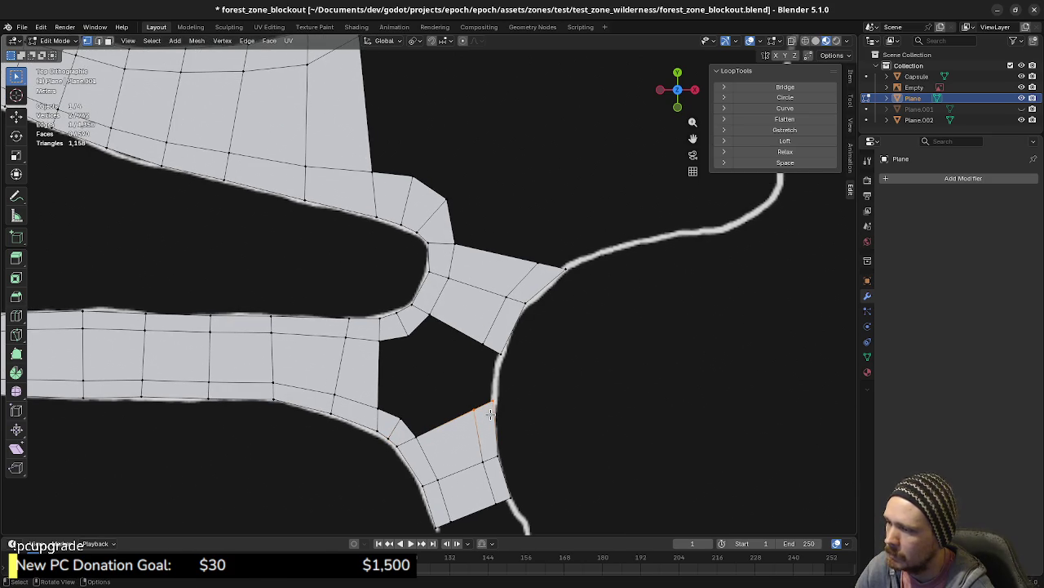
key(e)
click(496, 388)
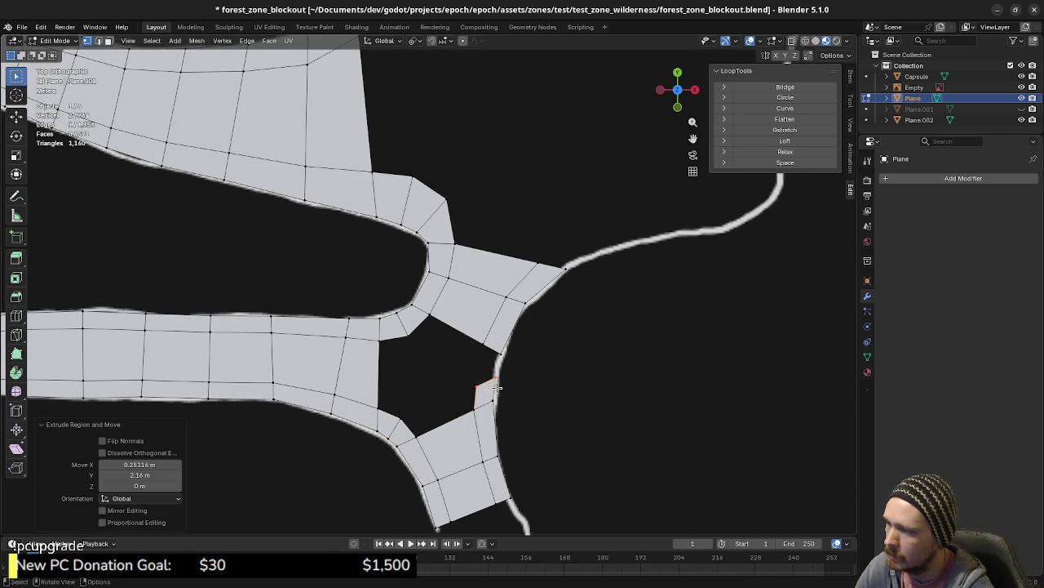
key(g)
click(494, 380)
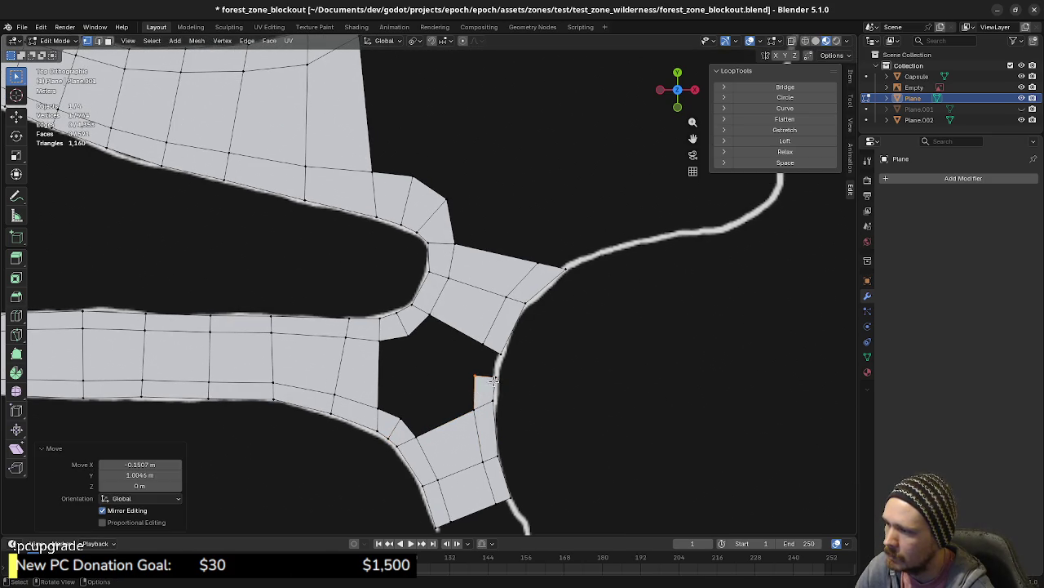
shift+click(491, 352)
key(f)
- Fill the remaining upper, lower, left and triangular holes, then orbit to inspect the junction
key(a)
key(alt+a)
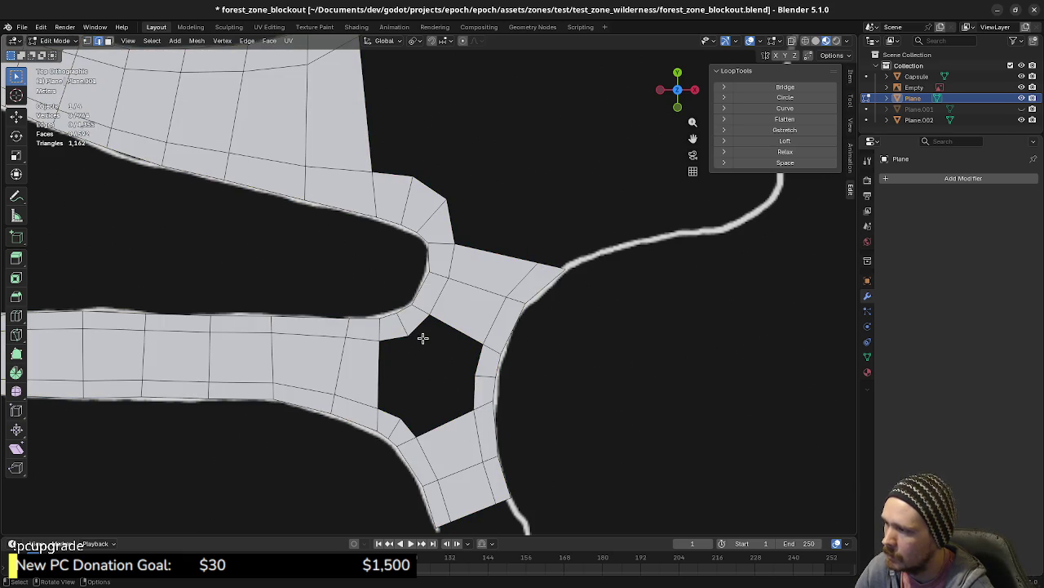
shift+click(479, 350)
key(f)
click(472, 396)
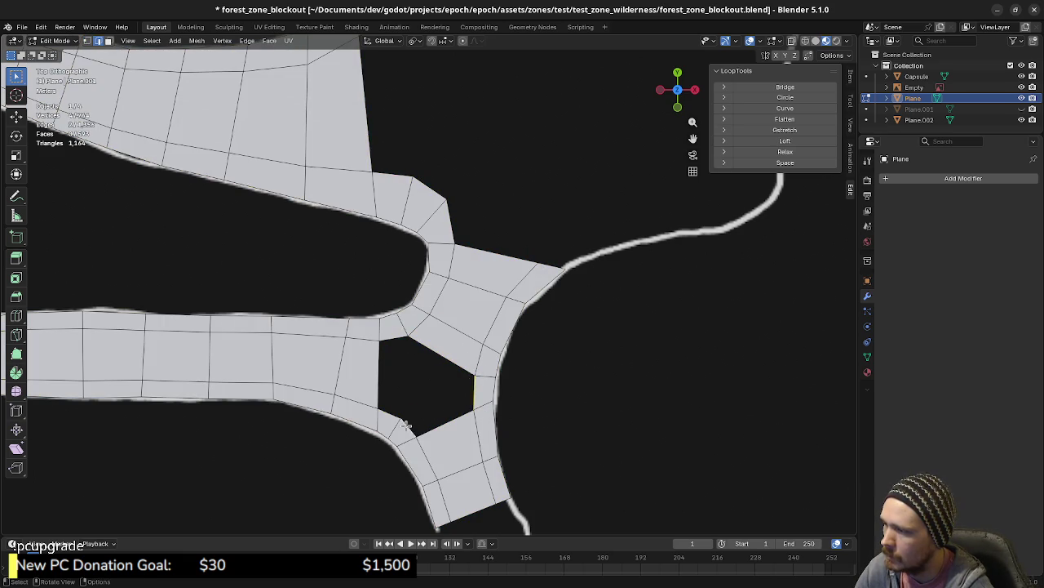
key(f)
key(alt+a)
key(f)
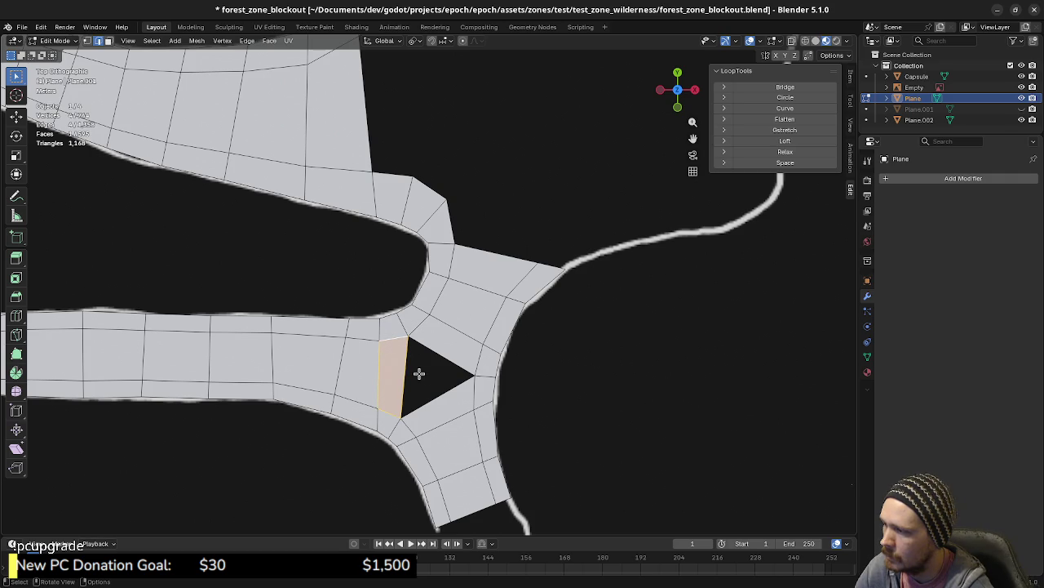
alt+click(408, 376)
key(f)
mouse_move(434, 387)
middle_down()
mouse_move(440, 399)
mouse_move(477, 353)
middle_up()
key(alt+a)
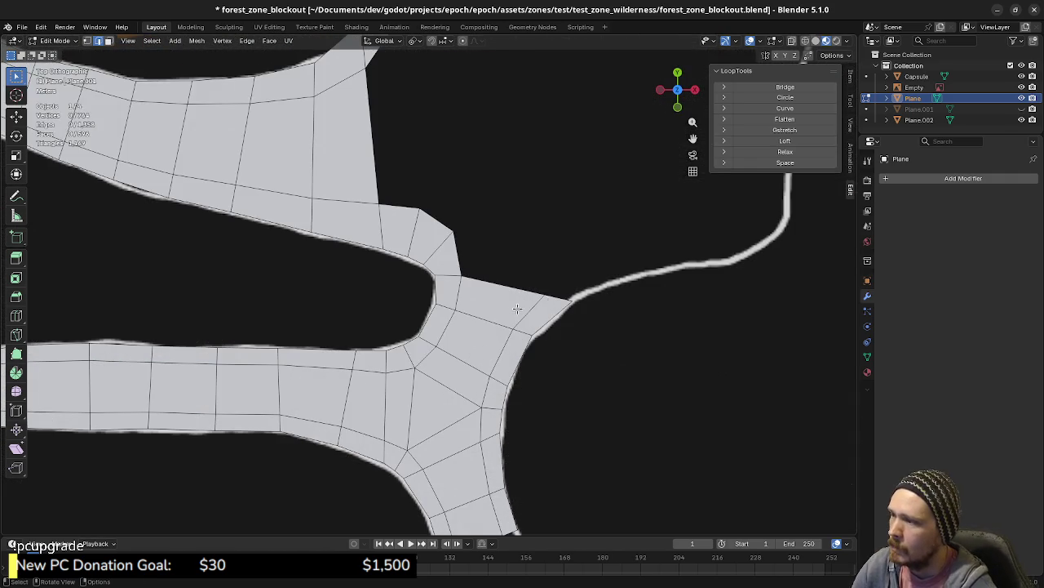
- Move the strip's end vertex to the start of the white path line
mouse_move(560, 296)
shift+middle_down()
mouse_move(521, 318)
mouse_move(457, 403)
shift+middle_up()
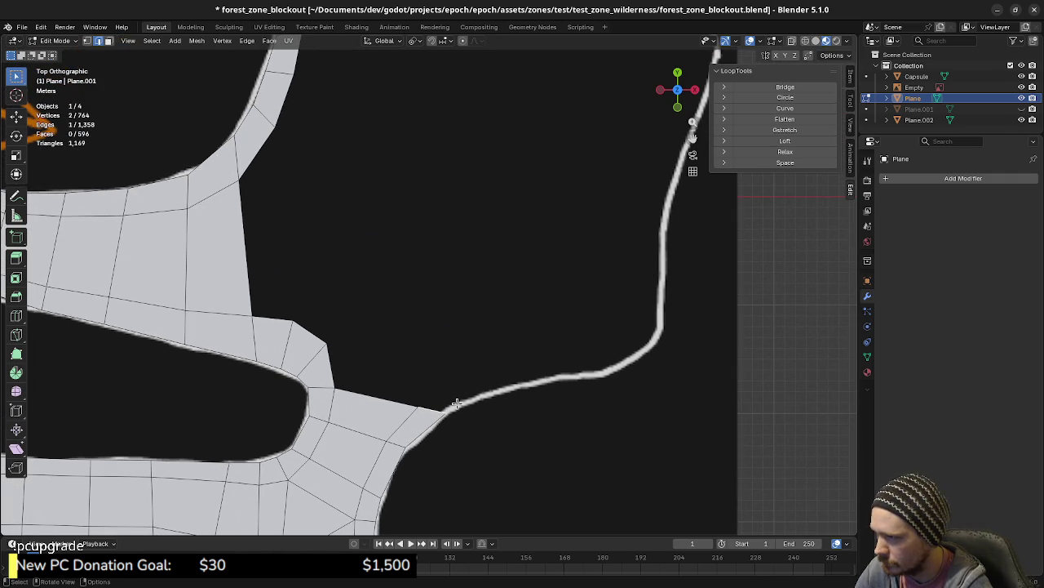
click(443, 408)
key(1)
shift+click(444, 409)
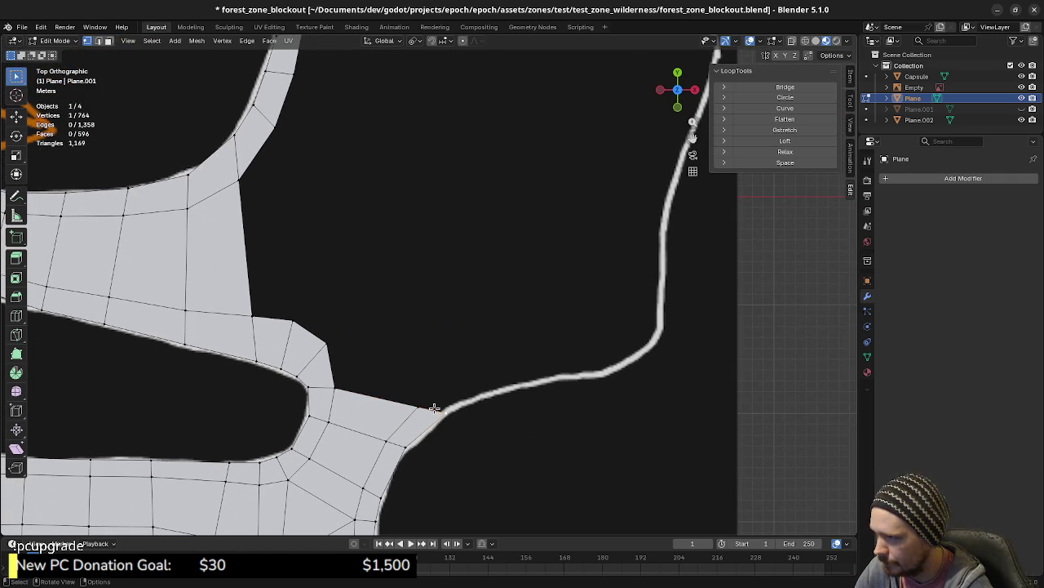
key(g)
click(476, 406)
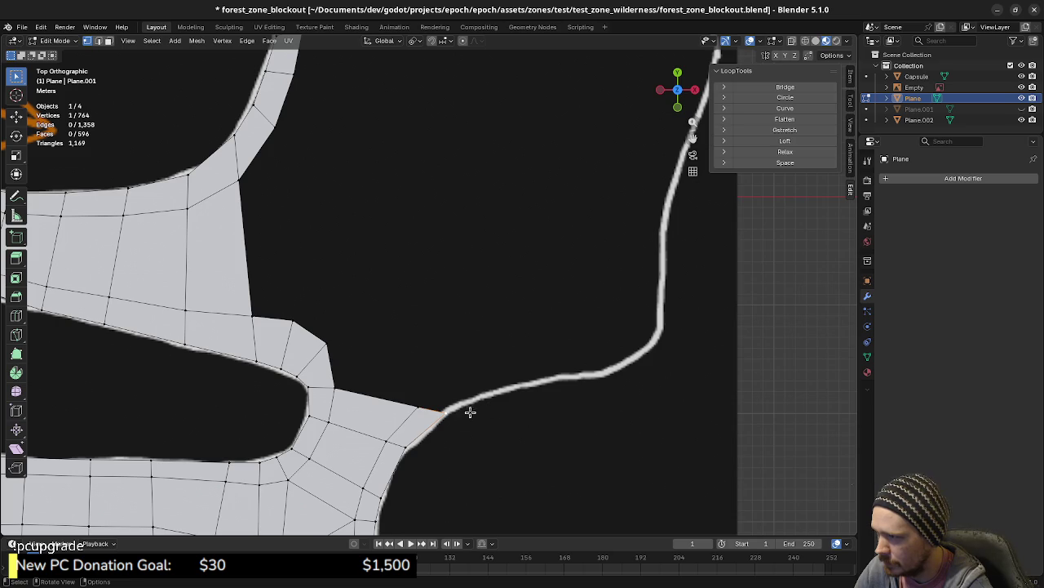
key(g)
click(470, 416)
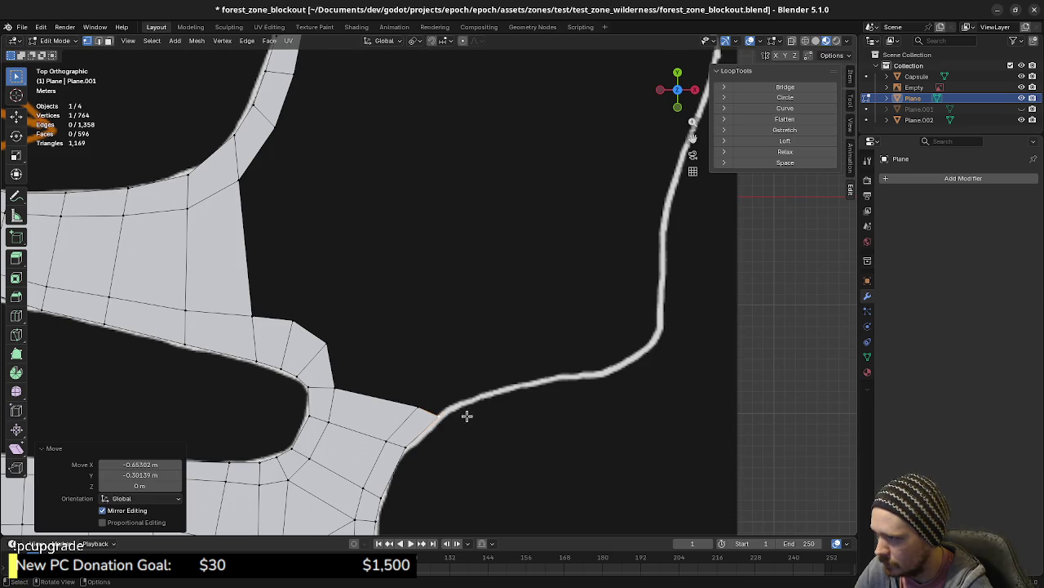
- Extrude the first few vertices along the line and adjust their positions to match it
key(e)
click(490, 396)
key(e)
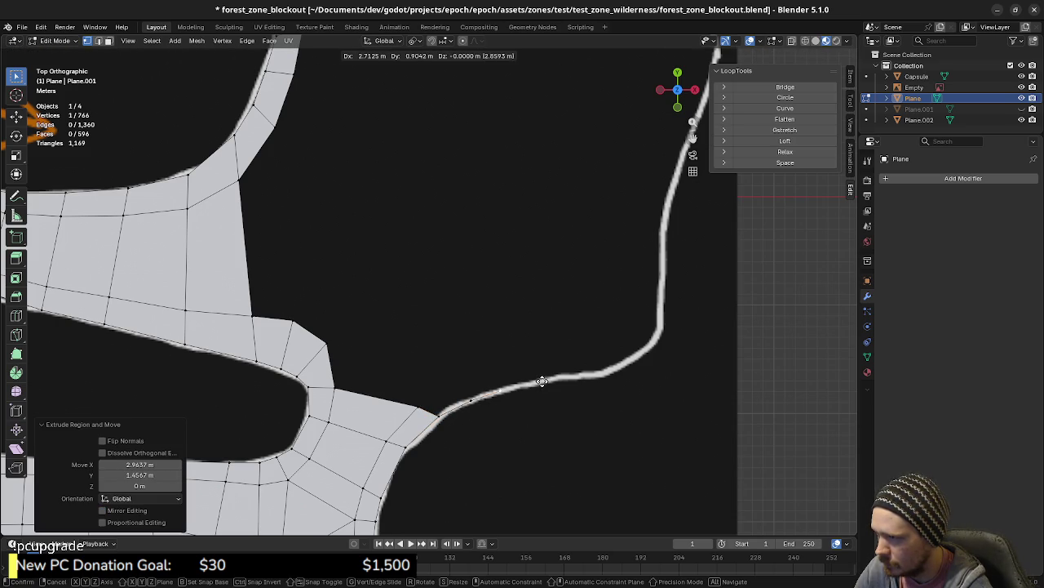
click(542, 381)
drag(461, 390, 525, 417)
key(g)
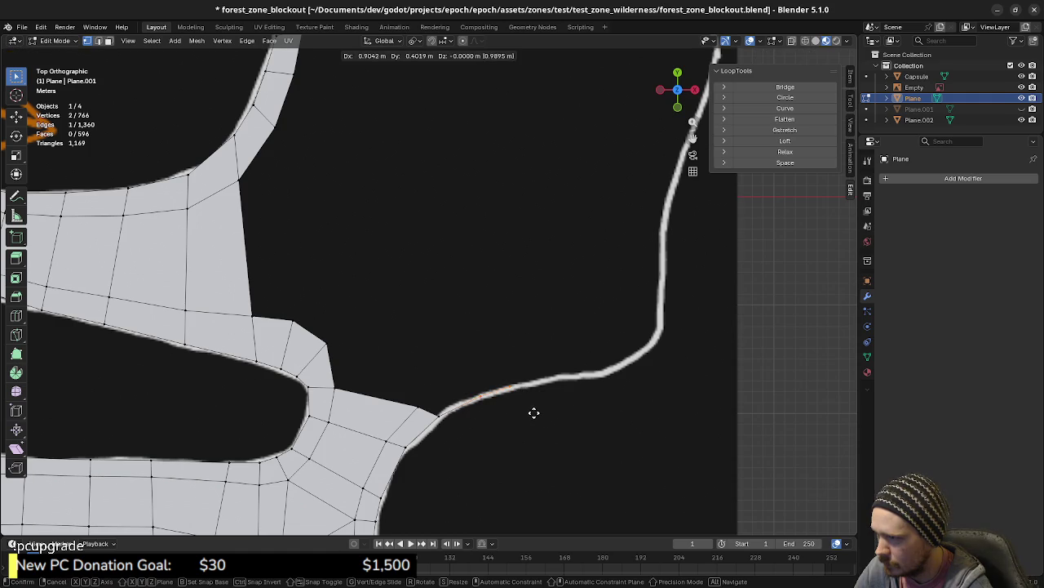
click(534, 413)
click(515, 377)
key(g)
click(542, 394)
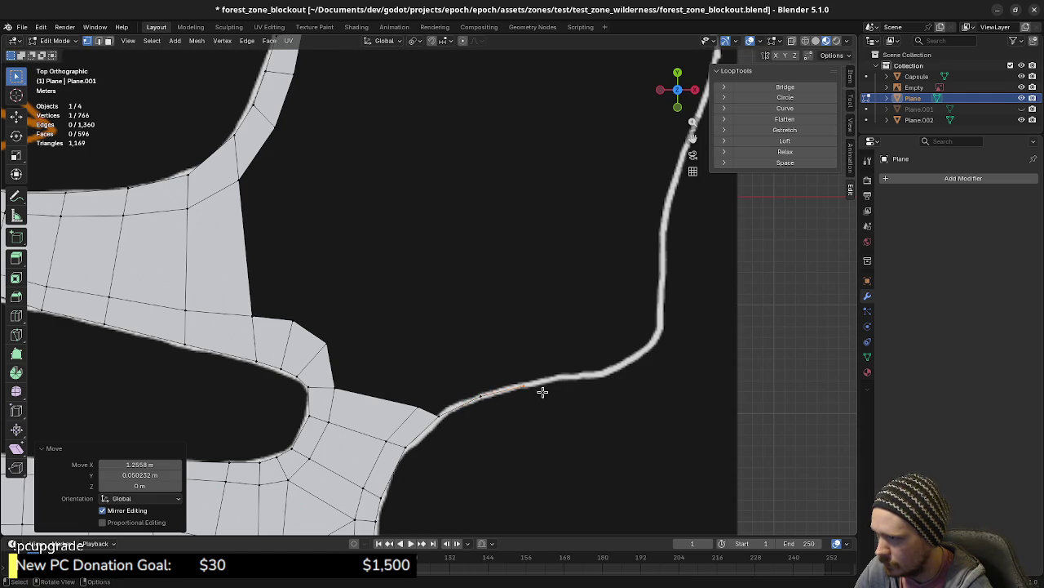
- Extend the vertex chain along the line to where it curves and rises
key(e)
click(574, 377)
key(e)
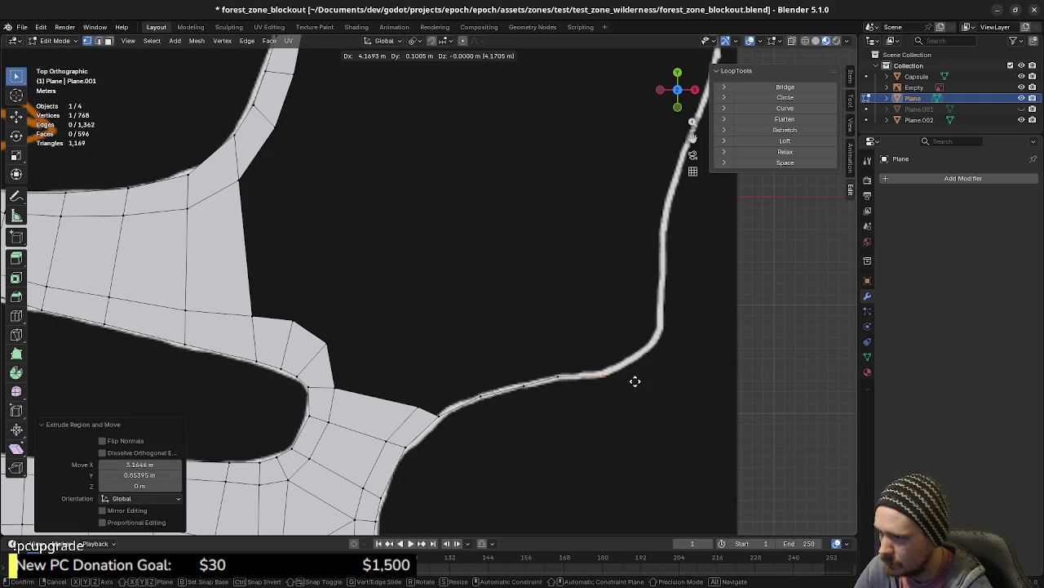
click(635, 381)
key(e)
shift+middle_drag(634, 381, 569, 408)
click(613, 380)
key(e)
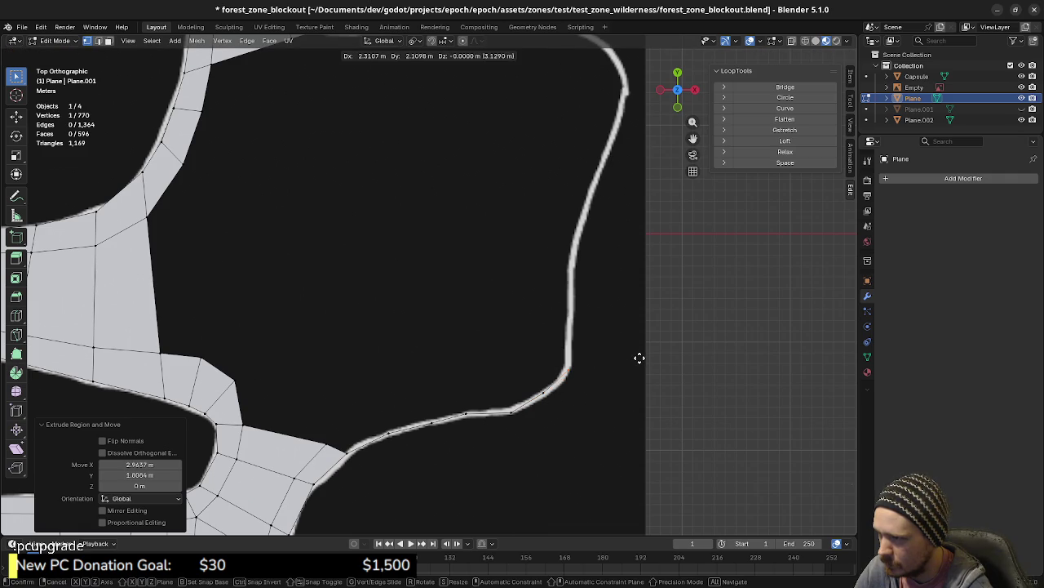
click(639, 356)
key(e)
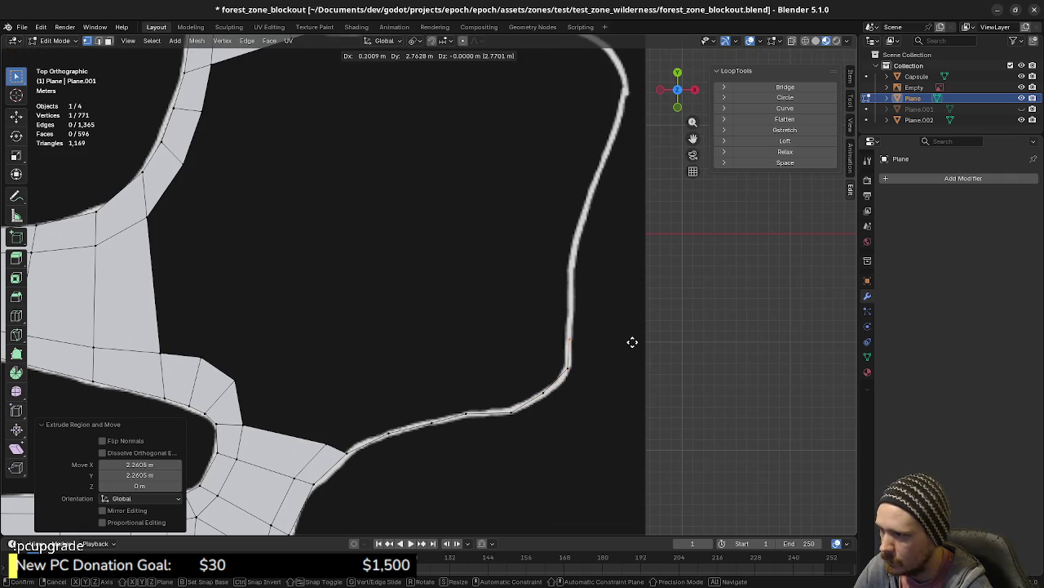
click(620, 327)
- Continue extruding vertices up the rising section of the line
key(e)
shift+middle_drag(619, 326, 602, 383)
click(606, 356)
key(e)
click(607, 324)
key(e)
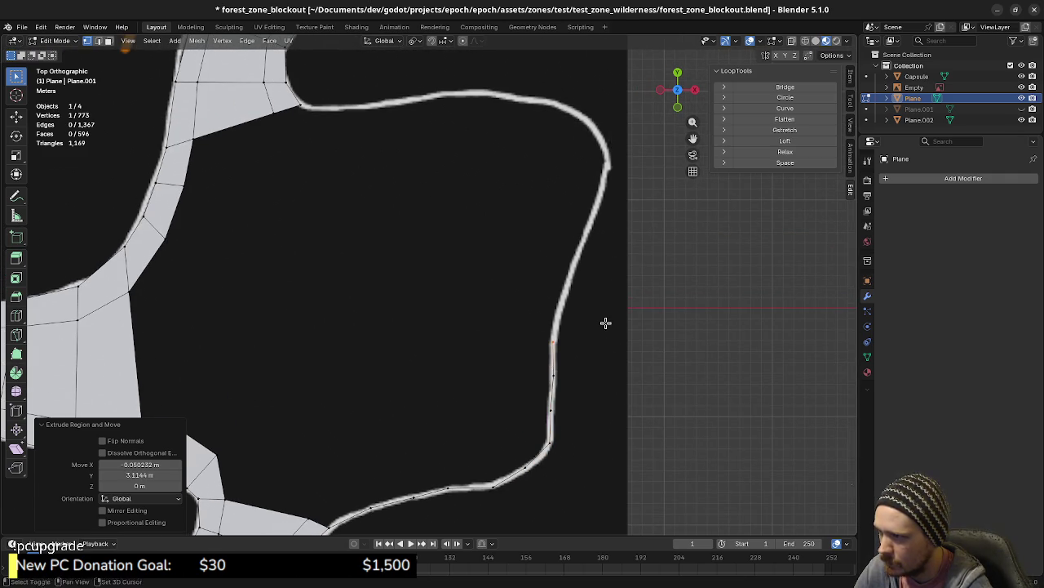
shift+middle_drag(606, 324, 583, 373)
click(593, 337)
key(e)
click(600, 311)
- Extrude vertices further up the line to near its top bend
key(e)
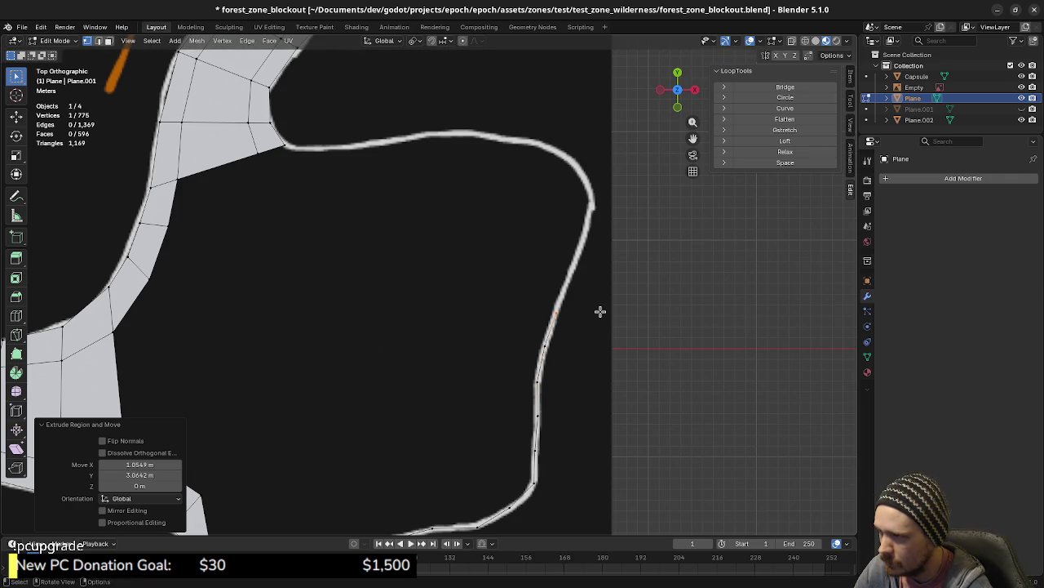
shift+middle_drag(599, 310, 571, 381)
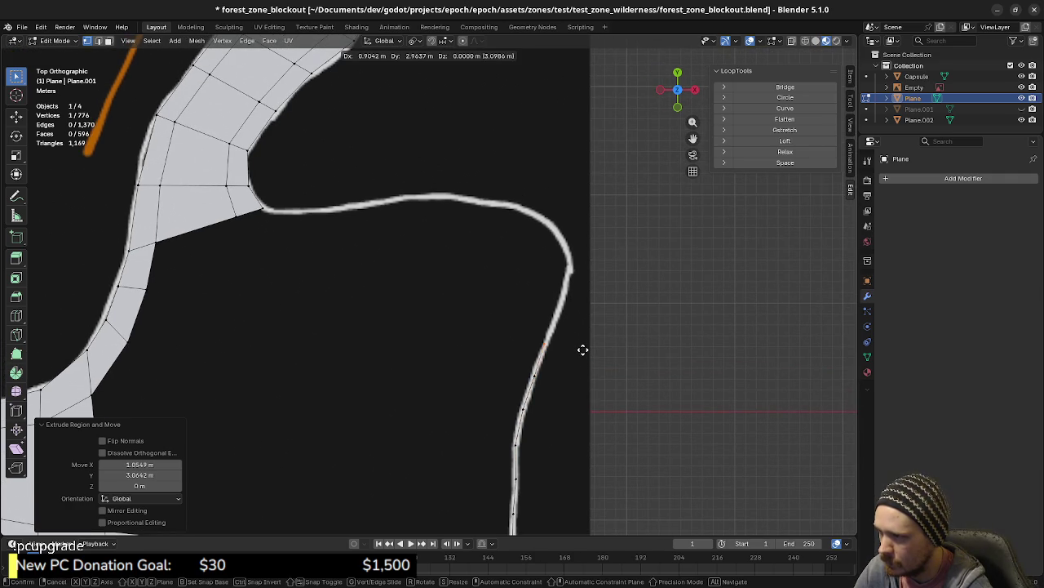
click(585, 348)
key(e)
click(599, 315)
key(e)
click(605, 282)
- Trace the chain around the top bend and along the top stretch
key(e)
click(593, 239)
key(e)
click(575, 223)
key(e)
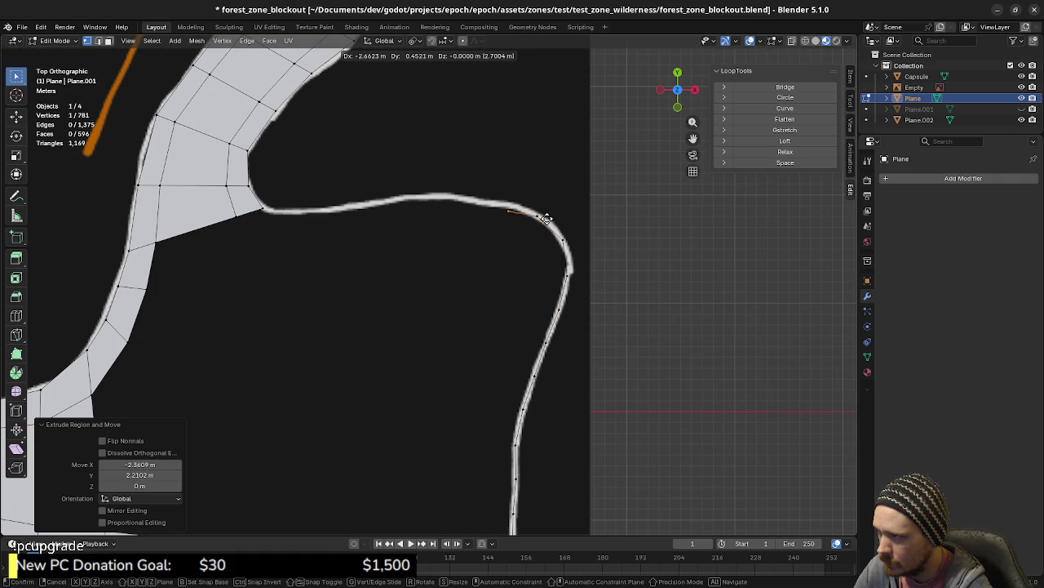
click(542, 214)
key(e)
click(506, 205)
key(e)
click(471, 200)
- Extend the chain leftward along the top until it reaches the existing strip
key(e)
click(428, 208)
key(e)
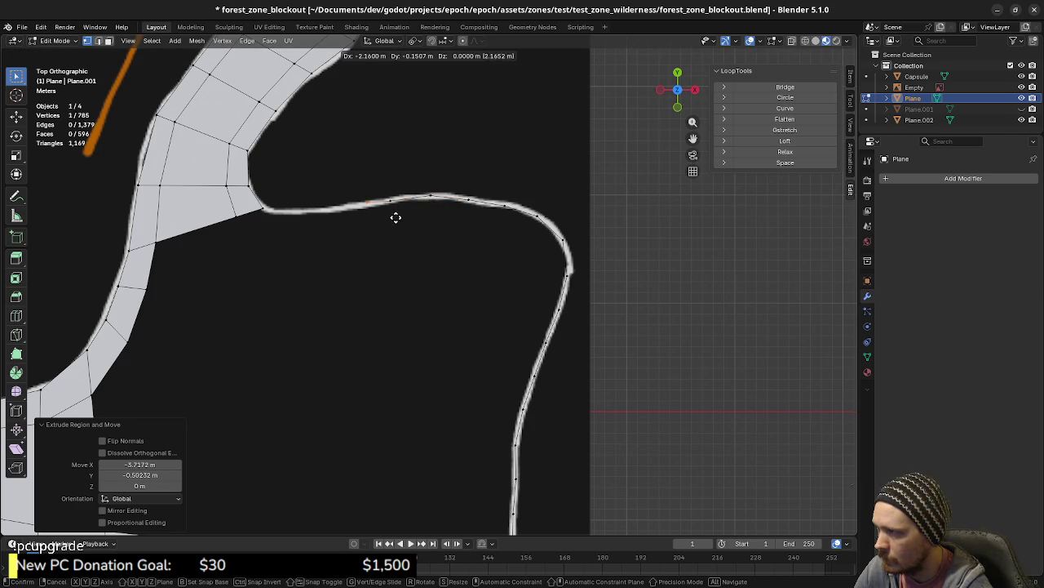
click(379, 221)
key(e)
click(341, 225)
key(e)
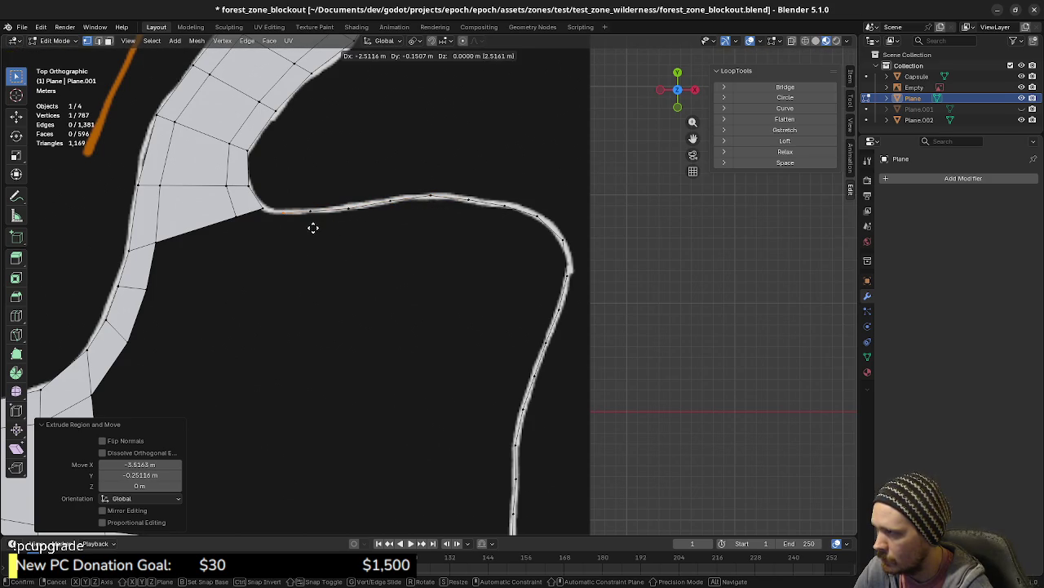
click(313, 227)
mouse_move(313, 227)
shift+middle_down()
mouse_move(547, 291)
mouse_move(464, 310)
shift+middle_up()
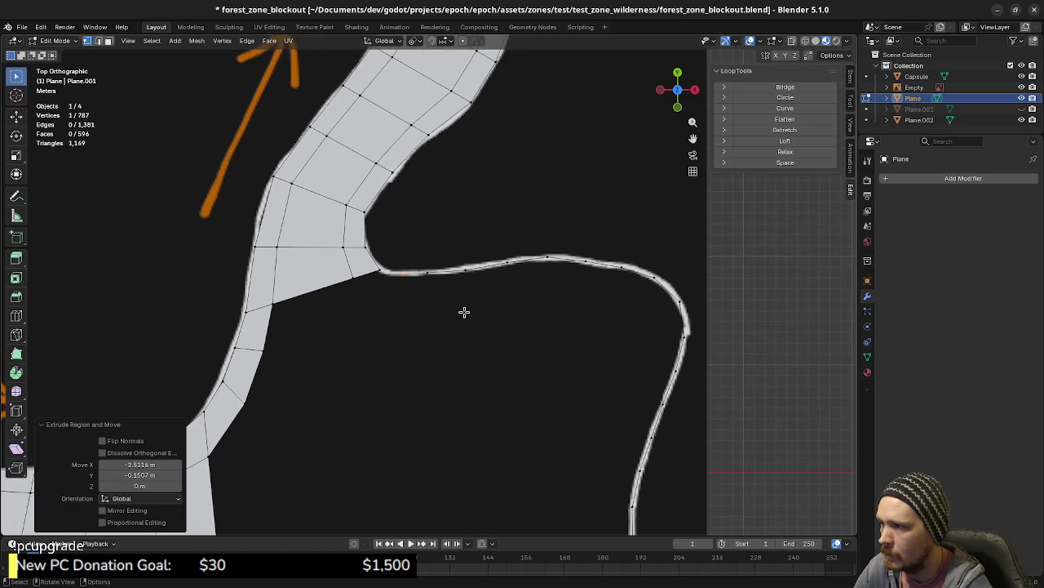
- Slide three vertices along the traced curve edge into better positions
click(464, 269)
key(g)
key(g)
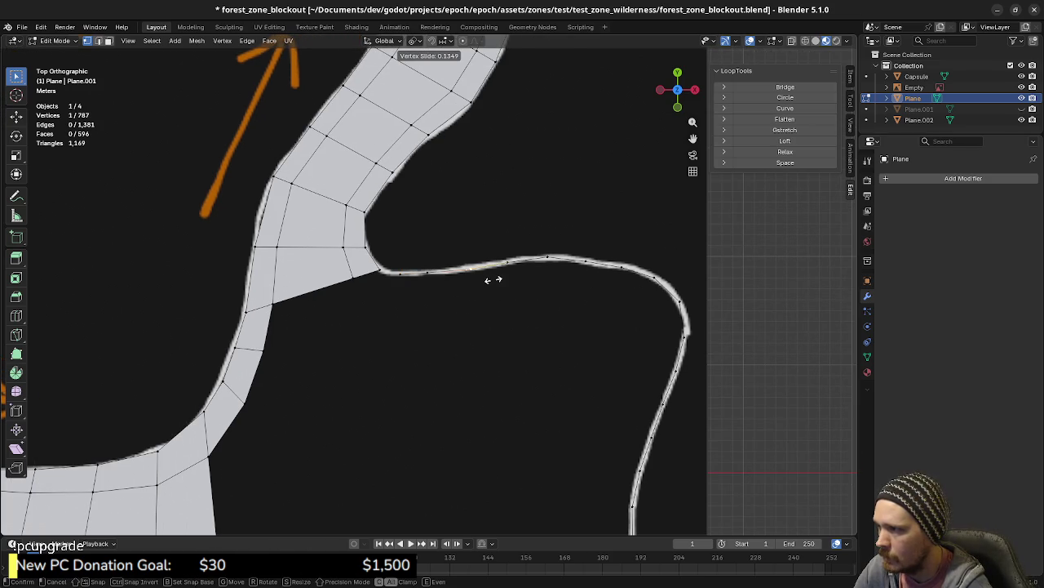
click(431, 271)
click(431, 271)
key(g)
key(g)
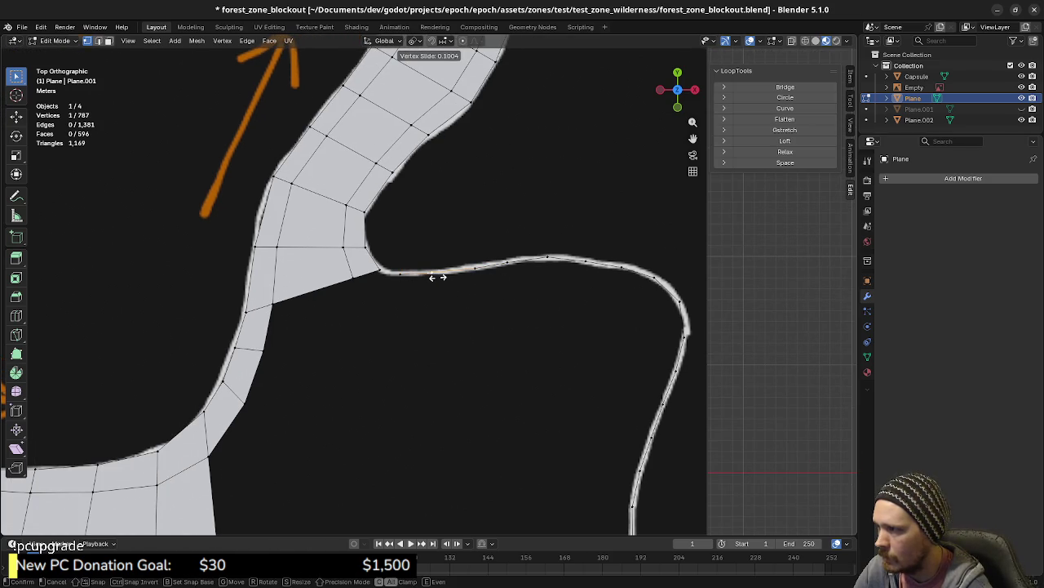
click(443, 277)
key(g)
key(g)
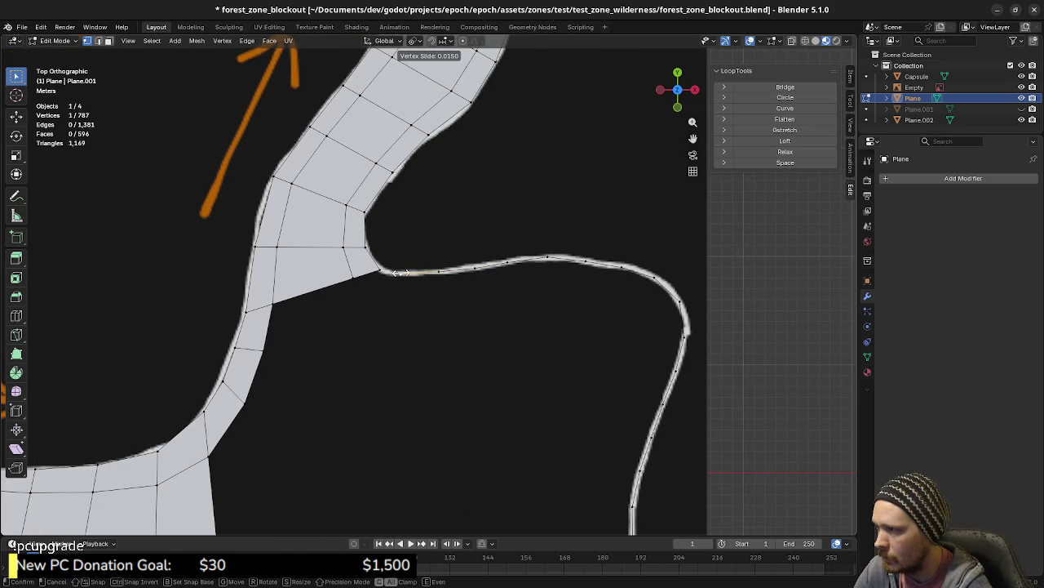
click(406, 275)
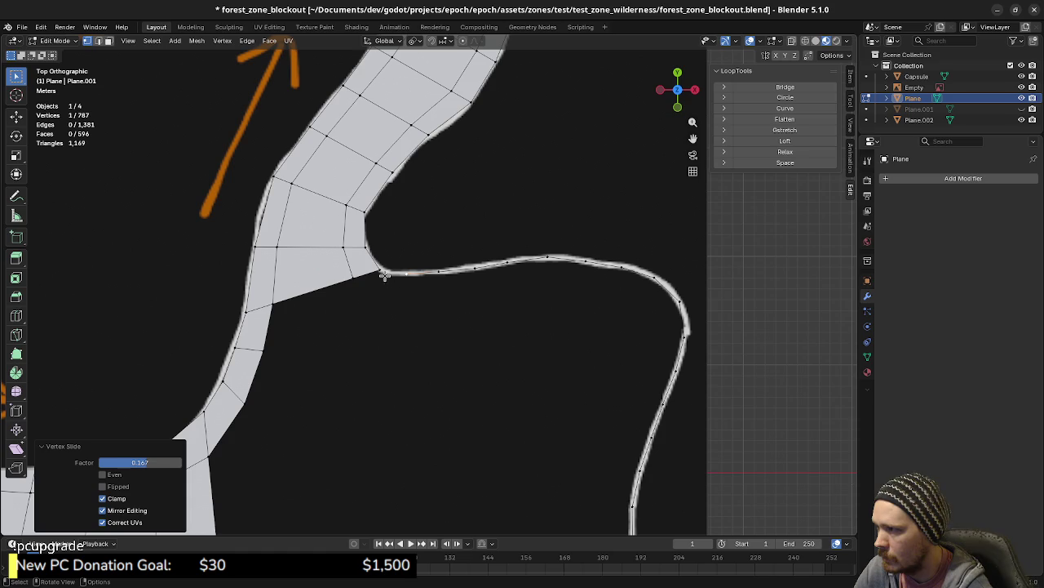
- Add a vertex at the curve start and extrude a small face beside the curve
shift+click(405, 275)
key(a)
click(405, 296)
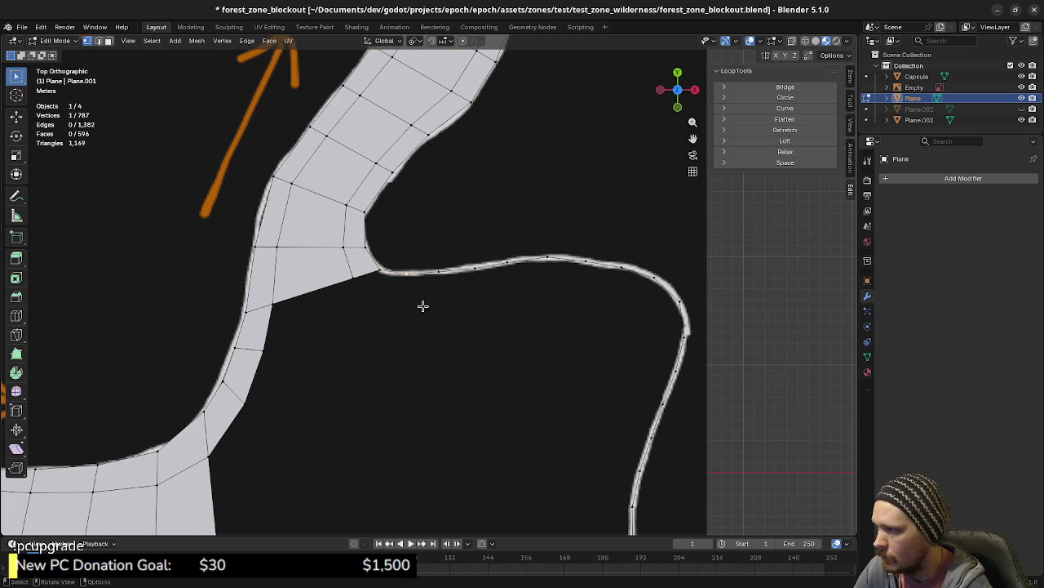
scroll(401, 303, up, 2)
key(e)
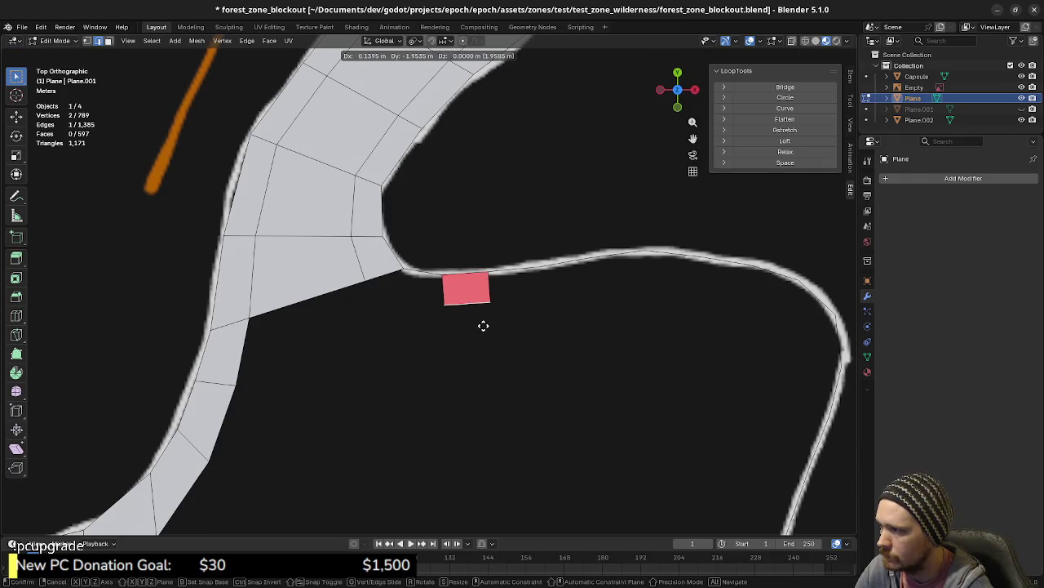
click(483, 325)
- Select the new small face and flip its normals
key(3)
click(477, 295)
right_click(478, 296)
click(476, 299)
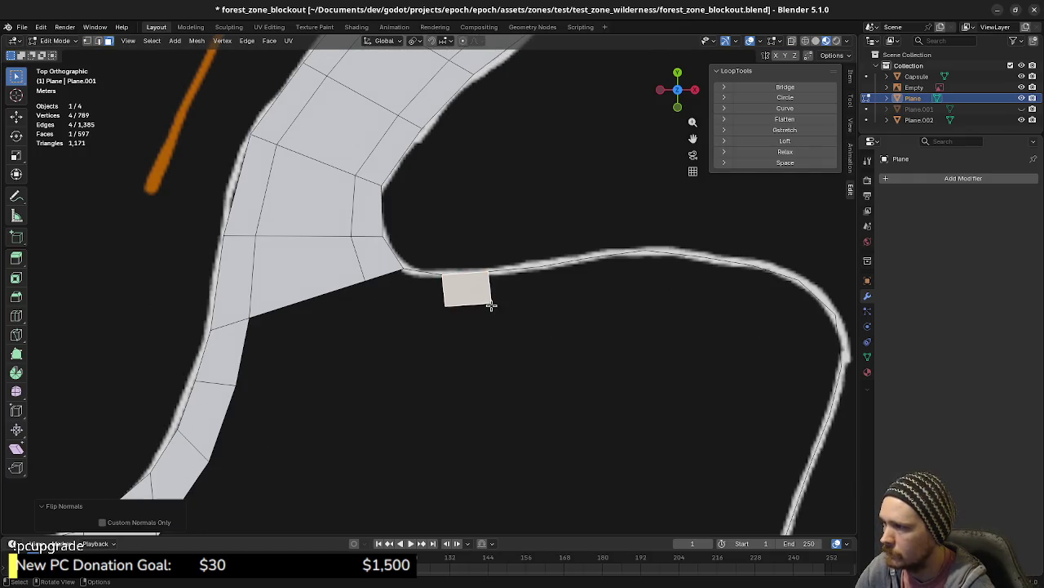
- Fill the gap with a new face and pull its corner onto the mesh edge
click(438, 290)
shift+click(390, 274)
key(f)
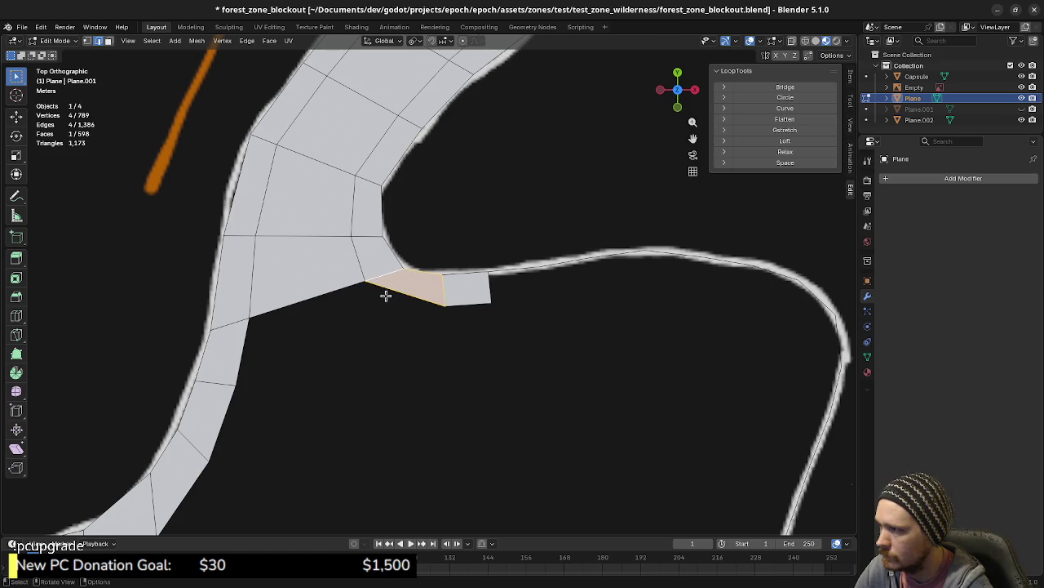
drag(366, 281, 380, 291)
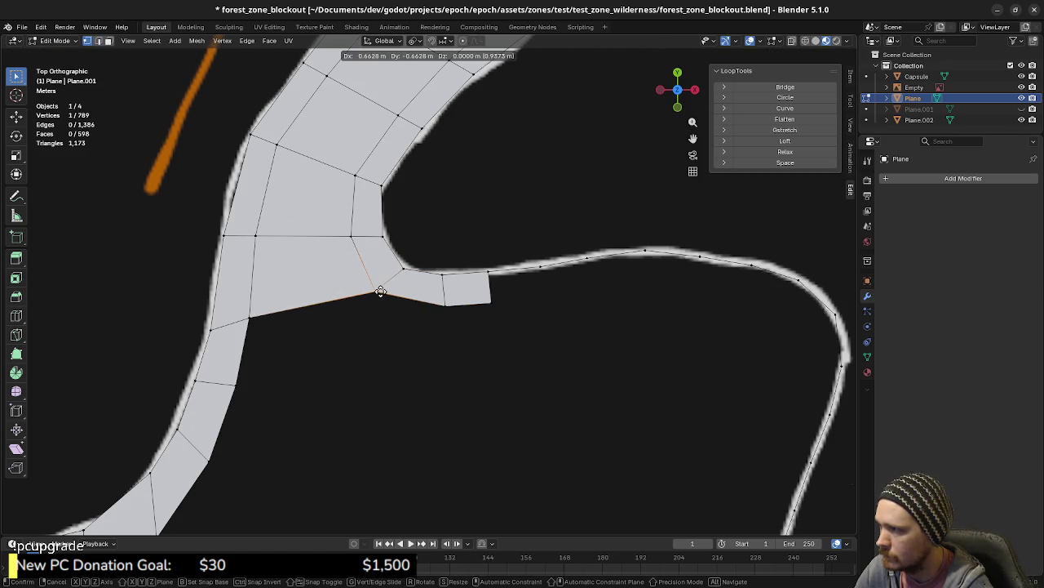
- Extrude the first traced vertex from the small face's outer corner along the curve
shift+middle_drag(493, 303, 469, 313)
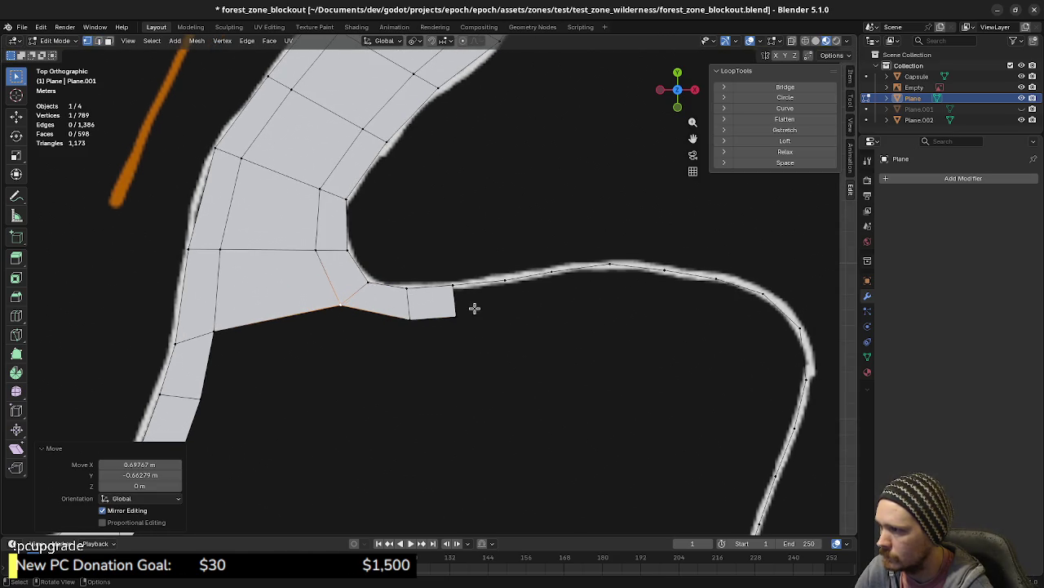
click(455, 318)
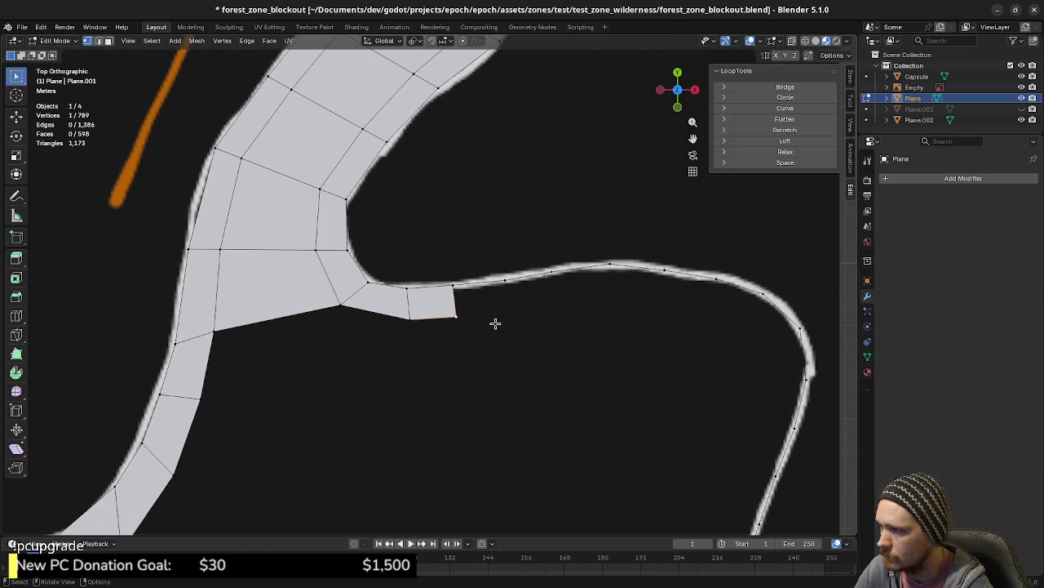
key(e)
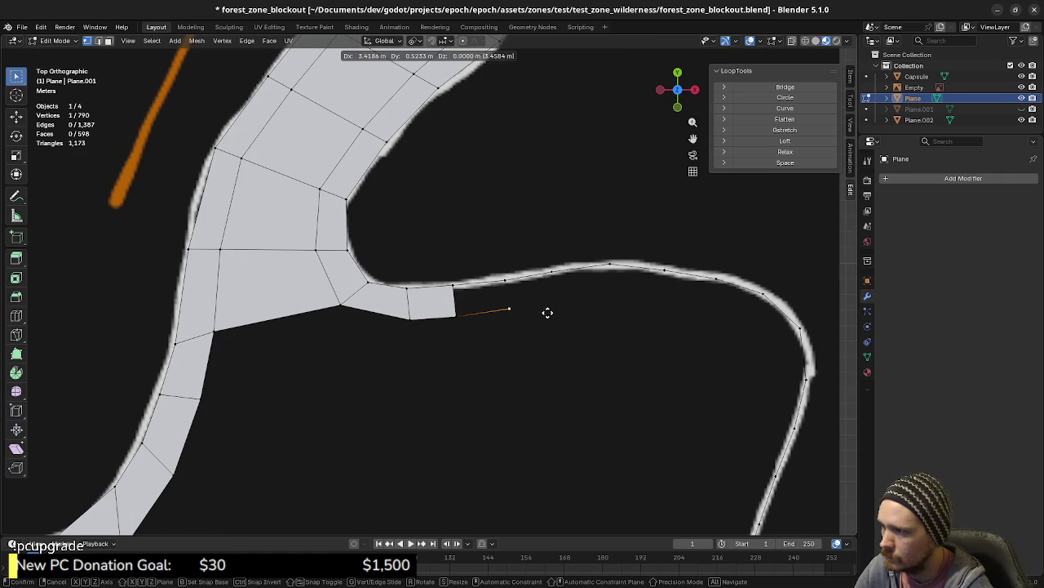
click(548, 312)
shift+middle_drag(579, 321, 505, 333)
- Extrude a vertex chain along the curve's inner side up to and around its bend
key(e)
click(571, 316)
key(e)
click(612, 311)
key(e)
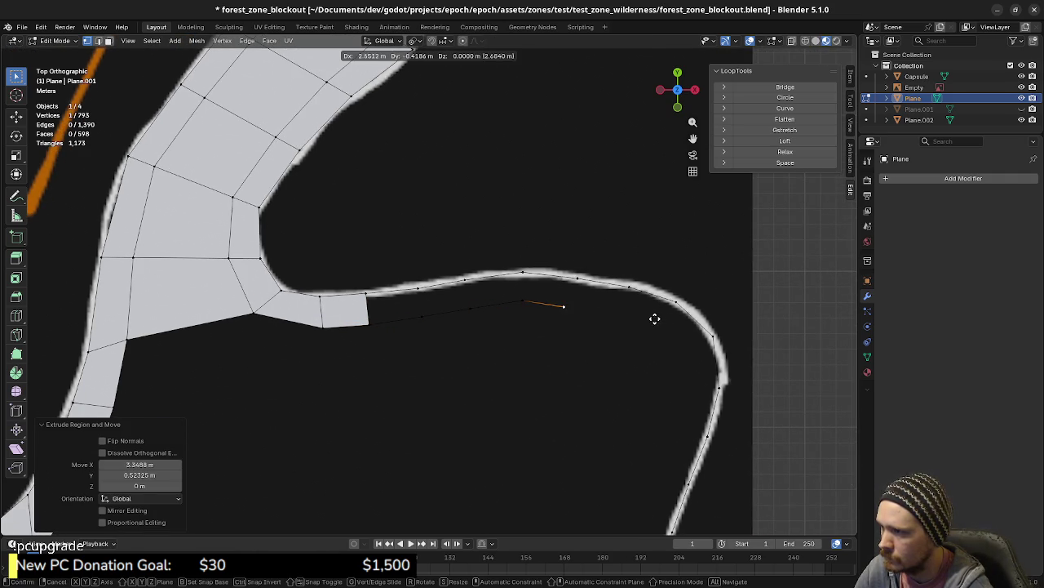
click(644, 319)
key(e)
click(697, 329)
key(e)
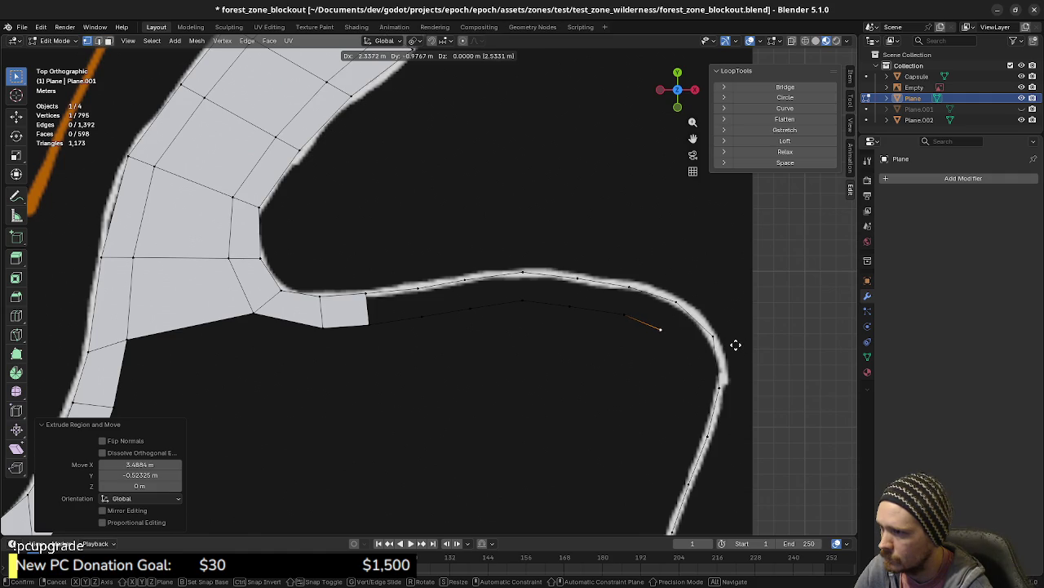
click(735, 344)
key(e)
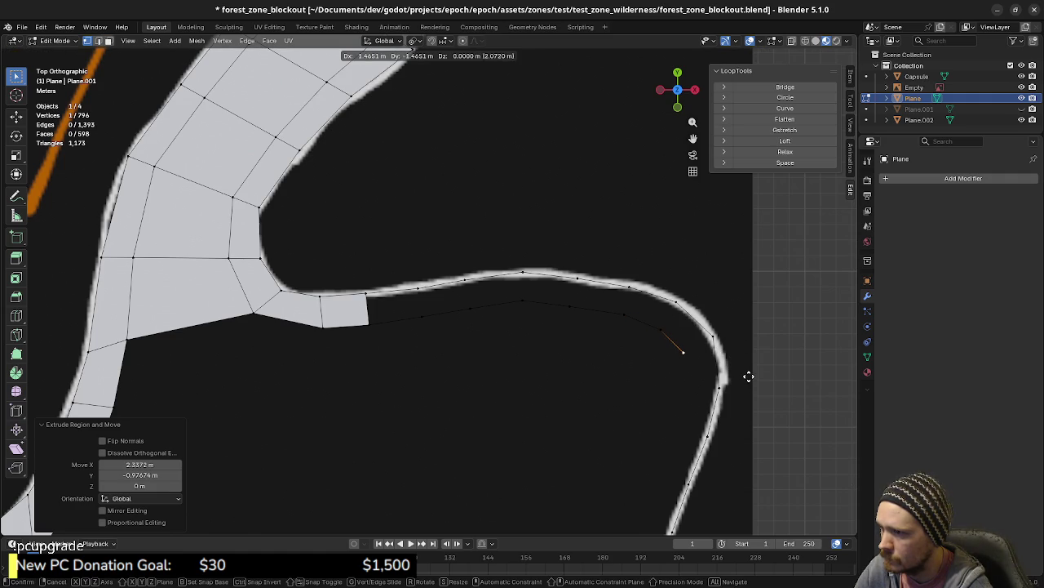
click(748, 376)
key(e)
click(753, 409)
key(e)
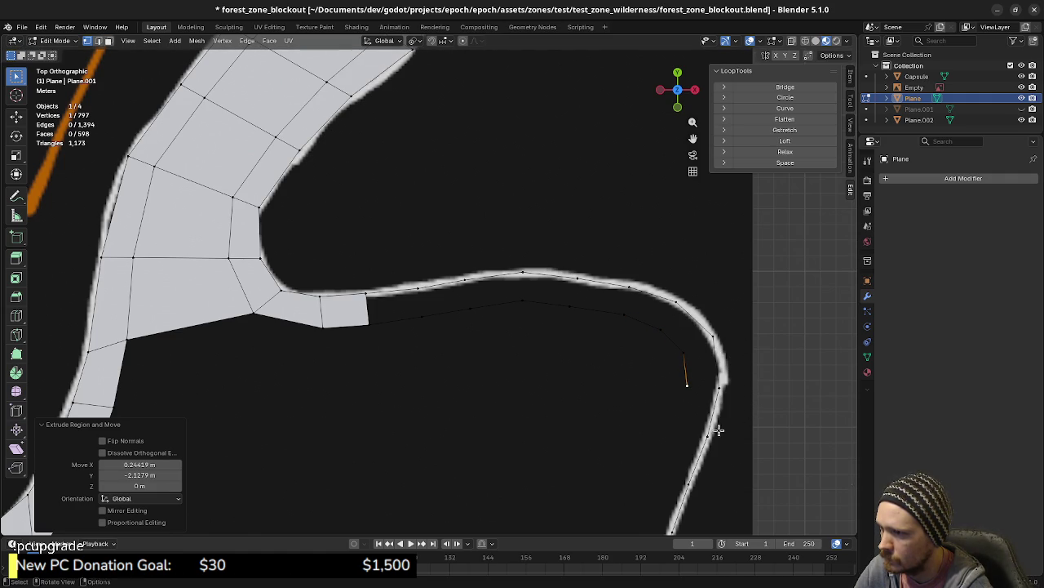
- Continue the vertex chain down the curve and along the straight side to the lower corner
shift+middle_drag(730, 422, 643, 331)
click(612, 389)
key(e)
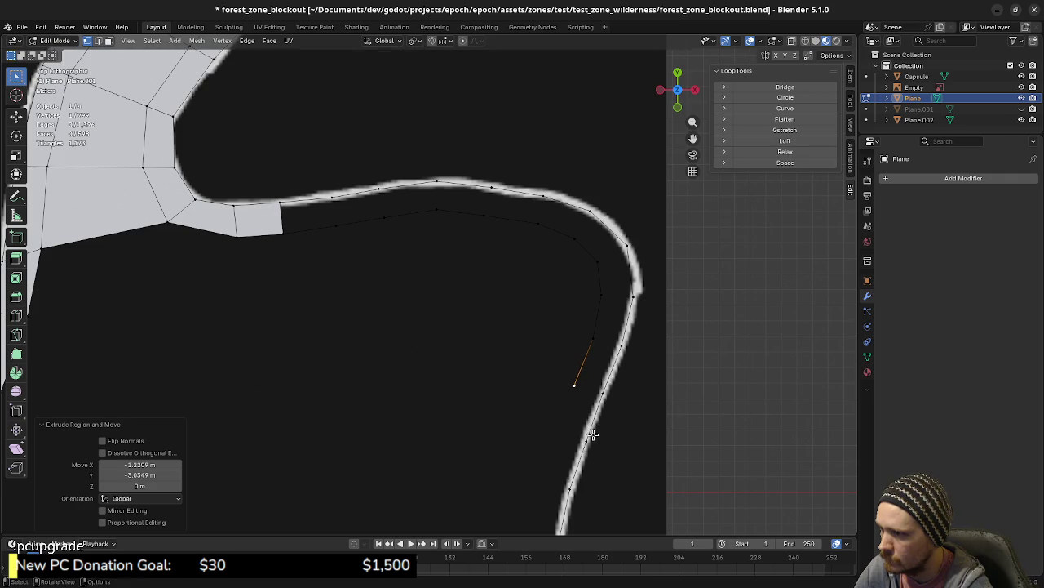
click(592, 435)
key(e)
shift+middle_drag(592, 435, 598, 321)
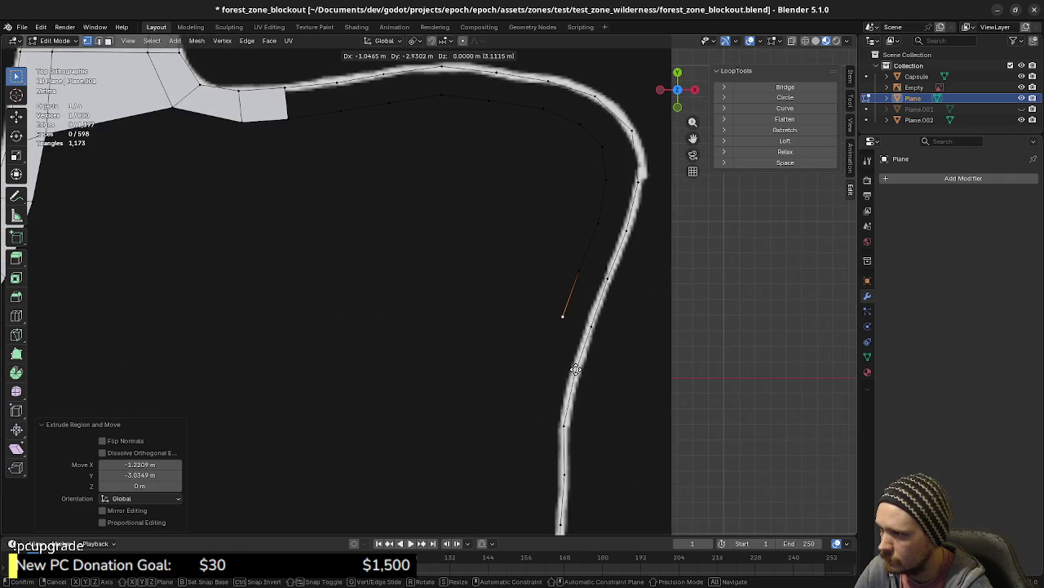
click(576, 371)
key(e)
shift+middle_drag(575, 371, 575, 289)
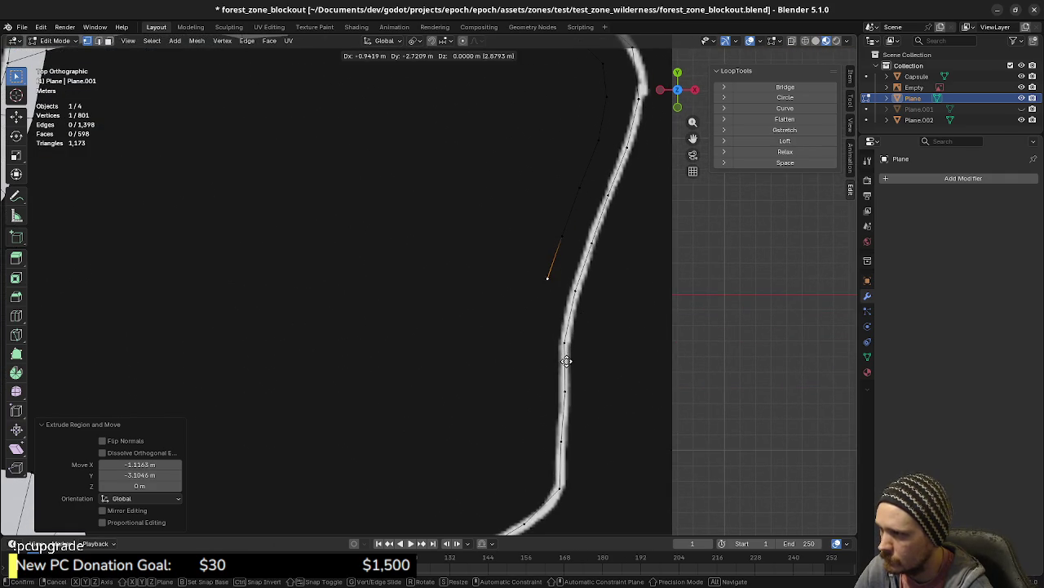
click(566, 364)
key(e)
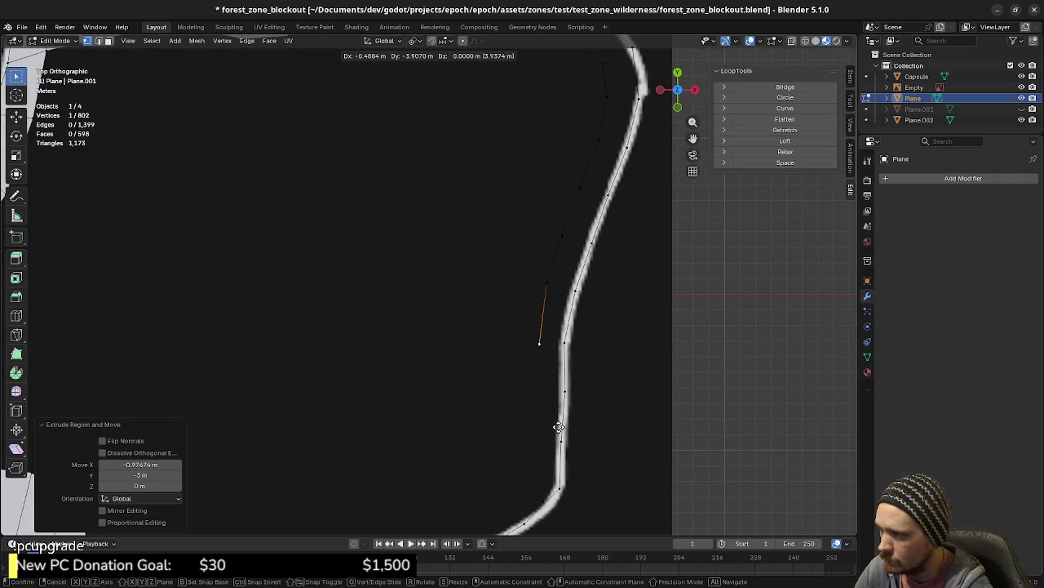
click(558, 427)
key(e)
shift+middle_drag(558, 427, 560, 355)
click(562, 389)
key(e)
click(560, 436)
key(e)
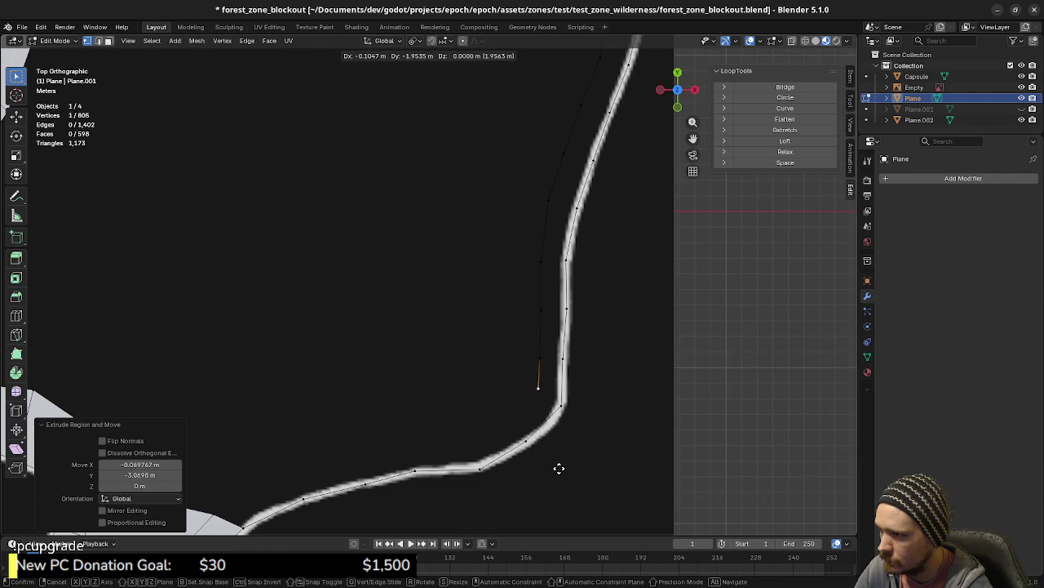
click(558, 472)
key(e)
click(536, 497)
key(e)
- Trace the chain along the path's lower stretch to its final vertex
shift+middle_drag(536, 497, 625, 422)
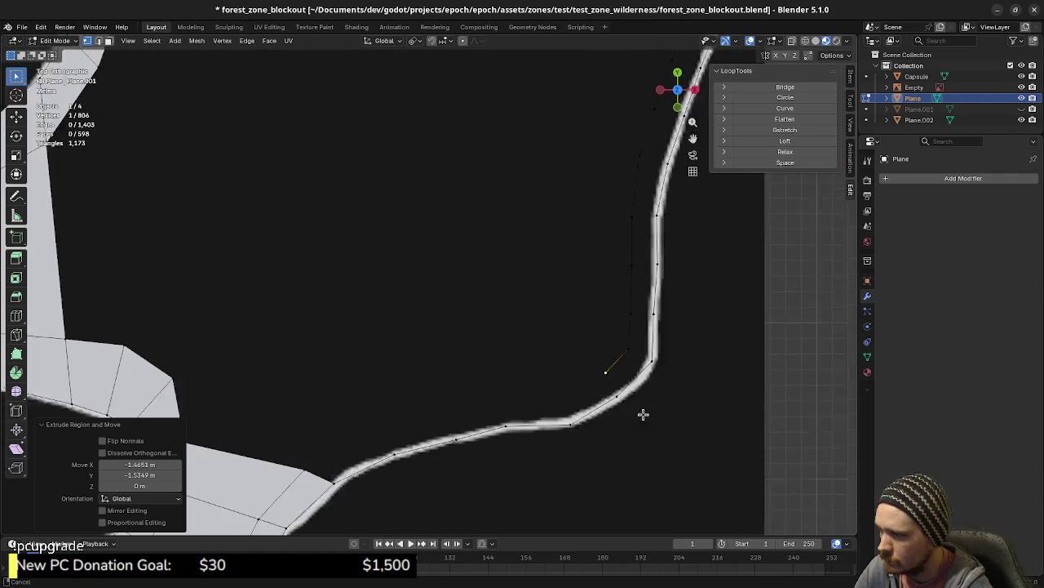
click(610, 434)
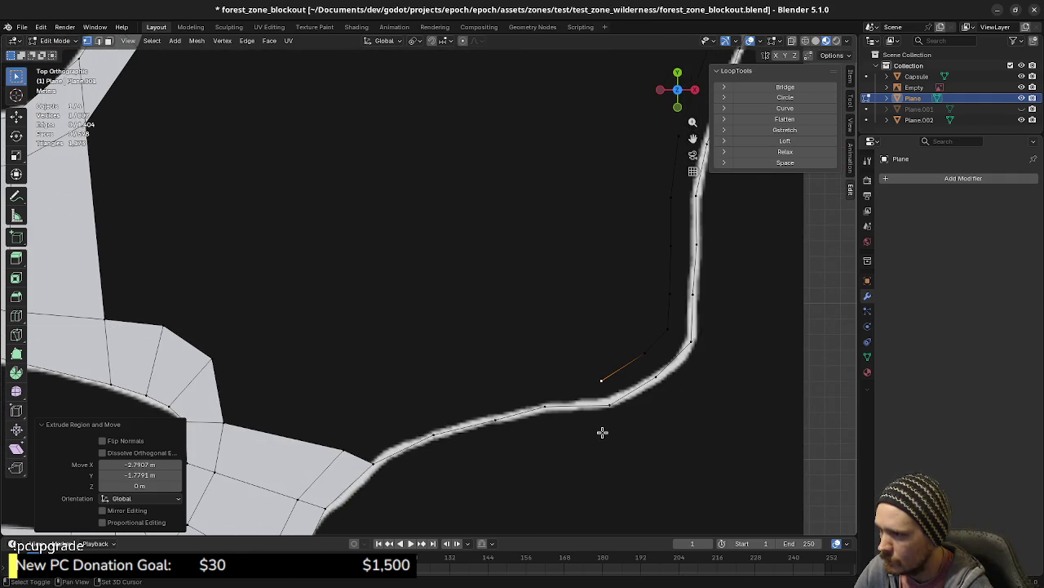
key(e)
click(562, 427)
key(e)
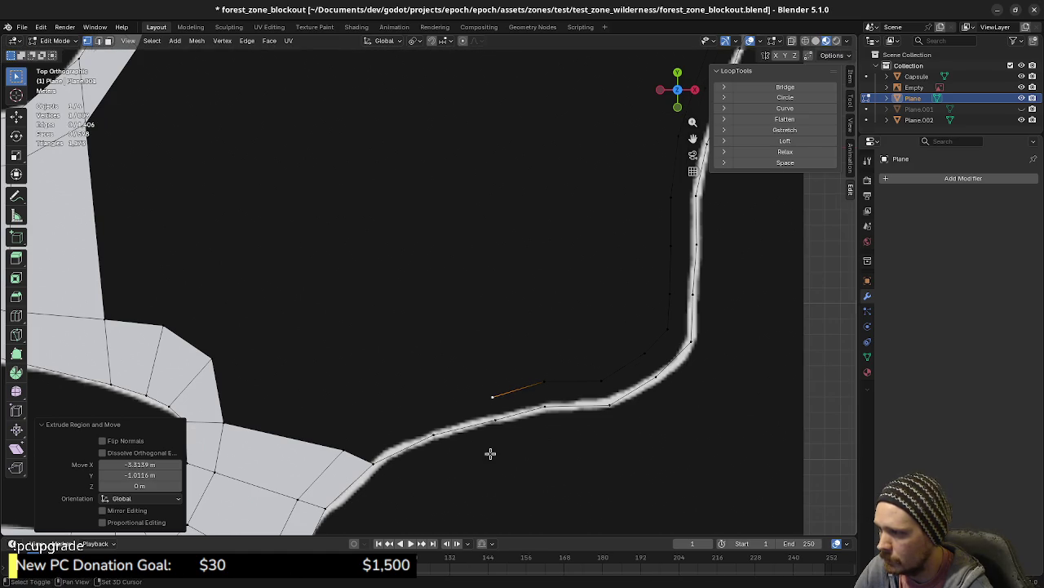
shift+middle_drag(482, 450, 623, 419)
click(559, 434)
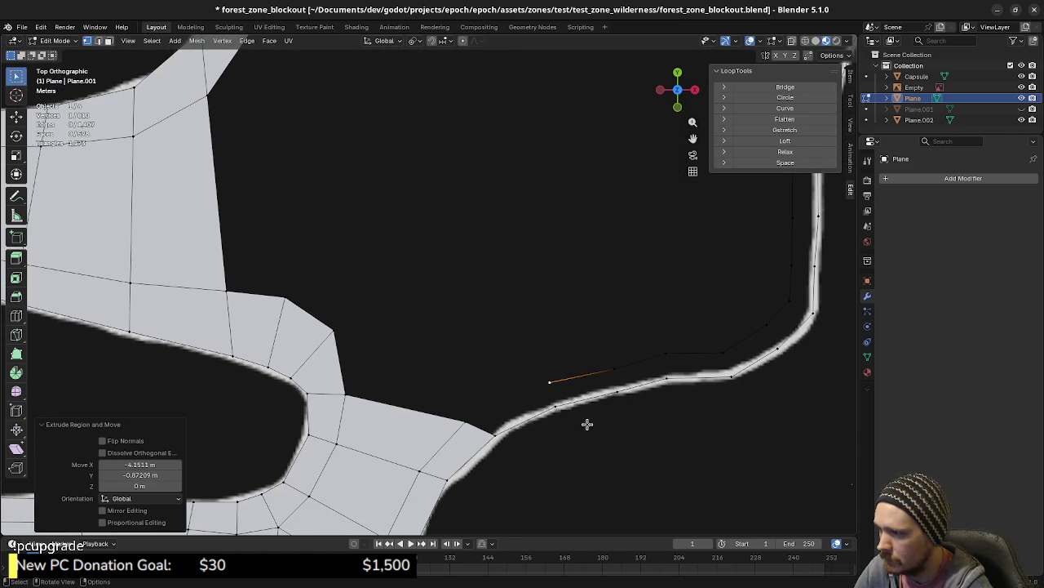
- Select the traced edges from the bend down to the corner and vertical side
click(577, 402)
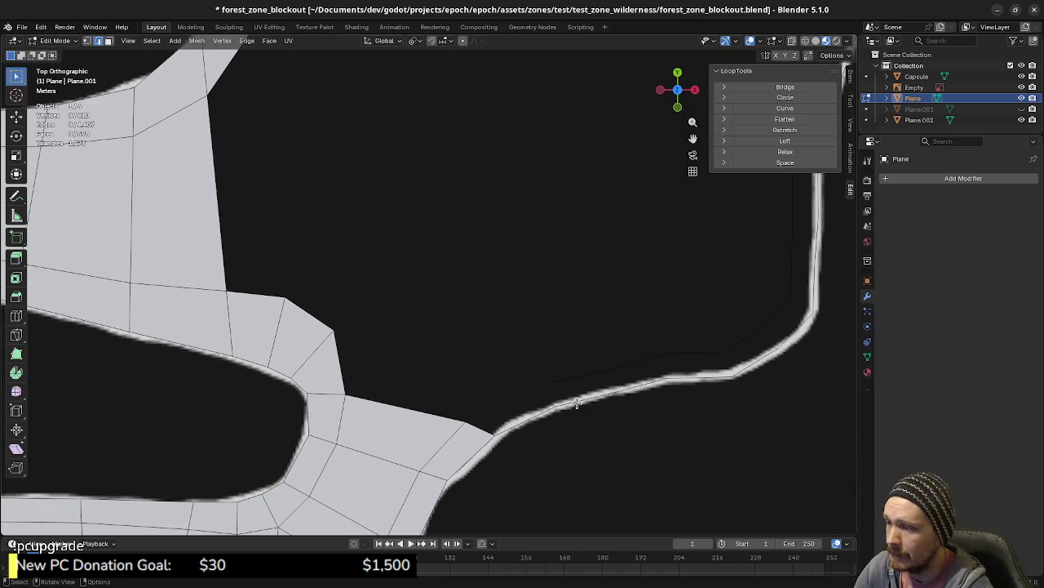
shift+click(608, 368)
shift+click(653, 357)
shift+click(707, 353)
shift+click(746, 338)
mouse_move(796, 331)
shift+middle_down()
mouse_move(706, 377)
mouse_move(637, 436)
shift+middle_up()
shift+click(617, 437)
shift+click(626, 385)
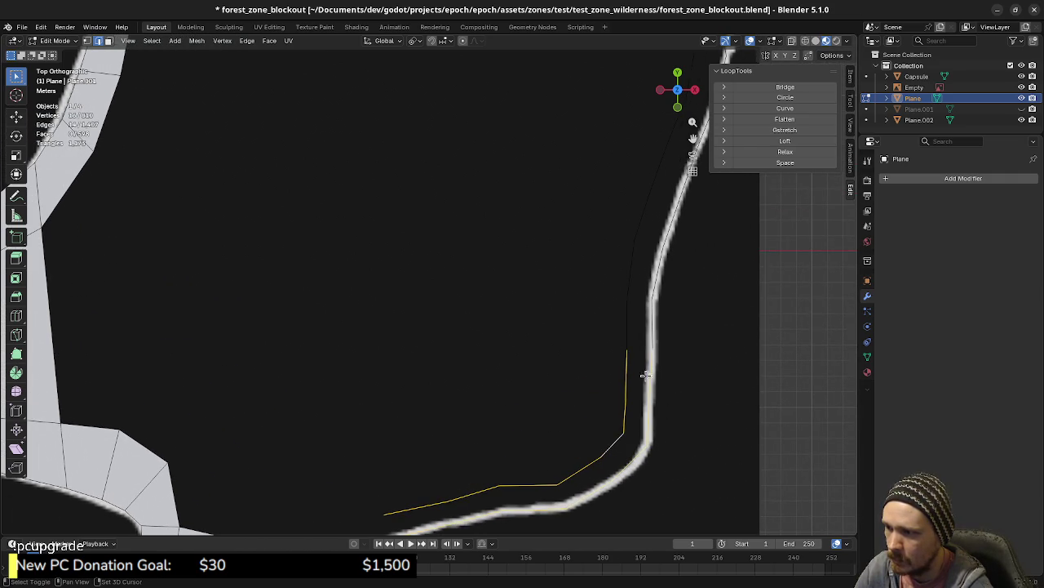
- Box-select the traced edges along the line up to and past its right bend
scroll(660, 319, up, 2)
shift+drag(578, 331, 648, 384)
shift+middle_drag(648, 385, 612, 430)
shift+drag(552, 349, 629, 405)
shift+drag(583, 303, 656, 367)
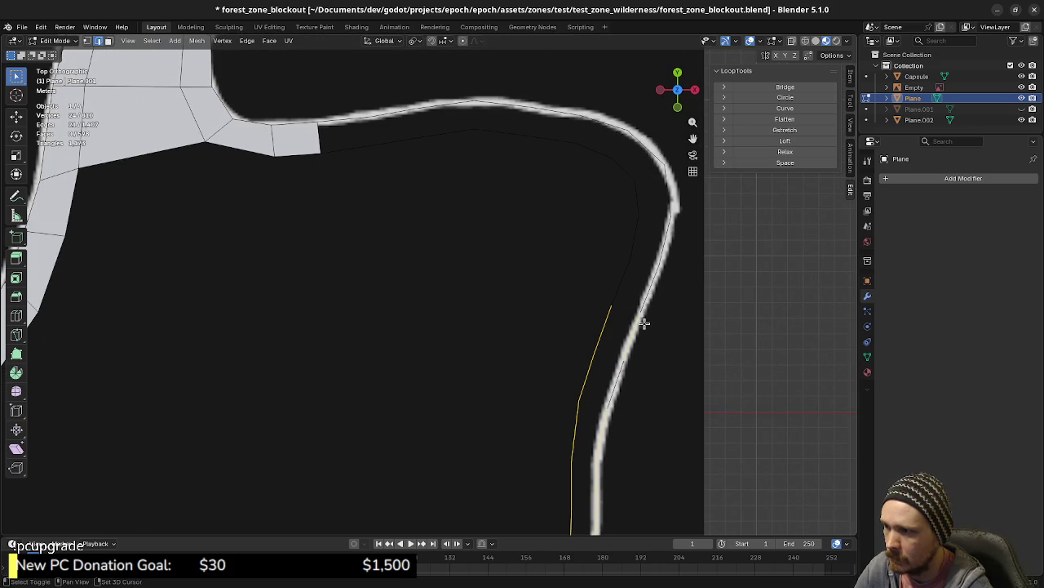
shift+drag(602, 261, 663, 318)
shift+middle_drag(664, 291, 604, 340)
shift+drag(594, 319, 664, 373)
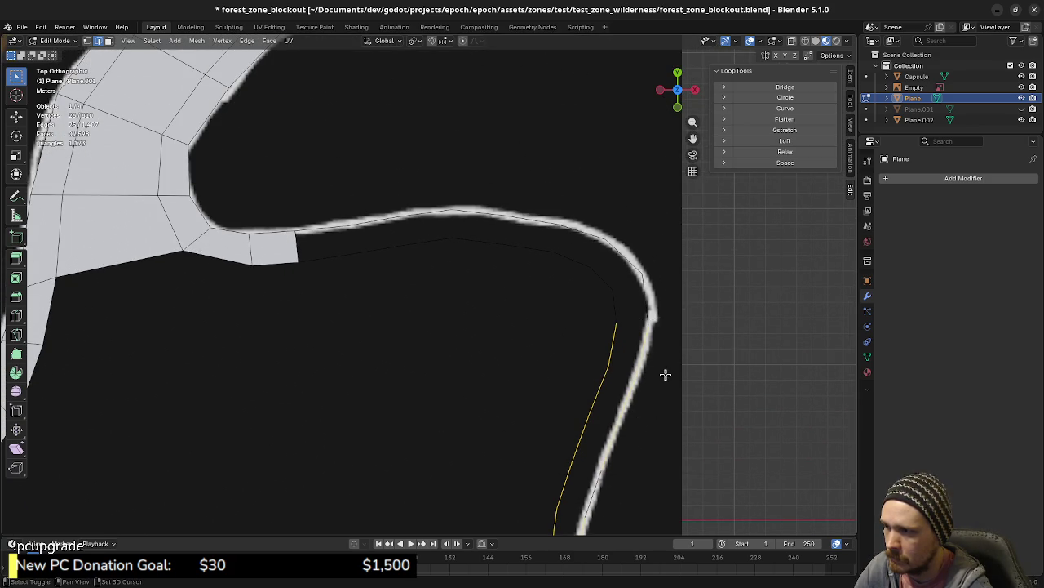
shift+drag(585, 253, 660, 323)
shift+drag(579, 207, 682, 358)
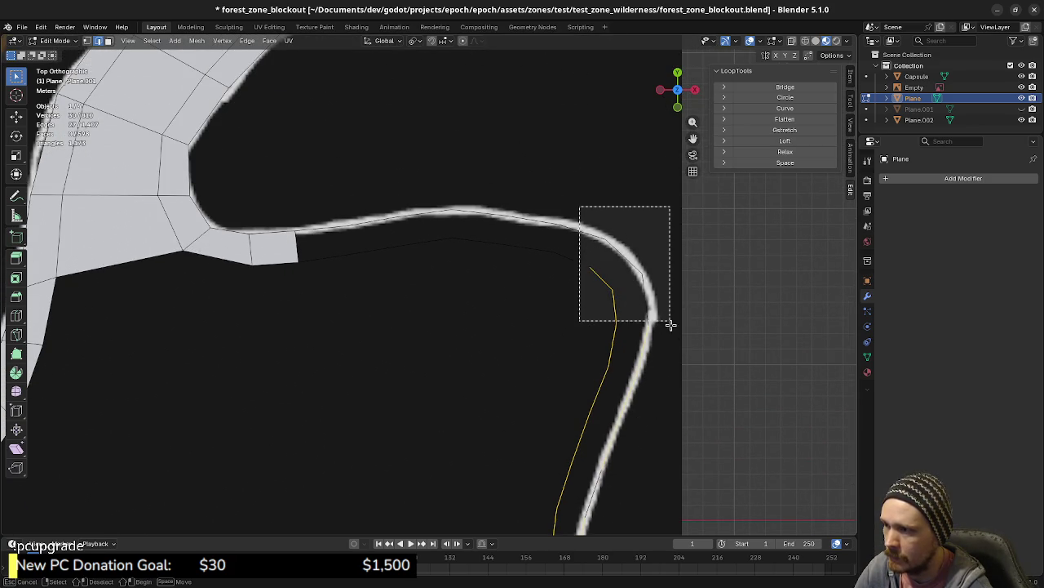
shift+drag(503, 157, 639, 310)
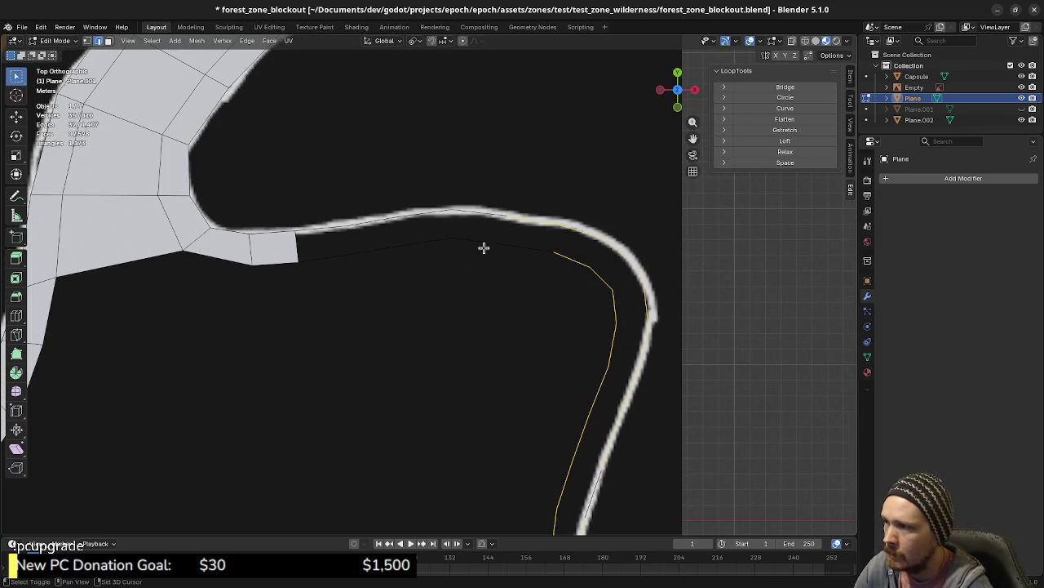
shift+drag(424, 171, 586, 282)
shift+drag(319, 187, 533, 289)
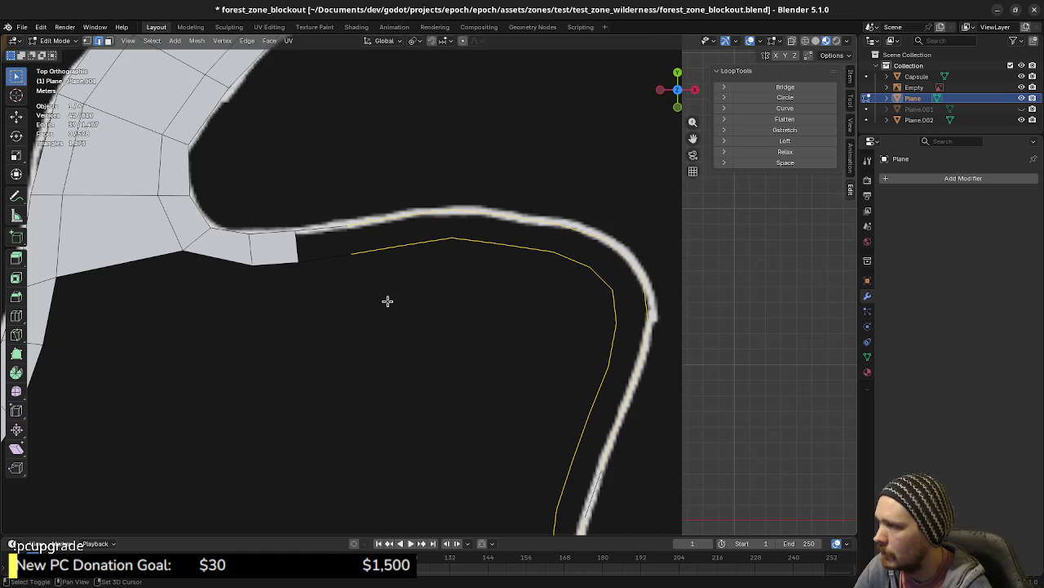
- Try Bridge Edge Loops on the selected edges, then undo it
key(F3)
text(brid)
key(Return)
key(ctrl+z)
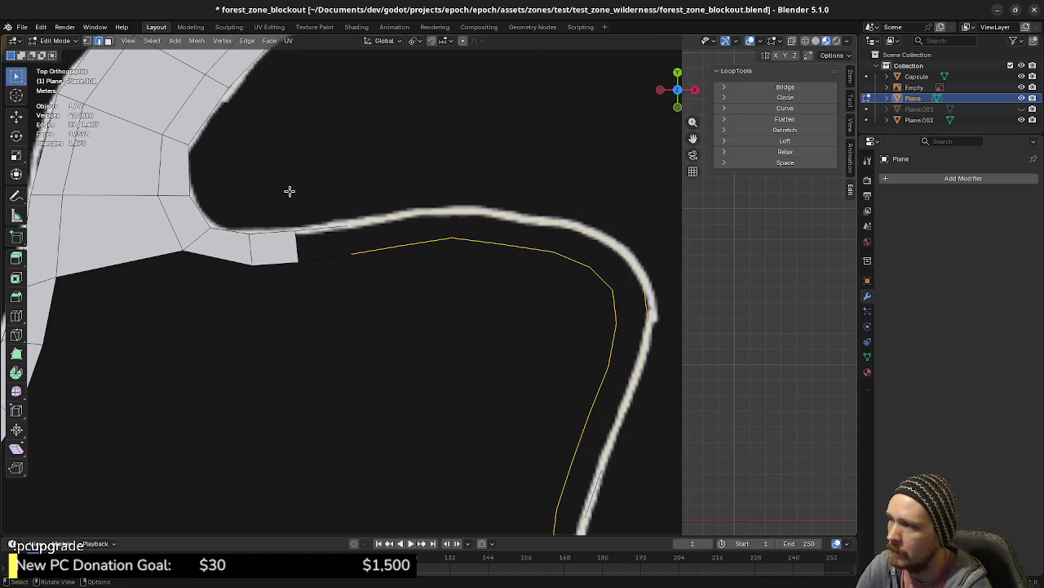
- Fill four quad faces one by one along the strip with F
click(341, 246)
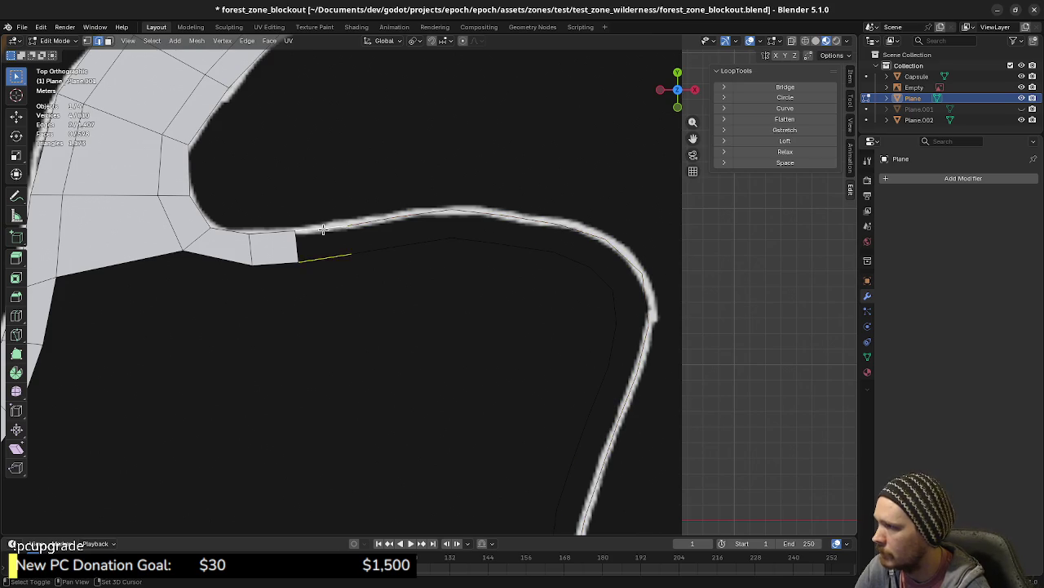
key(f)
click(378, 250)
key(f)
click(427, 240)
key(f)
click(483, 240)
key(f)
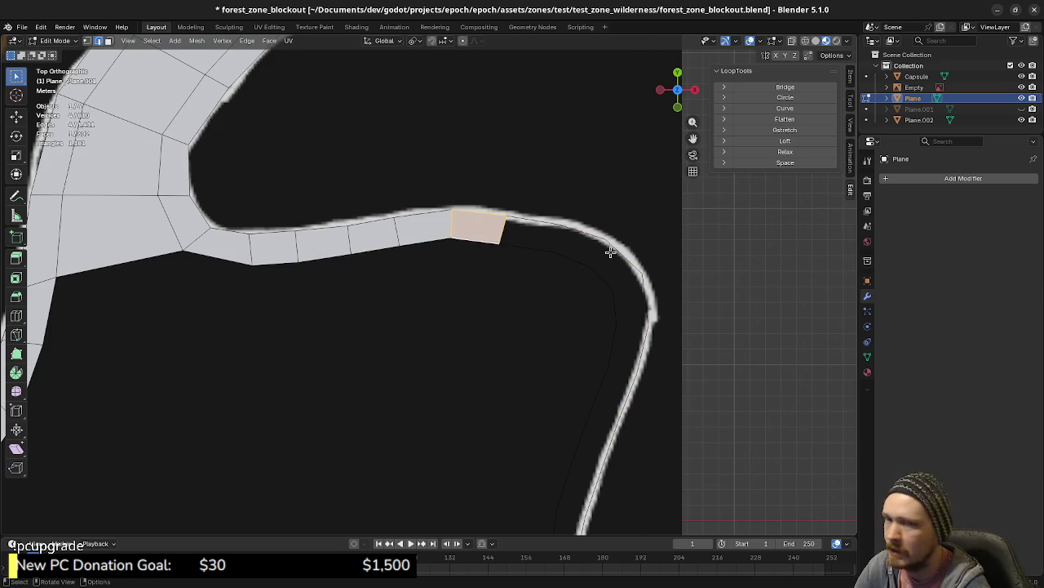
key(super)
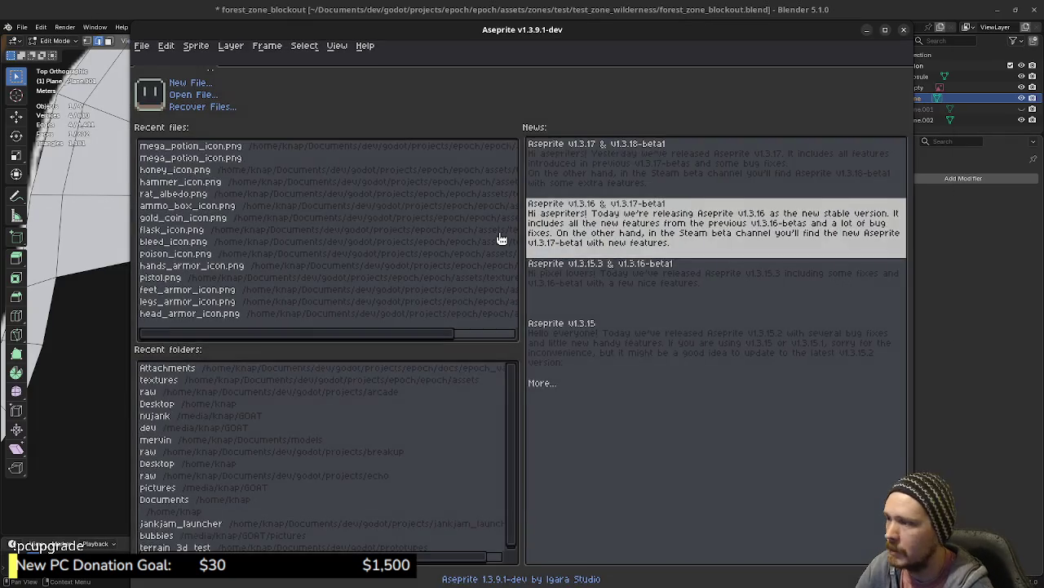
- Create a new 1600×1600 sprite in Aseprite
click(143, 46)
click(155, 61)
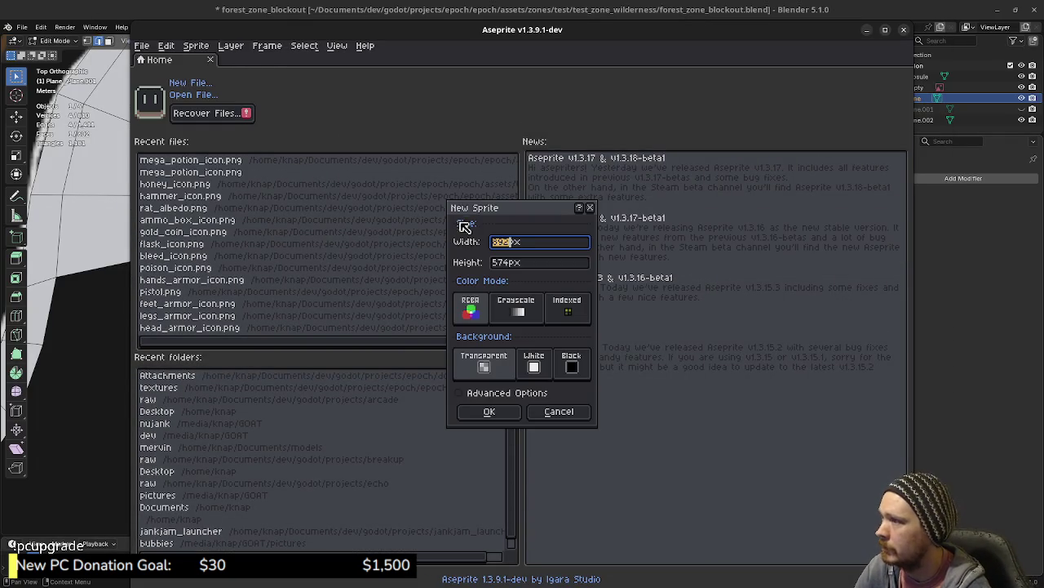
text(1600)
key(Tab)
text(0)
key(Return)
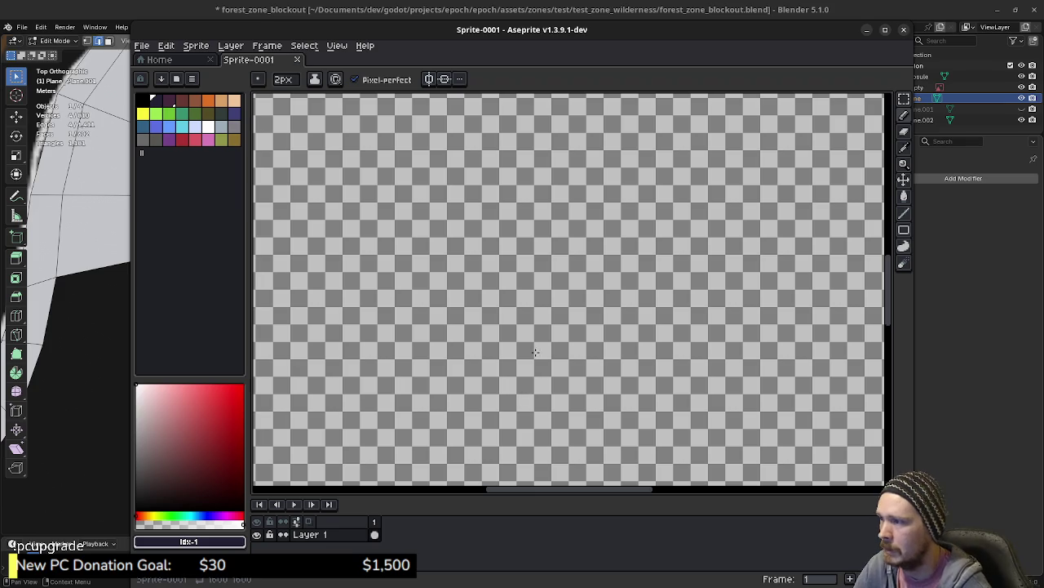
- Fill the canvas dark purple with the Paint Bucket and set a white Pencil
click(169, 100)
key(g)
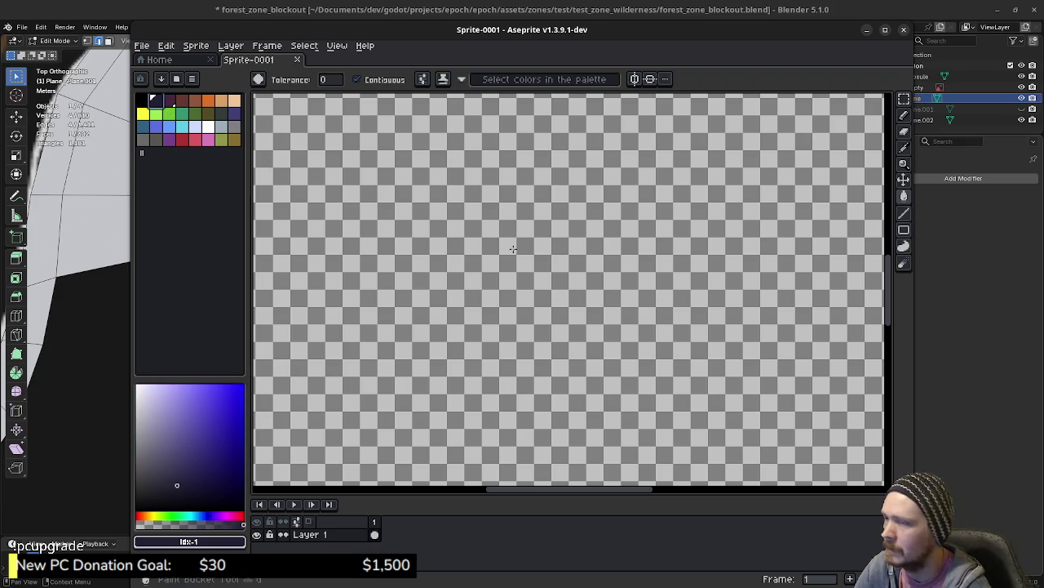
click(431, 226)
click(209, 127)
key(b)
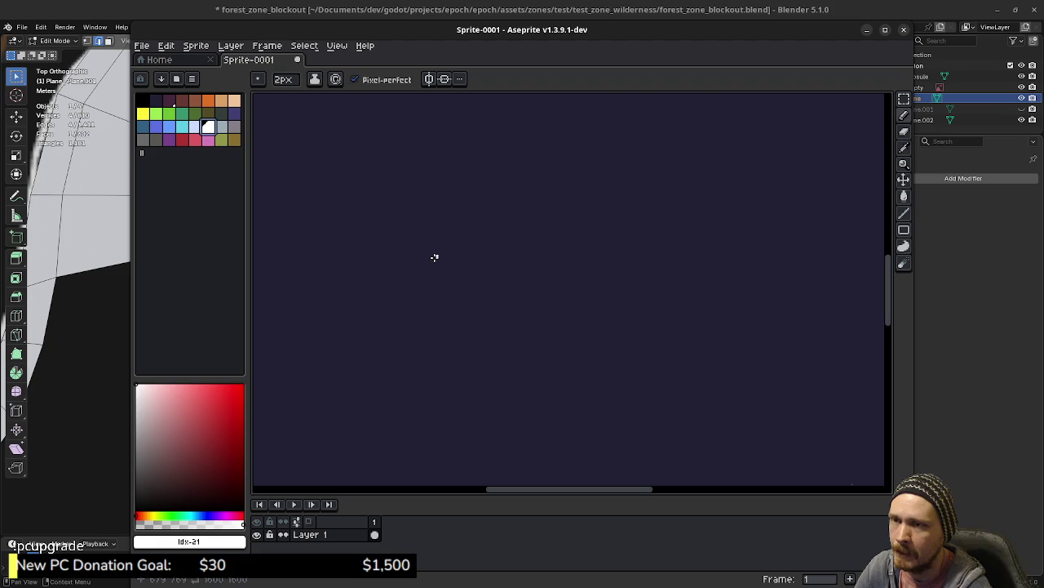
- Draw the upper ledge outline and the steep wall dropping below it
mouse_move(387, 247)
mouse_down()
mouse_move(496, 259)
mouse_move(577, 194)
mouse_move(492, 176)
mouse_move(418, 228)
mouse_up()
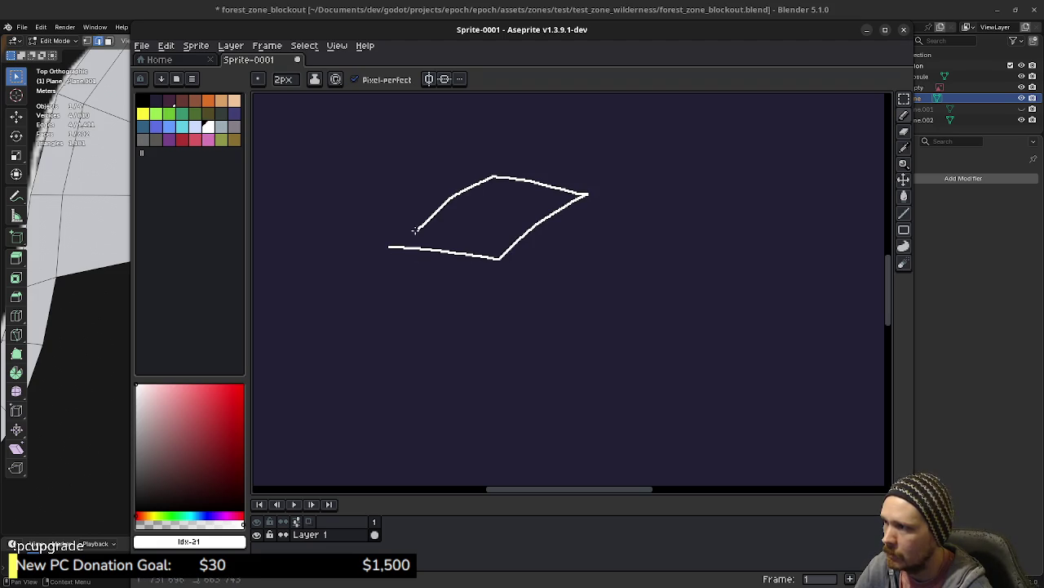
mouse_move(546, 259)
mouse_down()
mouse_move(614, 212)
mouse_move(589, 193)
mouse_up()
drag(533, 274, 536, 304)
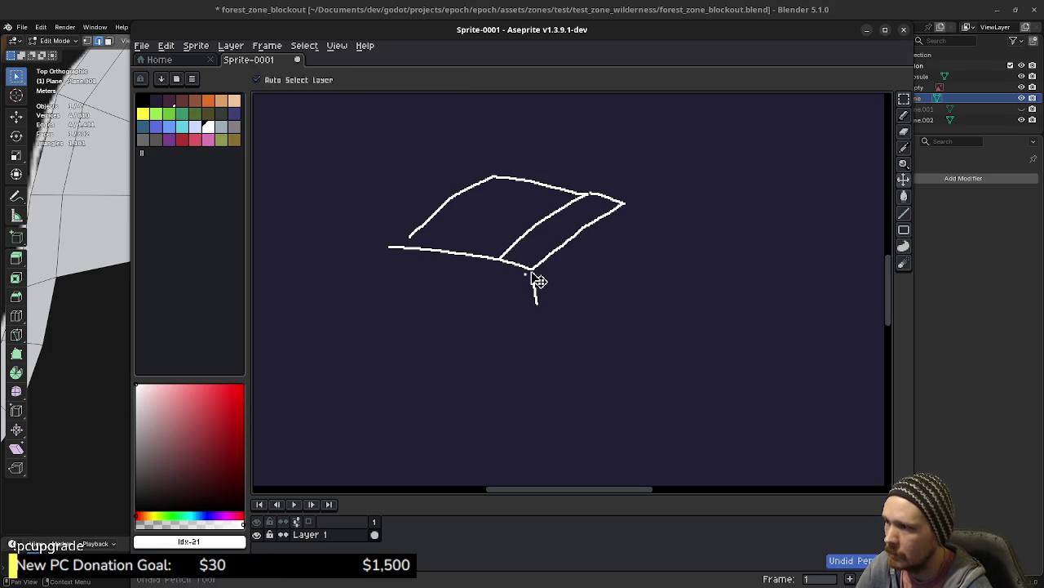
drag(536, 303, 630, 237)
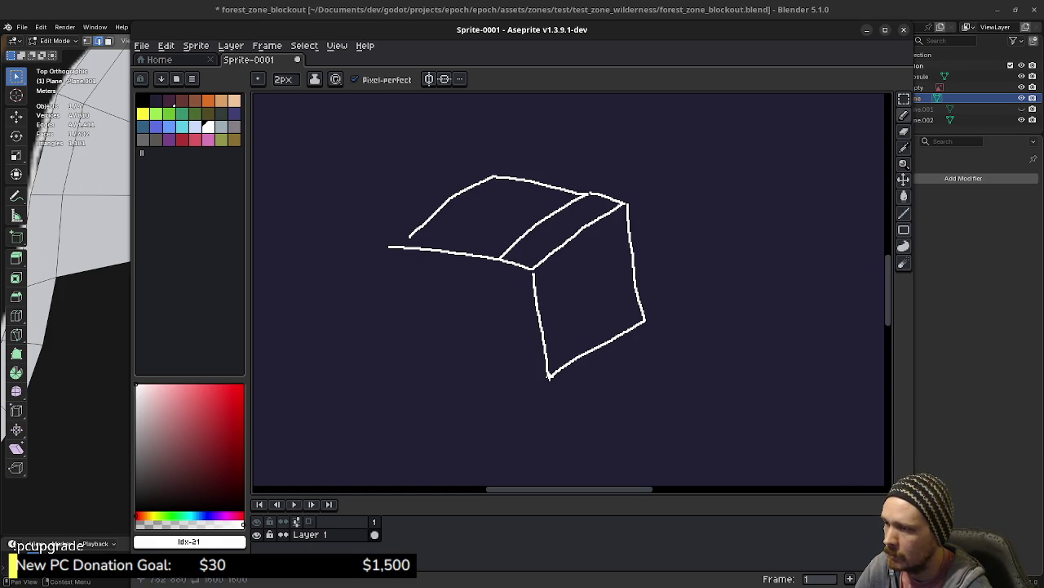
- Outline the lower ledge extending right from the wall's base
drag(548, 376, 590, 390)
drag(666, 343, 648, 322)
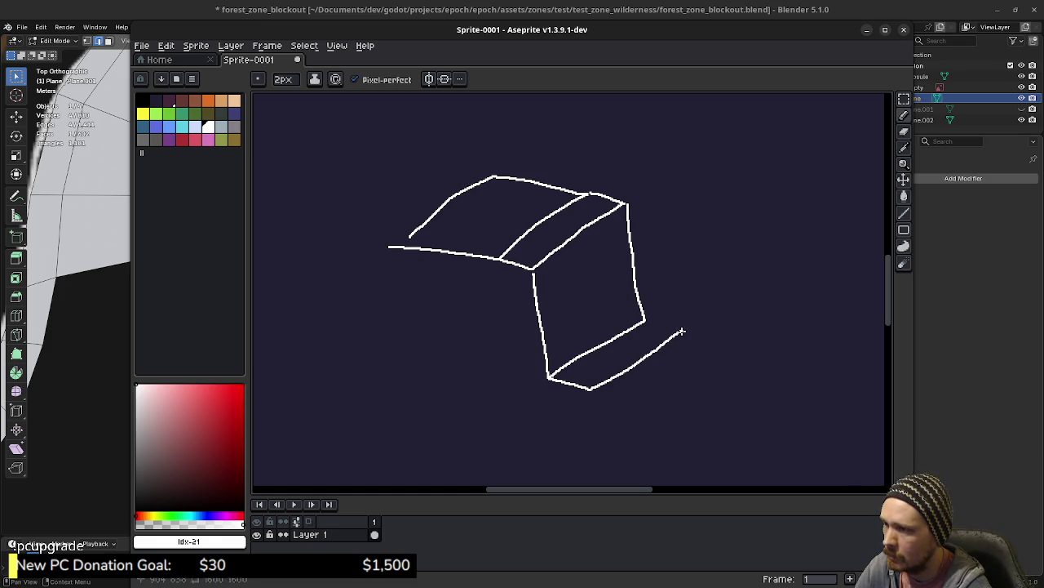
drag(587, 390, 695, 423)
mouse_move(683, 330)
mouse_down()
mouse_move(753, 384)
mouse_move(693, 429)
mouse_up()
middle_drag(681, 386, 633, 386)
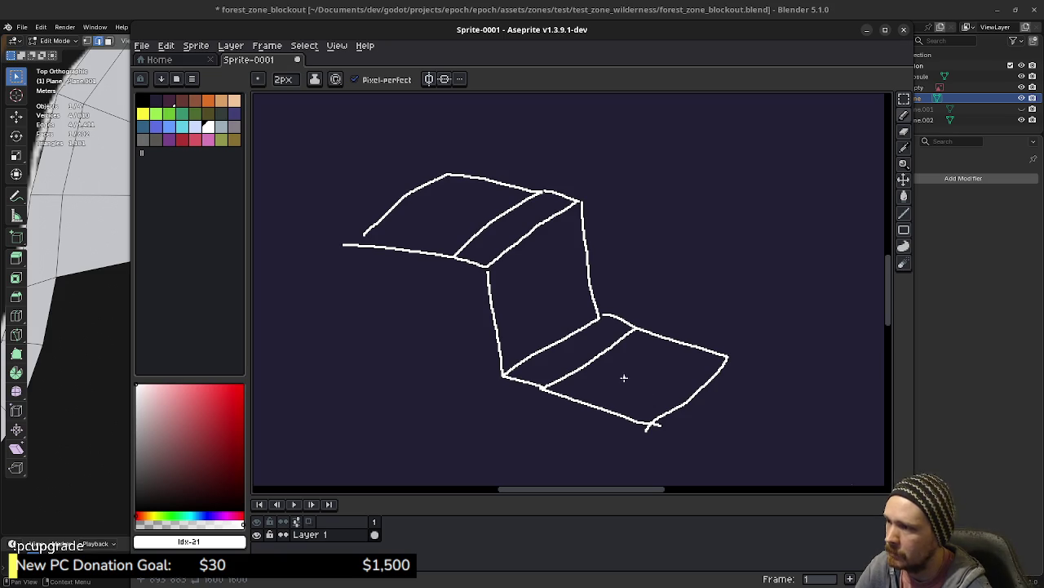
- Draw two lines across the wall face, then undo them
drag(493, 291, 580, 236)
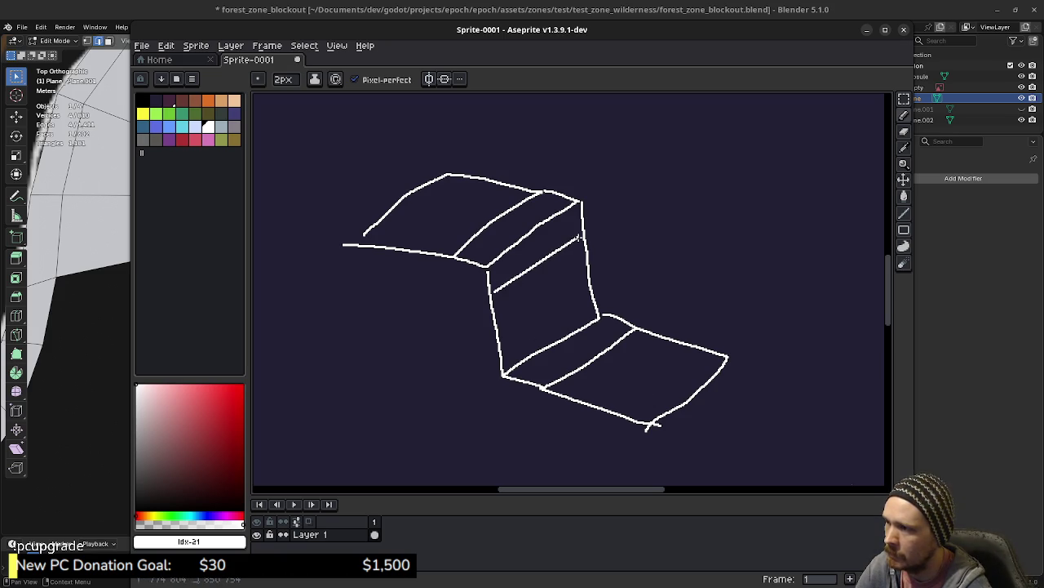
drag(510, 343, 598, 309)
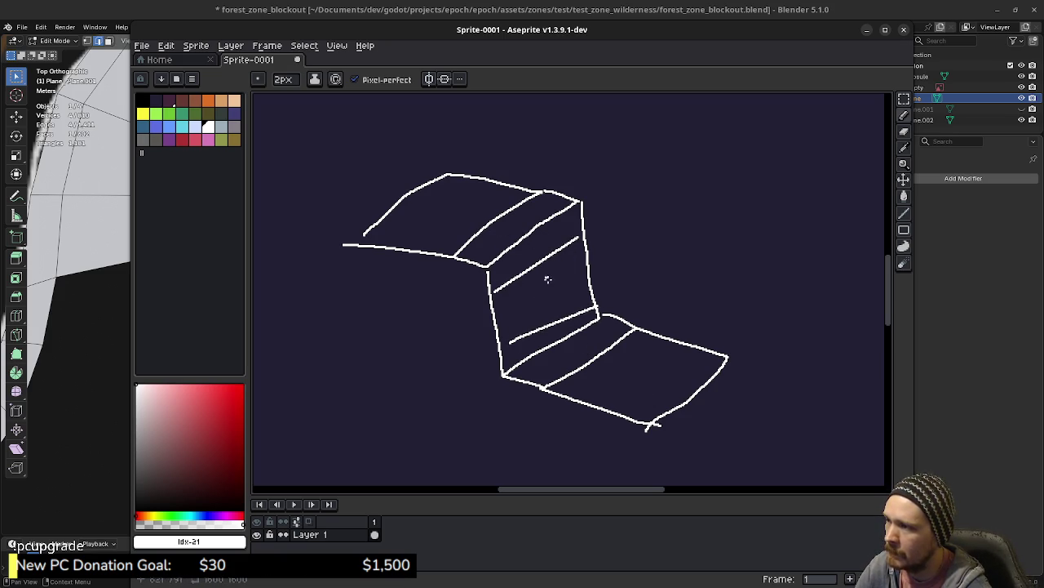
key(ctrl+z)
key(ctrl+z)
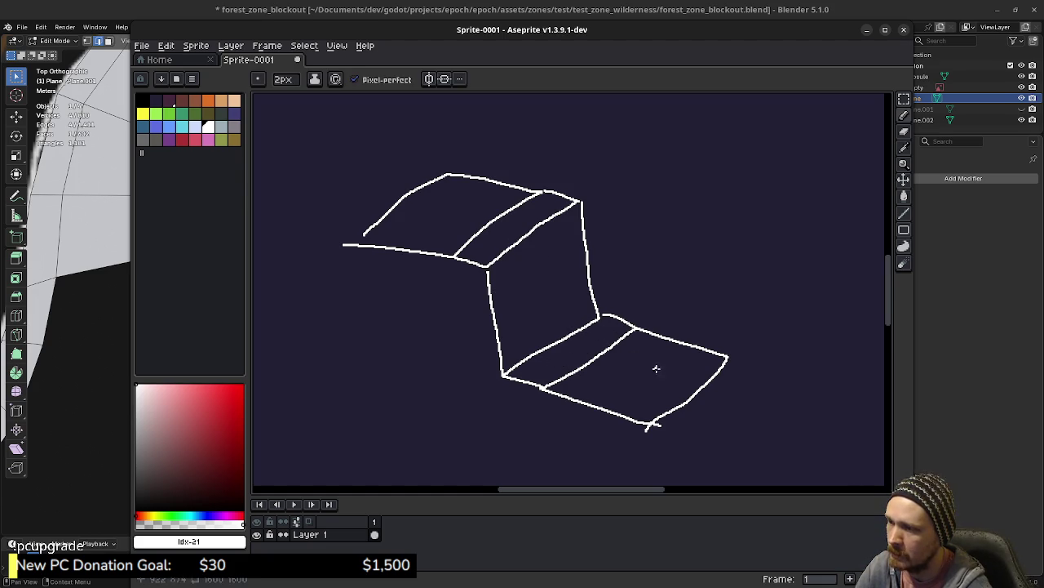
- Letter the lower ledge, write W on the wall and F on the upper ledge
drag(644, 389, 657, 374)
drag(624, 378, 668, 375)
mouse_move(525, 286)
mouse_down()
mouse_move(531, 311)
mouse_move(557, 275)
mouse_up()
mouse_move(459, 187)
mouse_down()
mouse_move(444, 227)
mouse_move(459, 206)
mouse_up()
click(509, 236)
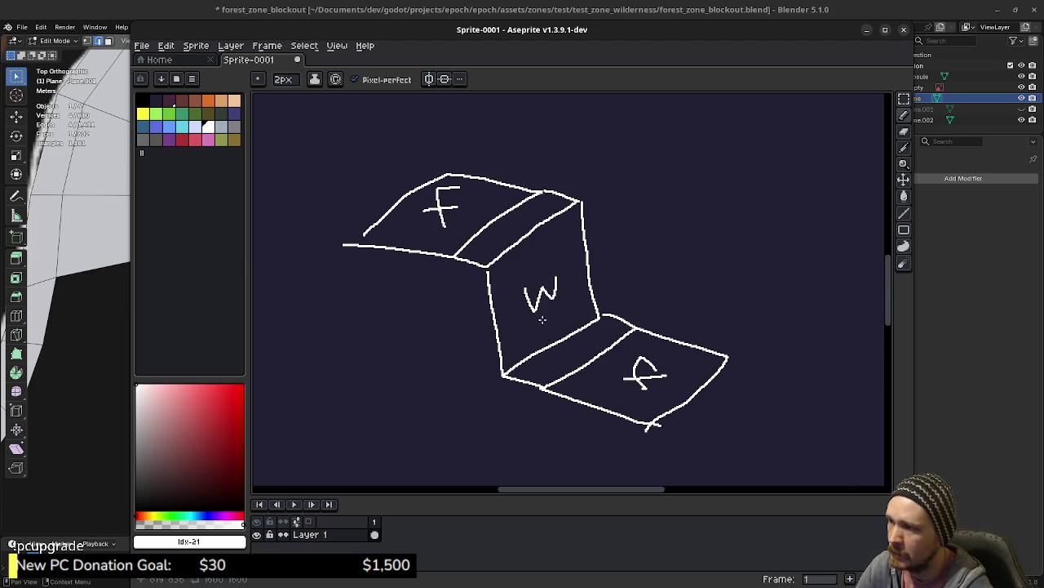
- Scribble zigzags along the lower and upper folds and marks over the wall face
mouse_move(542, 389)
mouse_down()
mouse_move(523, 369)
mouse_move(568, 346)
mouse_up()
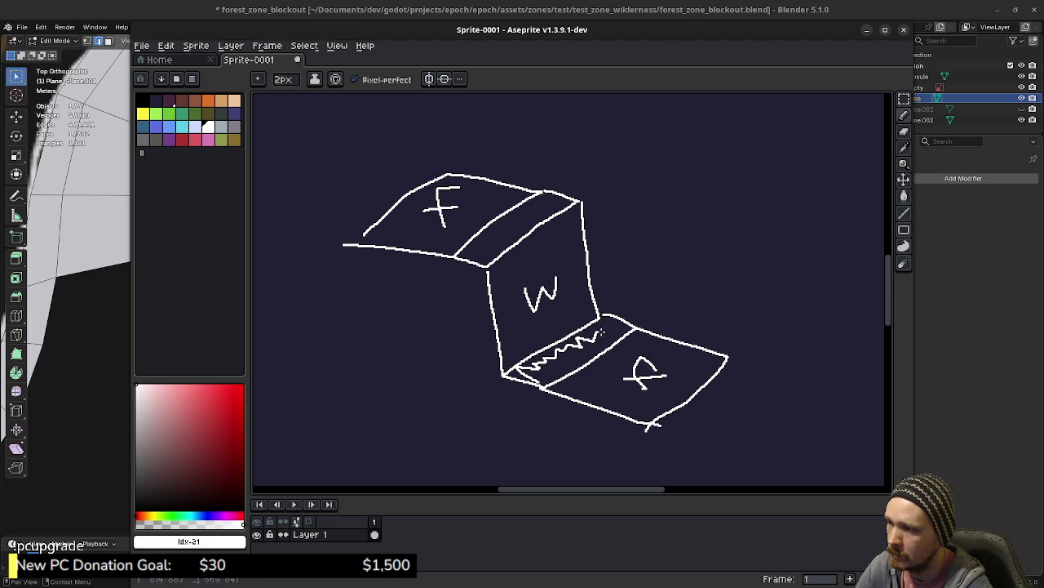
drag(625, 326, 633, 328)
mouse_move(472, 247)
mouse_down()
mouse_move(457, 254)
mouse_move(553, 204)
mouse_up()
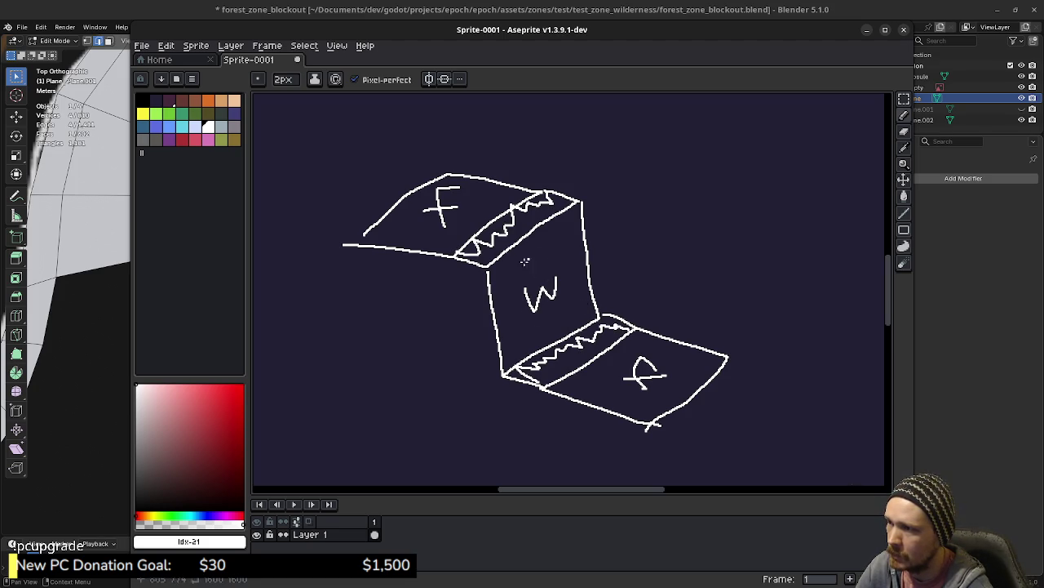
mouse_move(518, 265)
mouse_down()
mouse_move(519, 320)
mouse_move(547, 330)
mouse_up()
mouse_move(556, 240)
mouse_down()
mouse_move(572, 303)
mouse_move(553, 309)
mouse_up()
drag(488, 257, 572, 204)
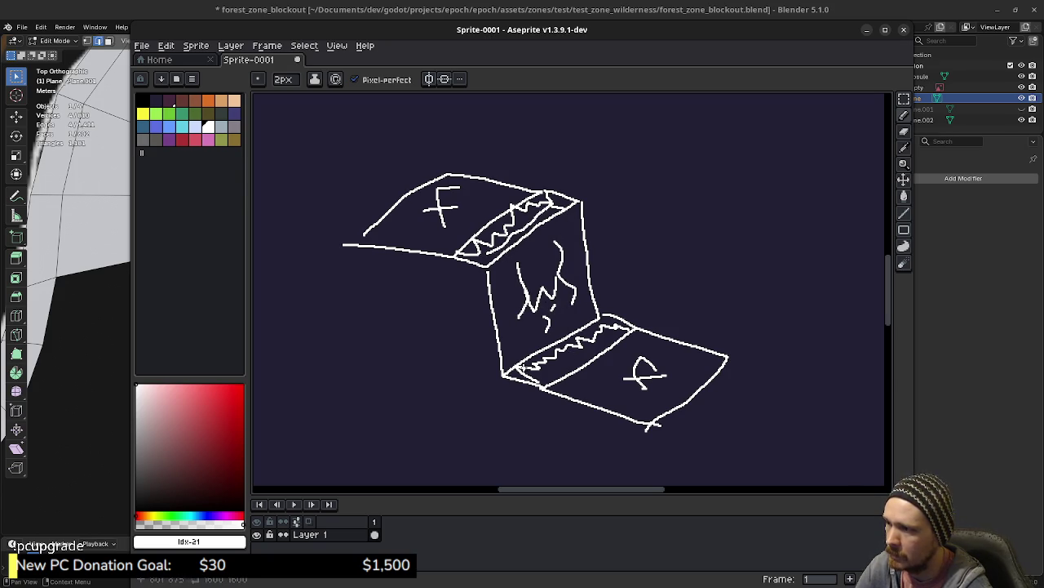
drag(535, 359, 601, 321)
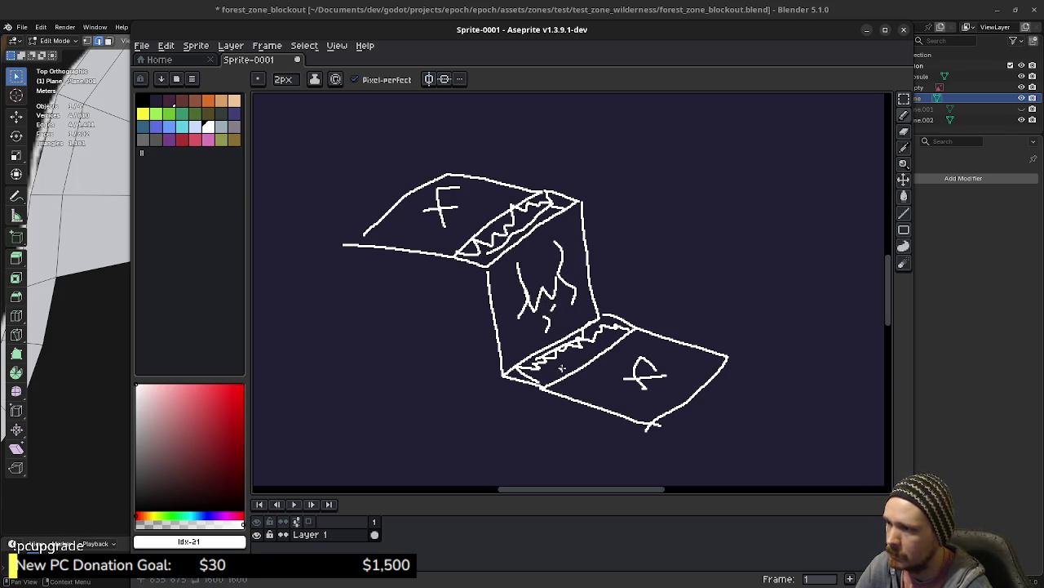
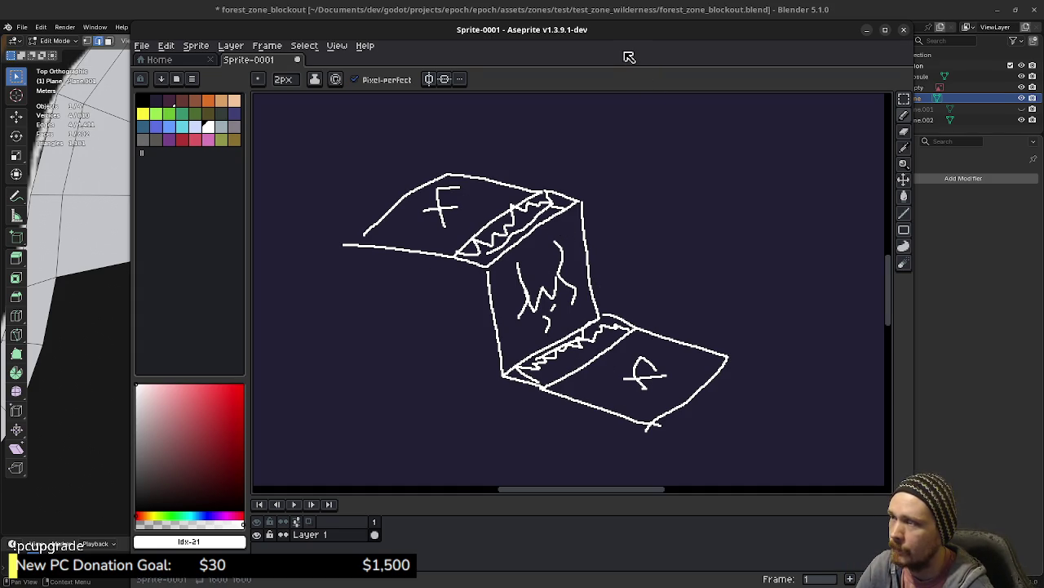
- Move the Aseprite sketch window aside and minimize it to reveal the Blender path mesh
drag(739, 35, 741, 184)
click(872, 168)
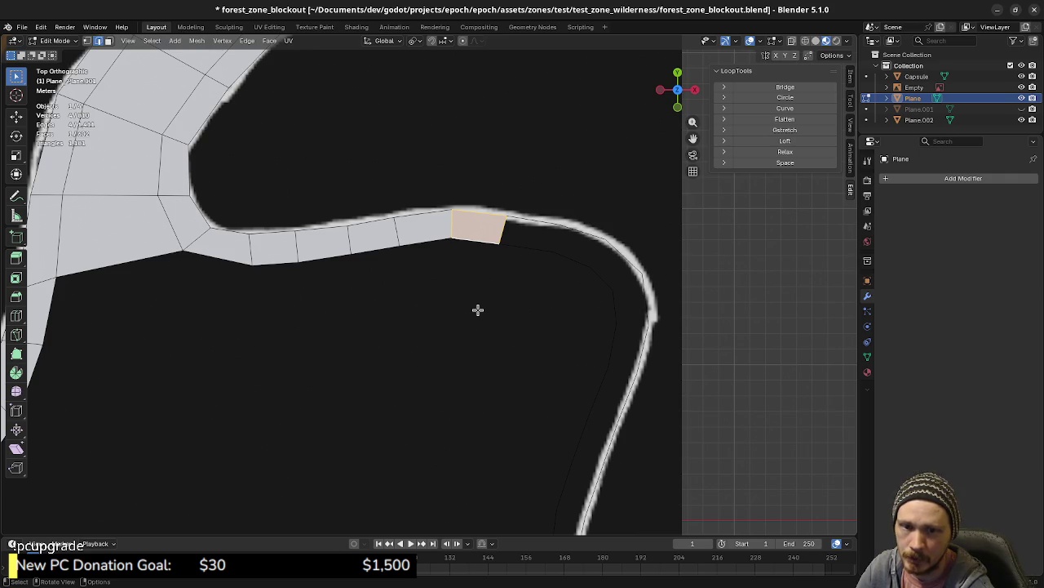
- Extrude the strip's end face four times, following the path around the bend onto the outline
scroll(573, 343, down, 2)
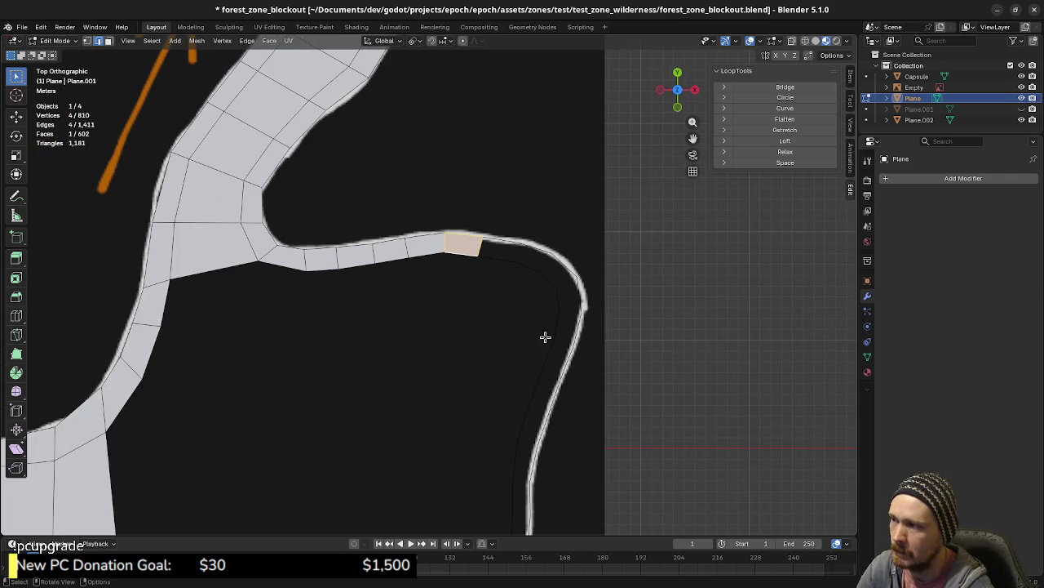
scroll(487, 255, up, 2)
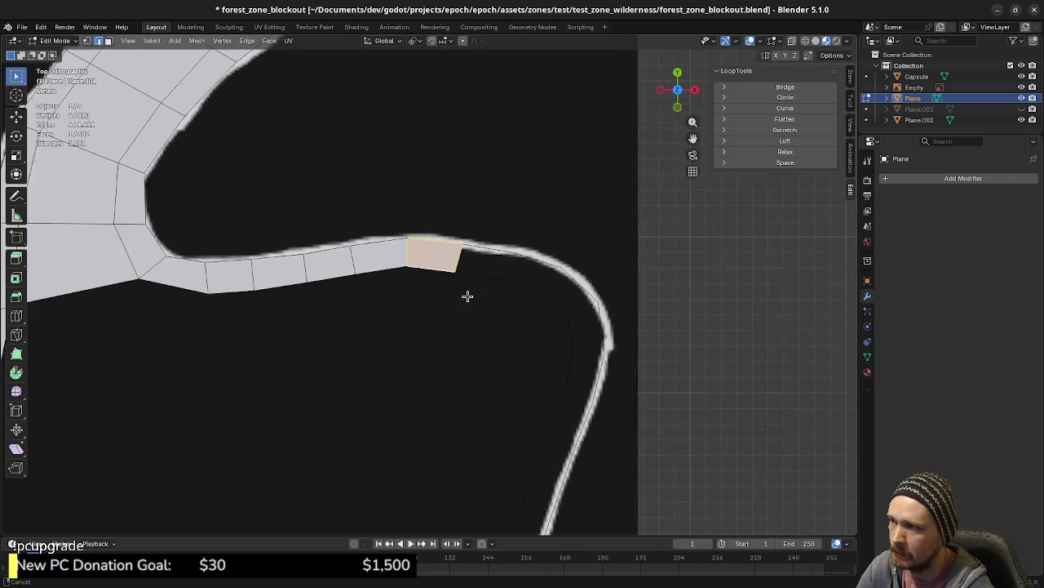
key(e)
click(499, 300)
key(e)
click(531, 295)
key(e)
click(559, 330)
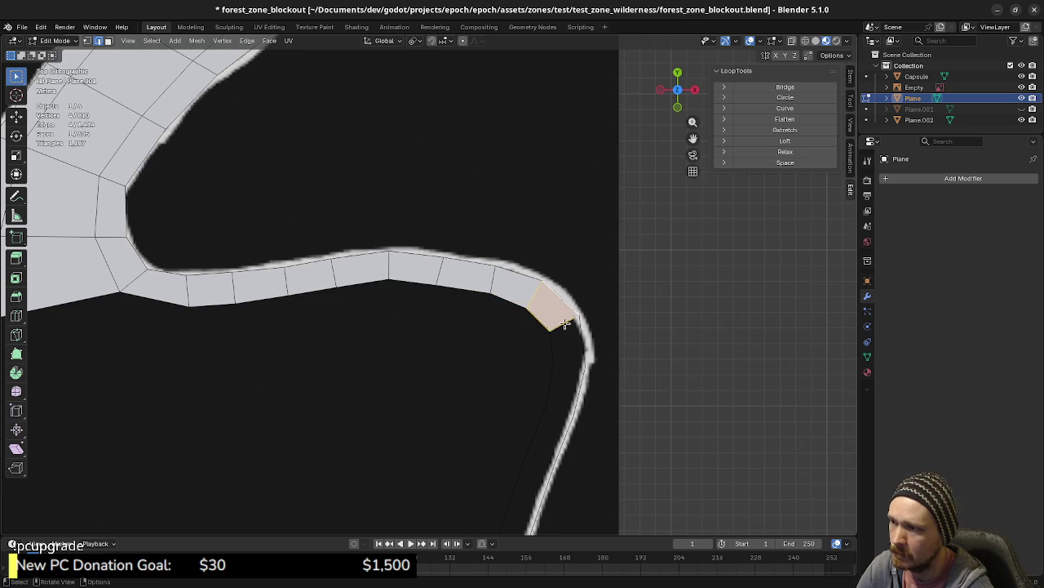
key(e)
click(562, 378)
- Extrude three more strip faces down the path along the outline
key(e)
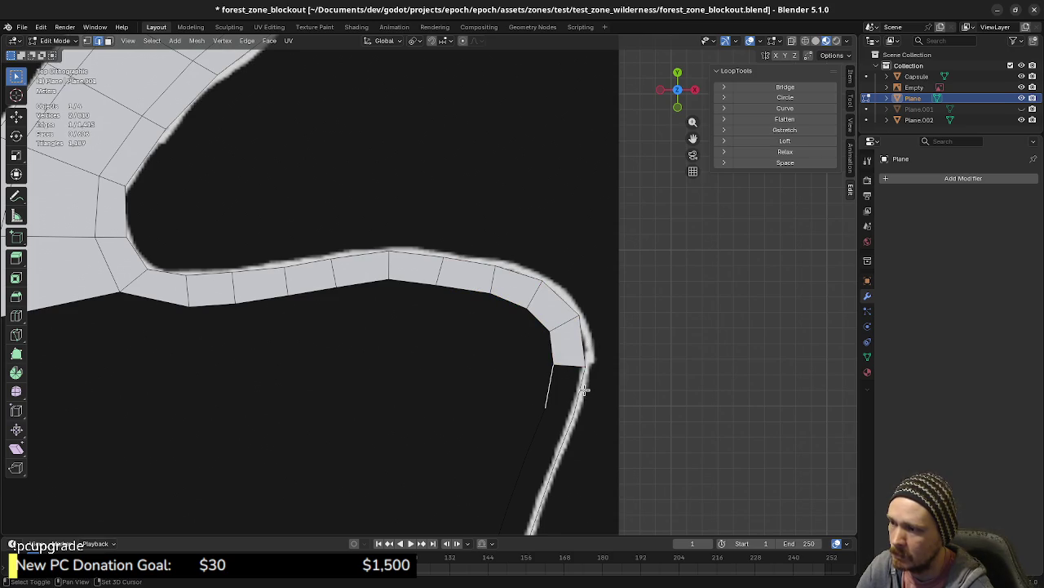
shift+middle_drag(563, 400, 522, 266)
click(522, 266)
key(e)
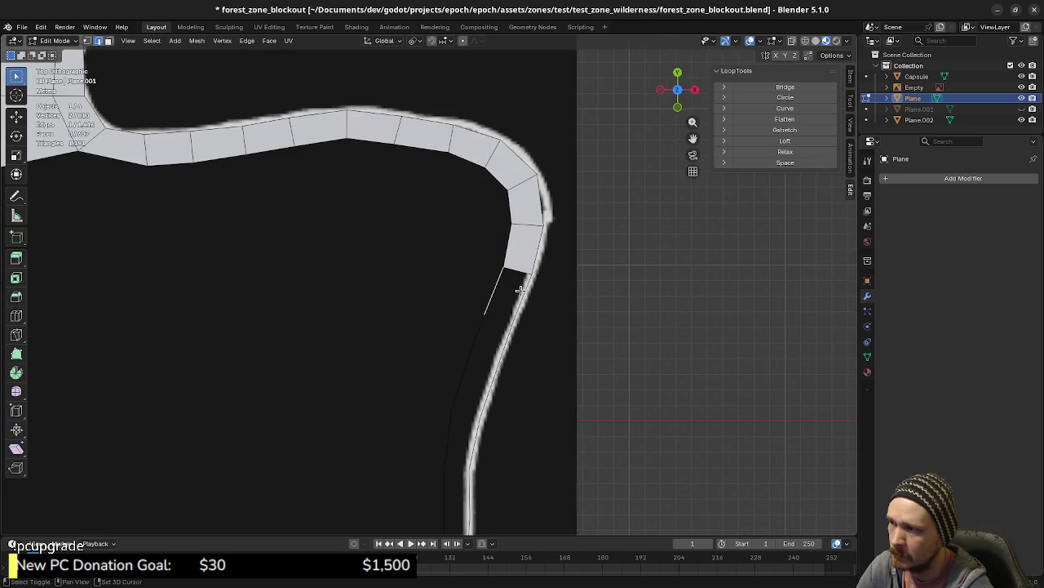
click(526, 319)
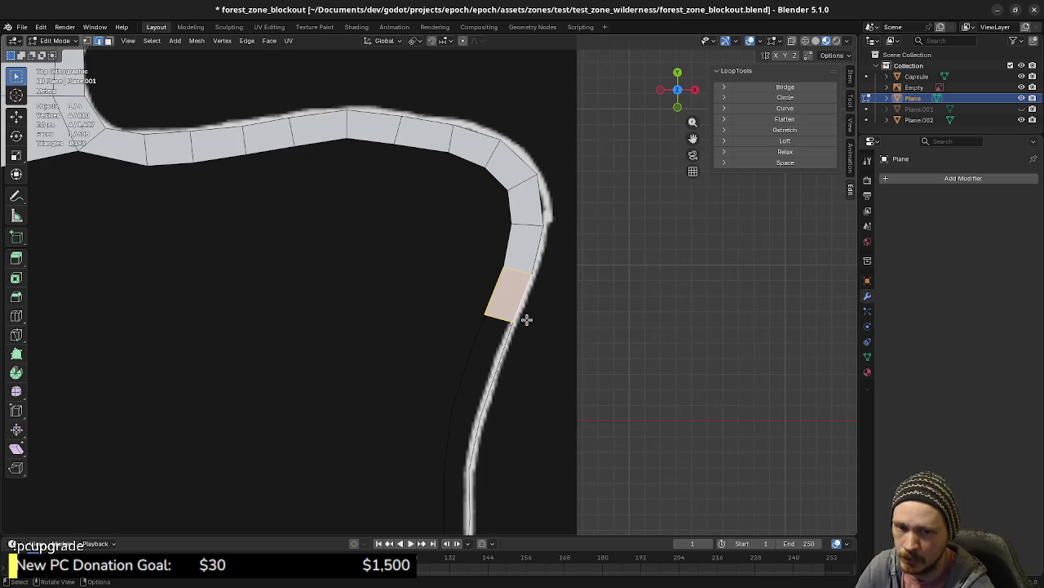
key(e)
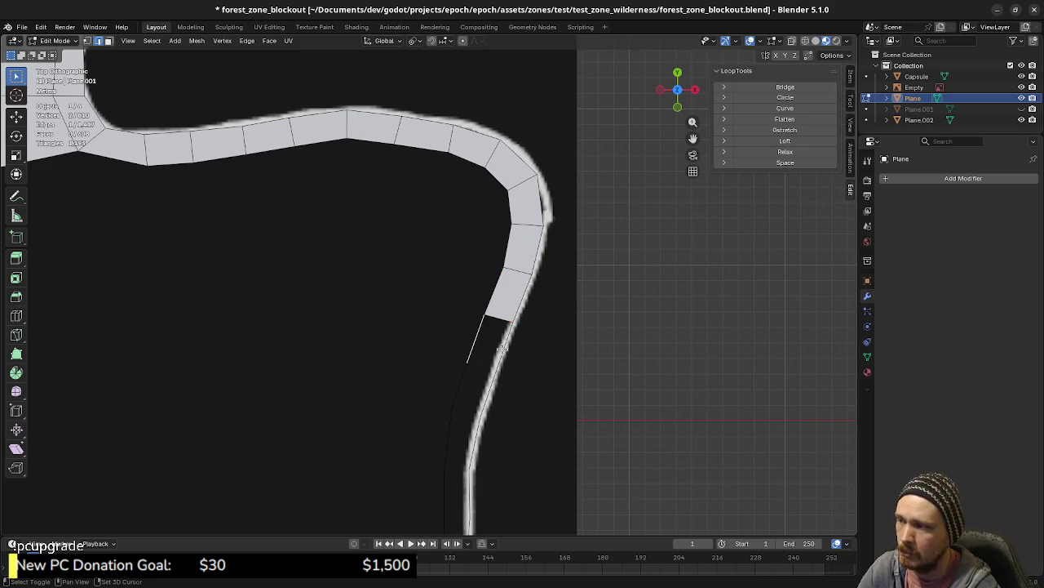
click(480, 357)
- Fill a series of quads below the strip end from the selected edges
click(466, 377)
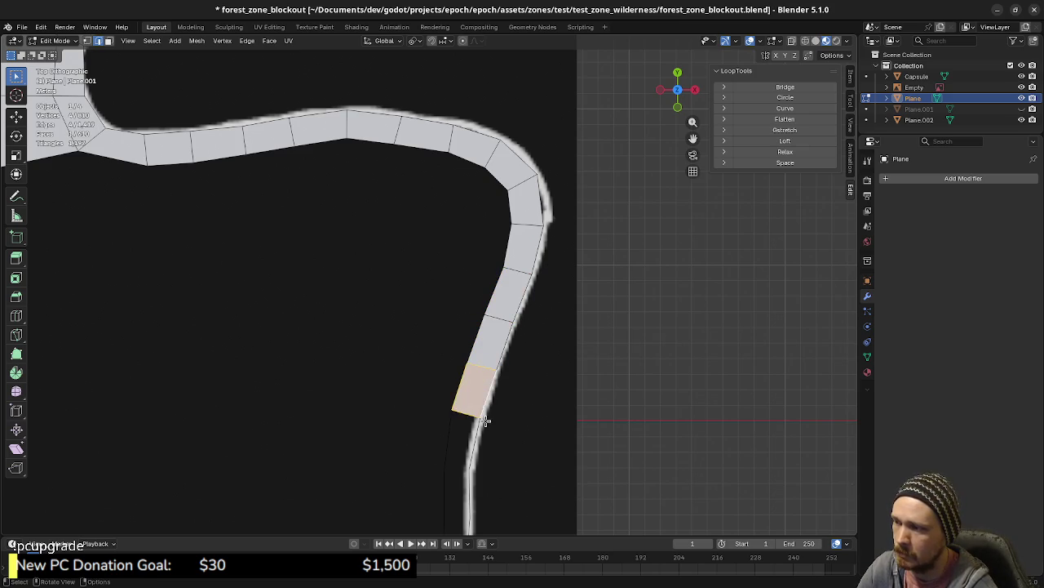
key(f)
shift+middle_drag(486, 391, 489, 296)
scroll(489, 296, up, 2)
key(f)
click(484, 368)
key(f)
click(486, 408)
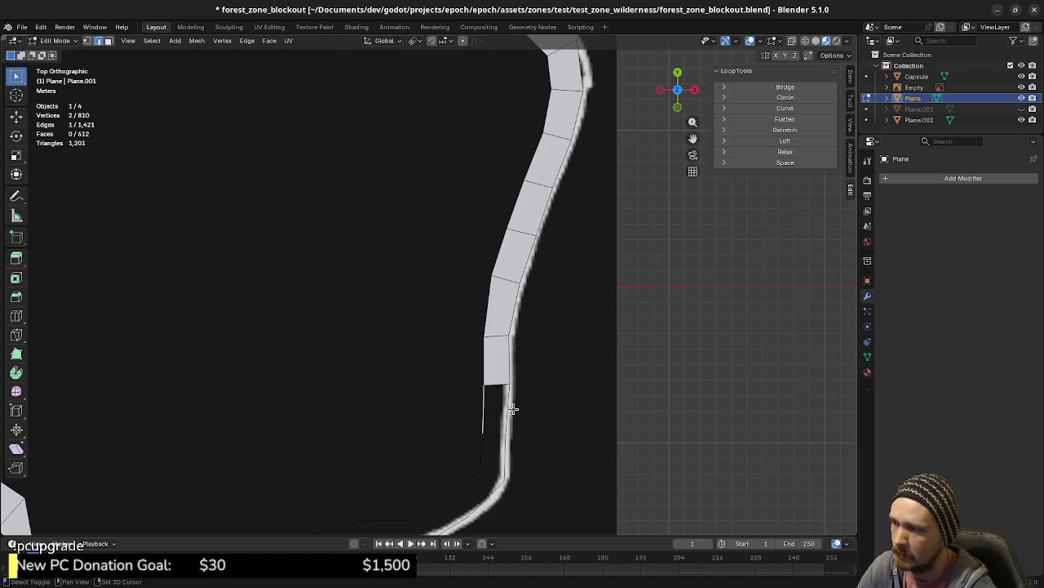
key(f)
- Bridge the remaining gaps between the strip end and the lower path with new quads
shift+middle_drag(530, 433, 519, 341)
click(519, 341)
shift+click(504, 367)
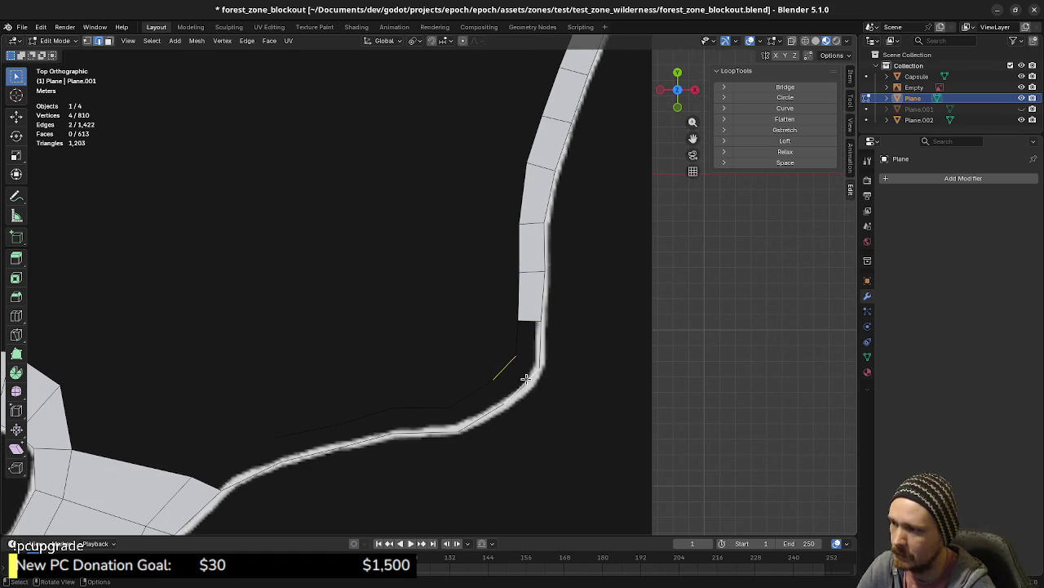
key(f)
click(525, 341)
shift+click(530, 347)
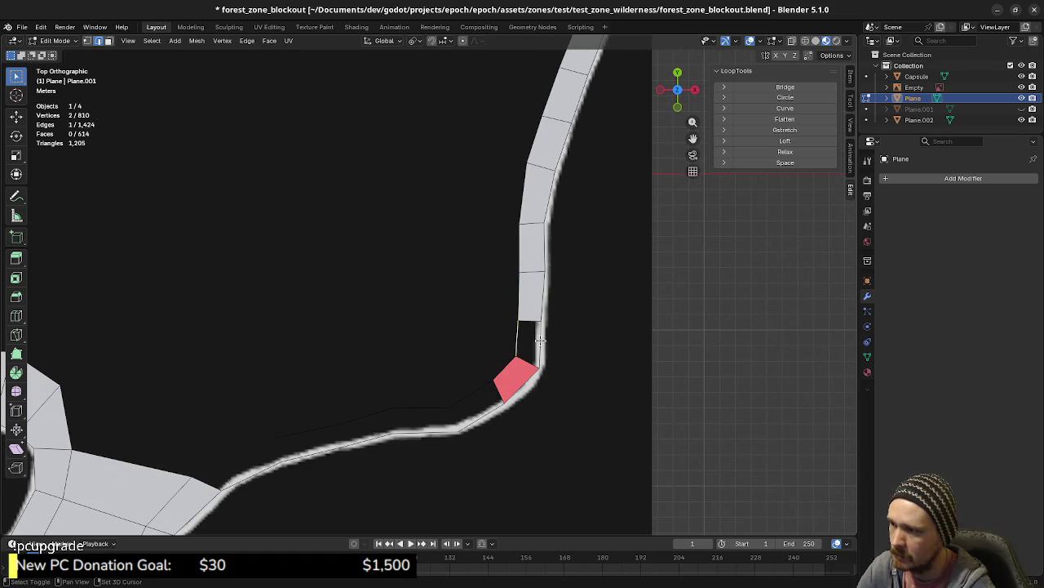
key(f)
mouse_move(531, 346)
middle_down()
mouse_move(523, 323)
mouse_move(495, 403)
middle_up()
shift+click(450, 405)
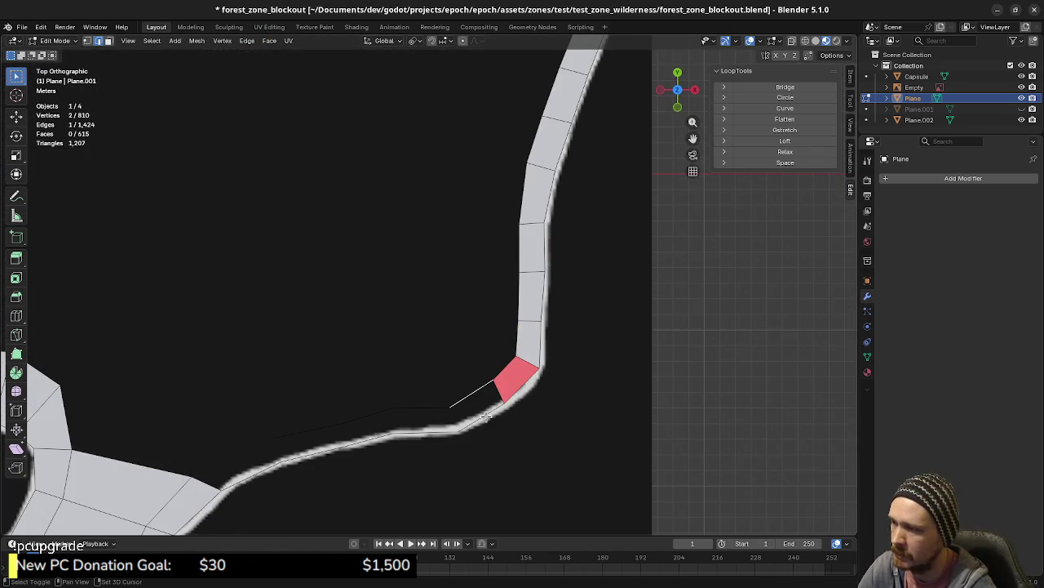
key(f)
- Extend the strip leftward from the junction with new faces along the lower path
shift+click(432, 408)
key(f)
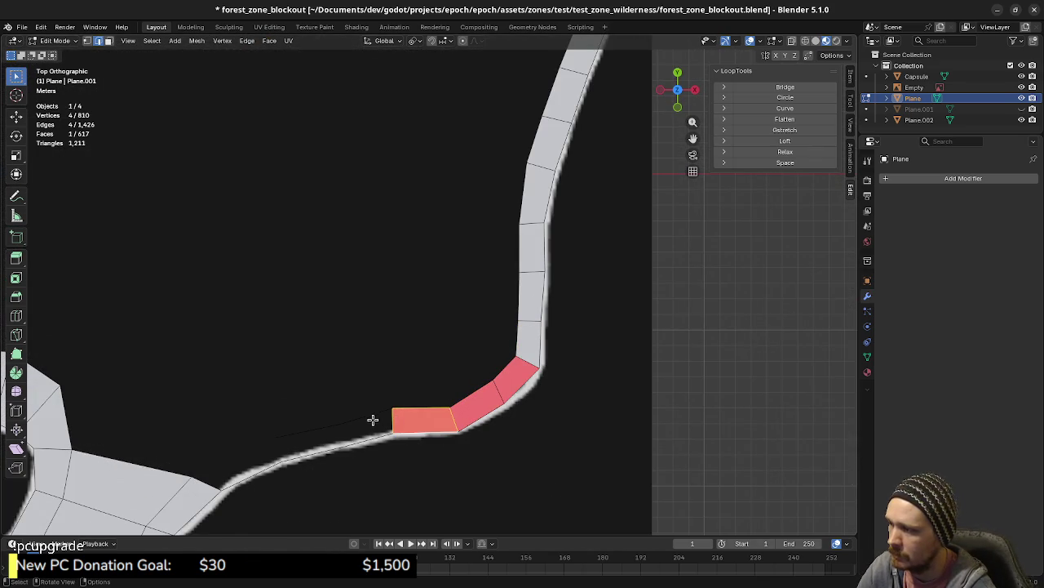
shift+click(346, 423)
key(f)
shift+click(318, 449)
key(f)
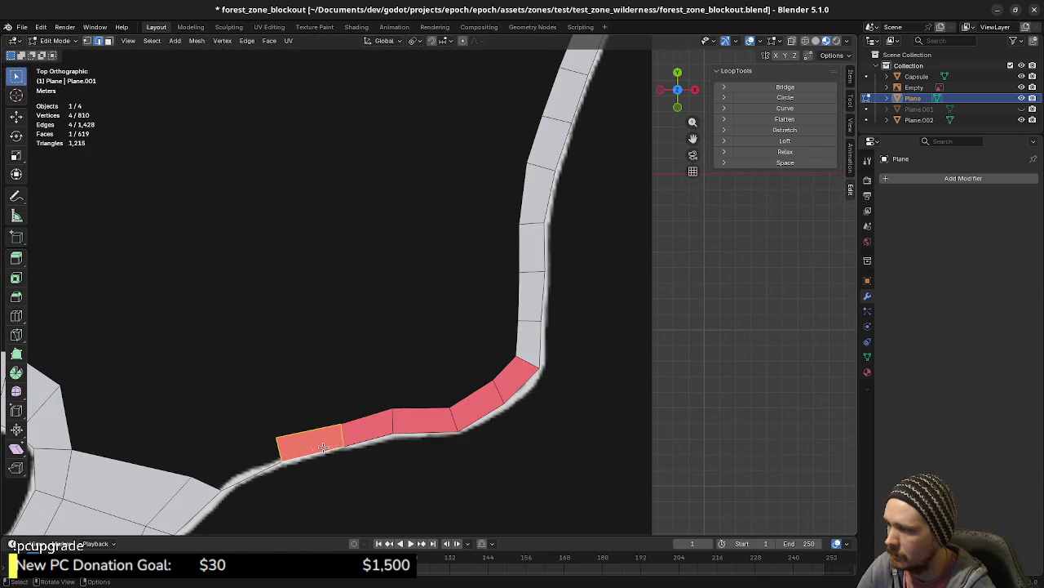
- Select the newly built strip faces from the junction to the leftmost face
click(516, 374)
shift+click(482, 396)
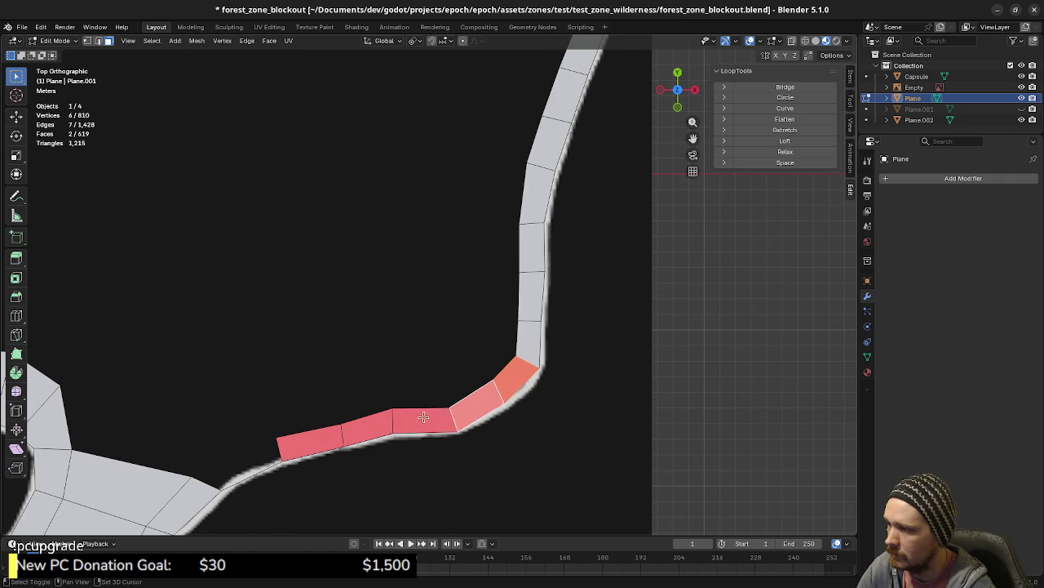
shift+click(422, 419)
shift+click(362, 422)
shift+click(328, 436)
- Flip the normals of the selected new strip faces with Alt+N
key(alt+n)
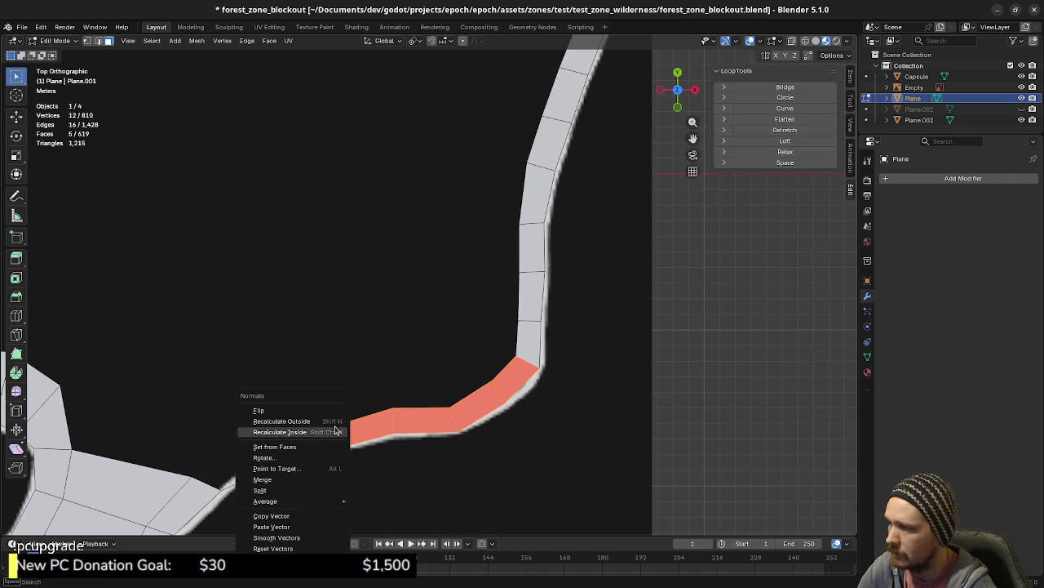
click(335, 414)
mouse_move(503, 411)
middle_down()
mouse_move(448, 324)
mouse_move(457, 327)
middle_up()
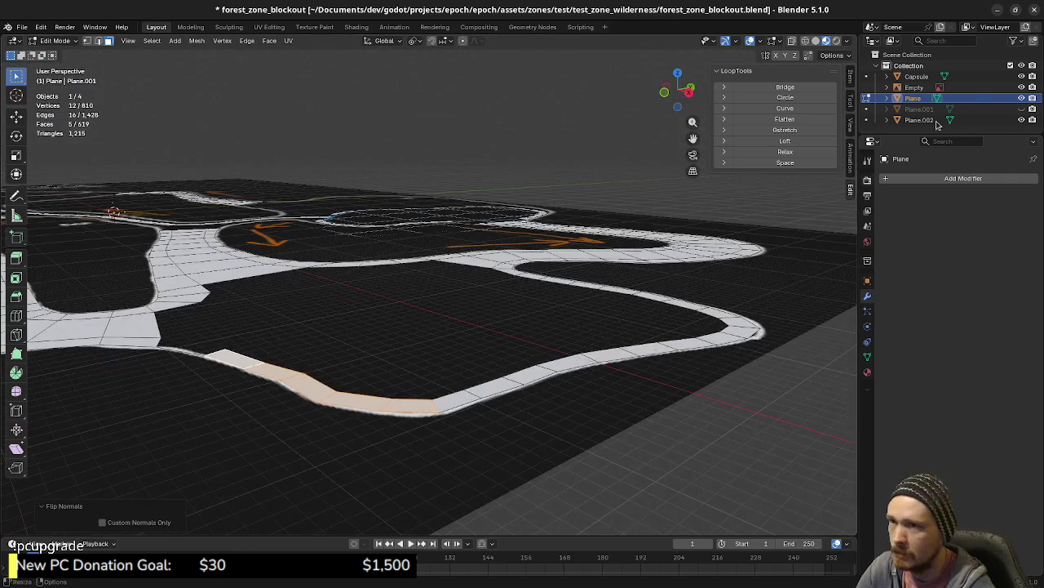
- Hide the Empty object in the outliner and return to top view
click(1022, 87)
mouse_move(601, 315)
middle_down()
mouse_move(487, 282)
mouse_move(498, 346)
middle_up()
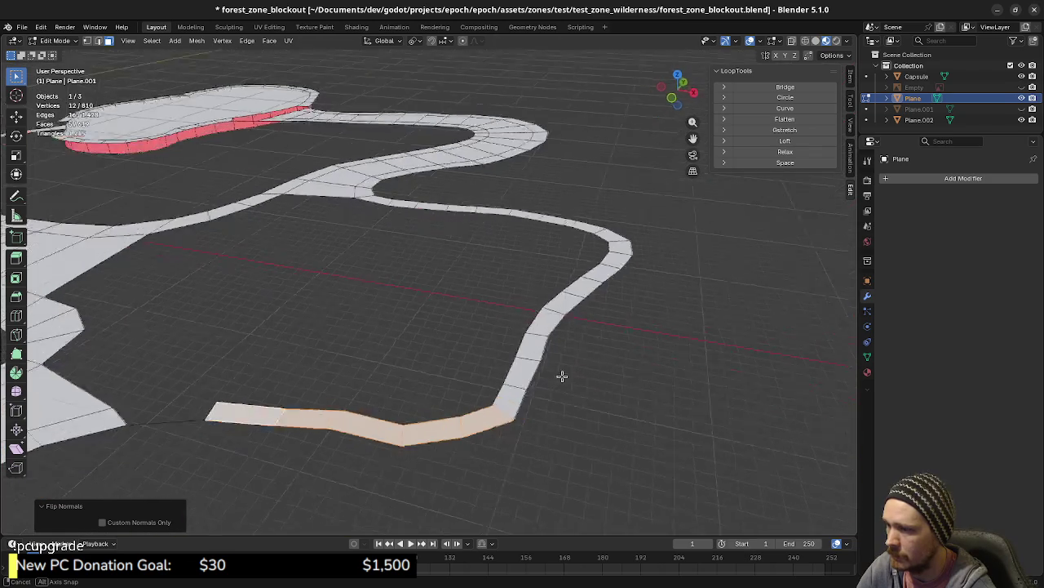
key(KP_7)
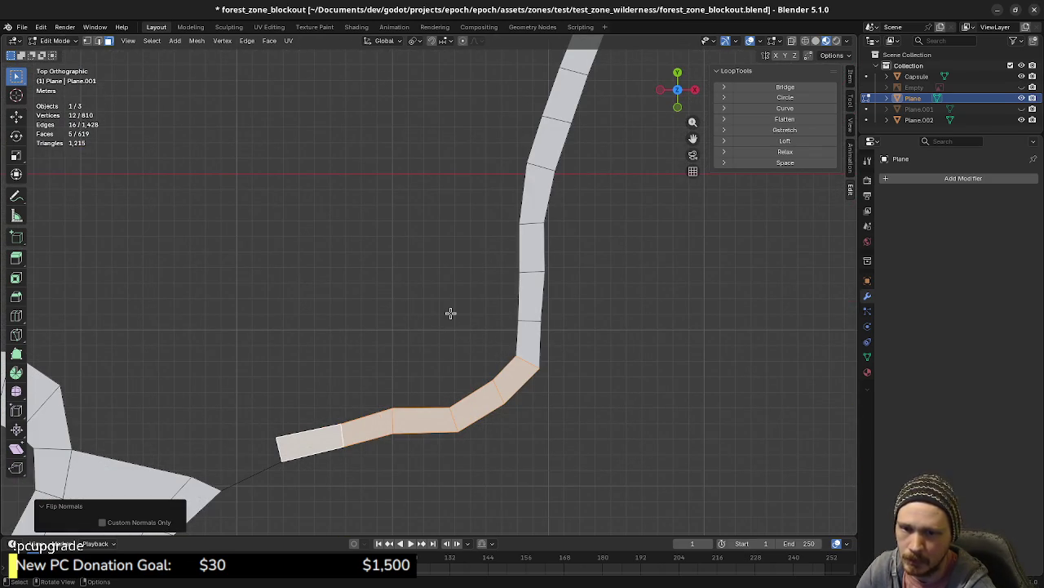
- Bridge the strip's left end edge to the neighbouring mesh corner edge with a face
shift+middle_drag(449, 310, 649, 228)
key(2)
click(483, 368)
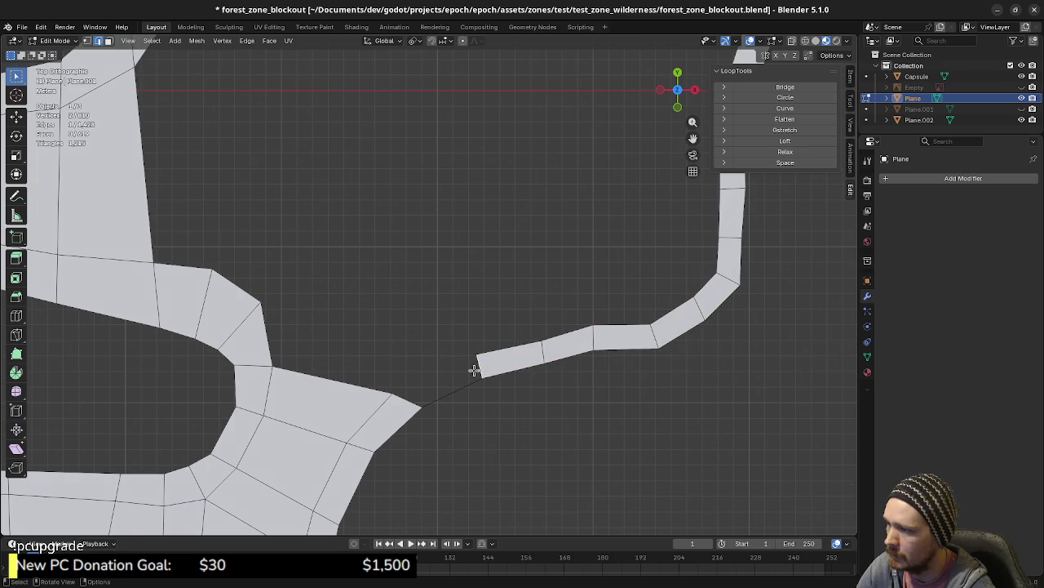
shift+click(410, 402)
key(f)
- Nudge the new quad's corner vertex and the strip corner vertex into alignment
key(1)
click(482, 359)
key(g)
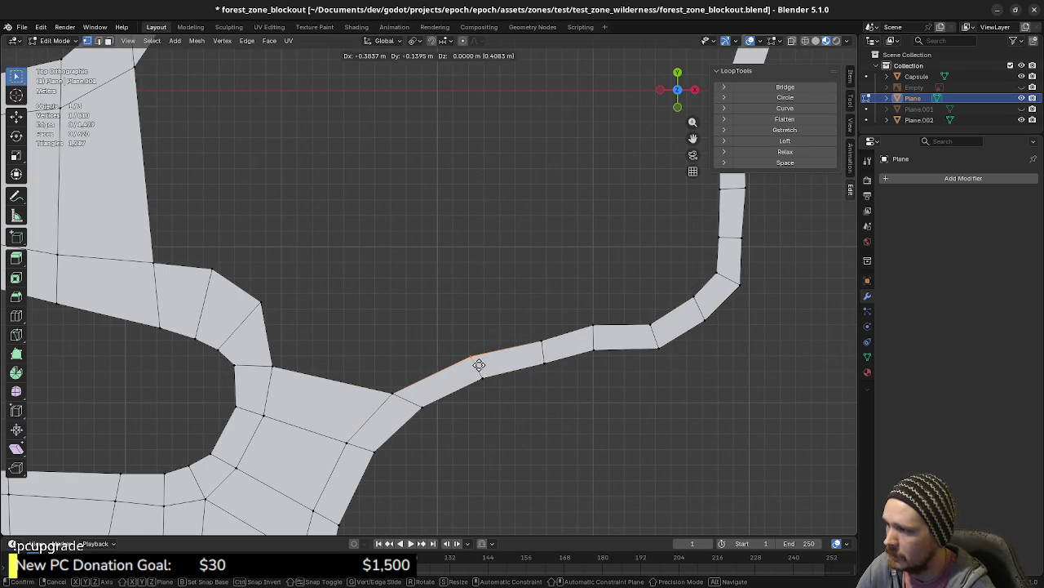
click(479, 365)
shift+middle_drag(577, 314, 434, 422)
click(554, 413)
key(g)
click(550, 422)
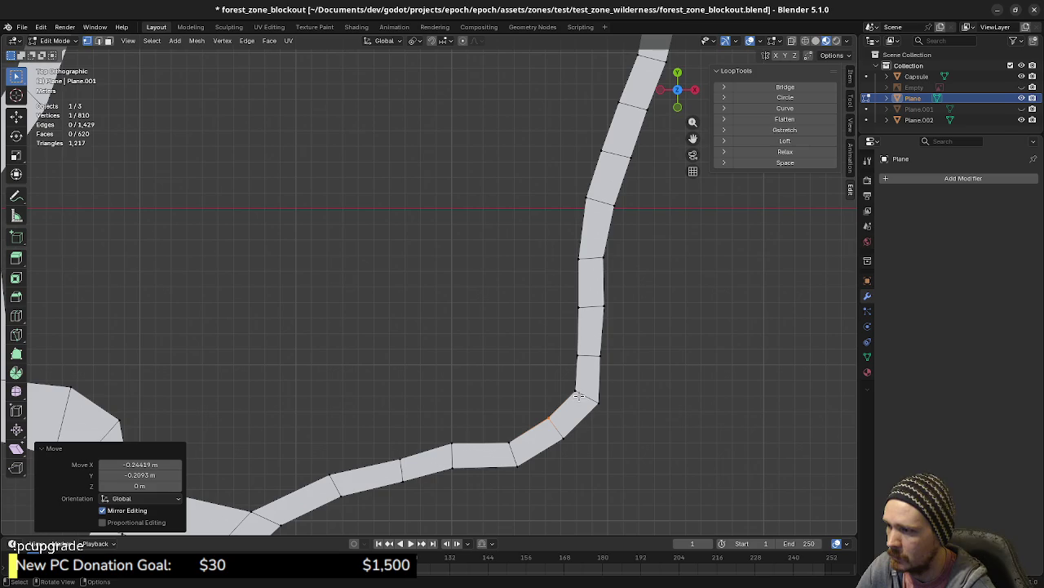
- Pan and zoom around the junction to inspect the gap between strip and clearing
shift+middle_drag(573, 385, 523, 382)
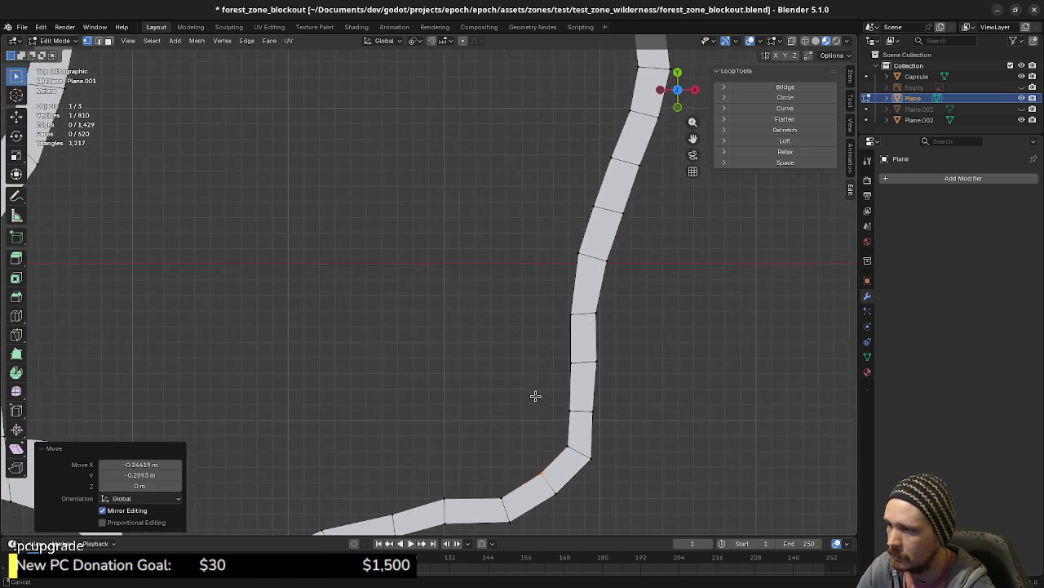
shift+scroll(534, 318, up, 5)
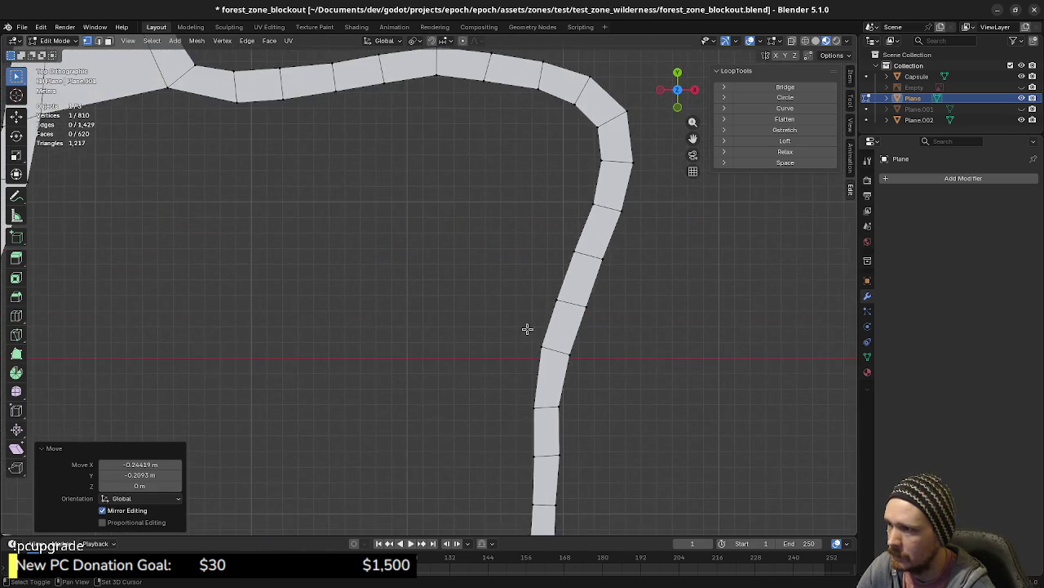
shift+scroll(525, 346, up, 2)
shift+scroll(531, 391, up, 1)
ctrl+scroll(450, 362, down, 3)
ctrl+scroll(389, 373, down, 3)
ctrl+scroll(445, 343, down, 2)
scroll(457, 383, down, 3)
scroll(470, 400, down, 1)
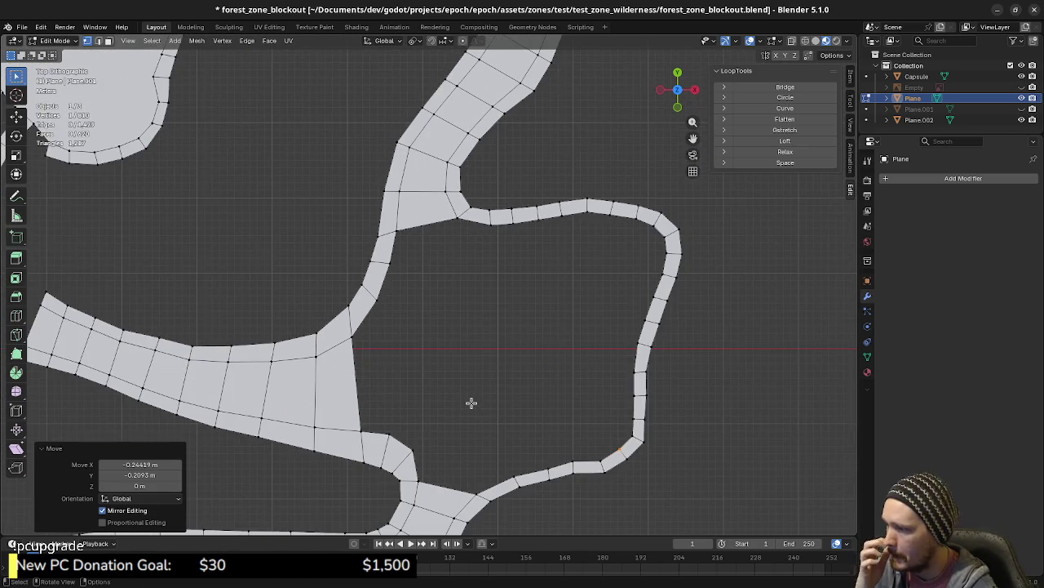
scroll(449, 436, down, 1)
scroll(473, 392, down, 1)
scroll(490, 359, down, 1)
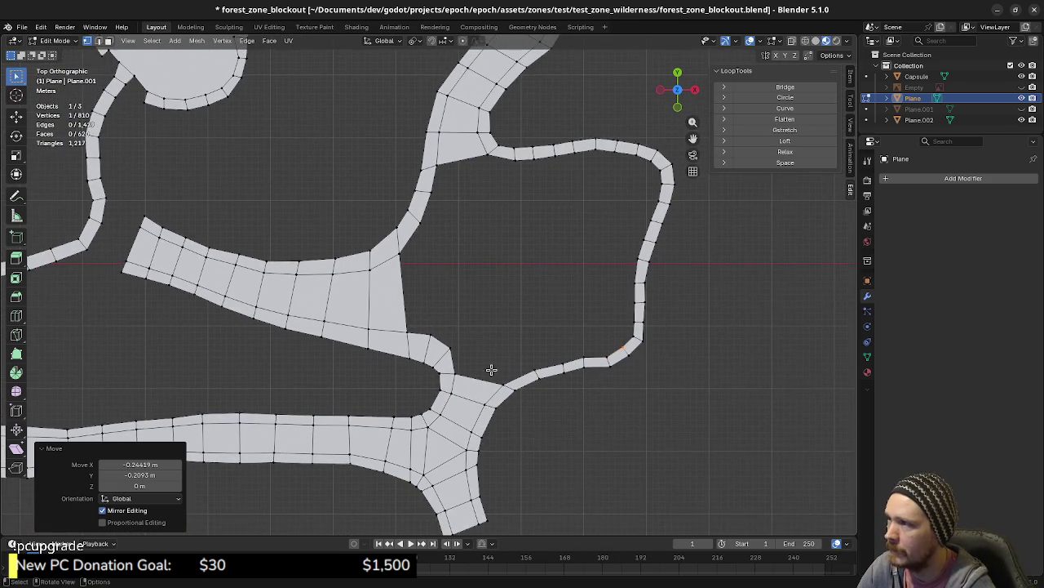
scroll(505, 346, down, 1)
scroll(518, 330, down, 1)
shift+scroll(481, 346, up, 2)
shift+scroll(453, 424, up, 1)
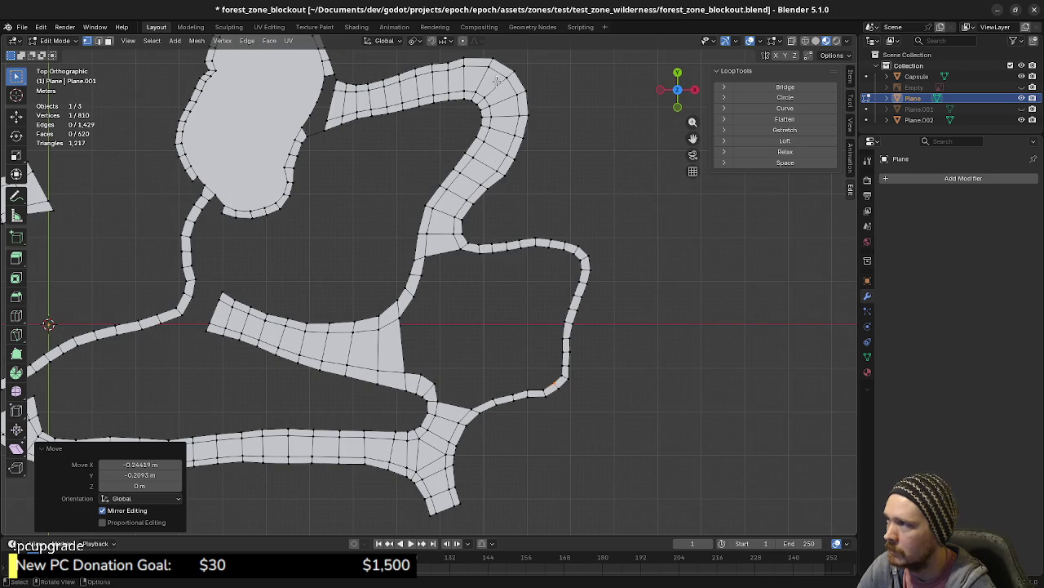
scroll(380, 139, up, 2)
scroll(408, 212, up, 2)
scroll(432, 270, up, 2)
- Fill the upper gap where the strip meets the clearing and move its junction vertex up-left
scroll(450, 277, up, 2)
click(472, 277)
shift+click(468, 272)
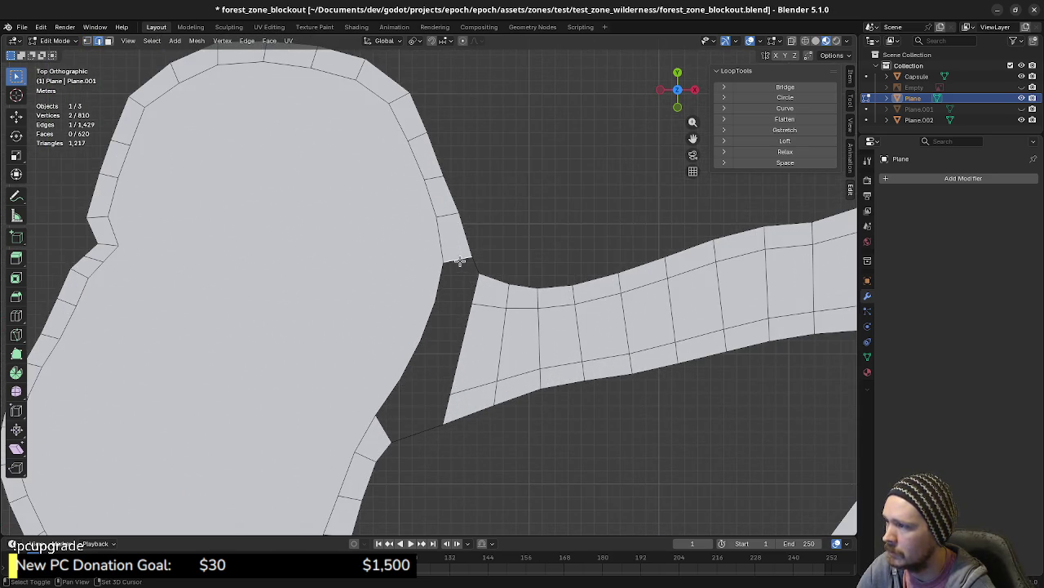
key(f)
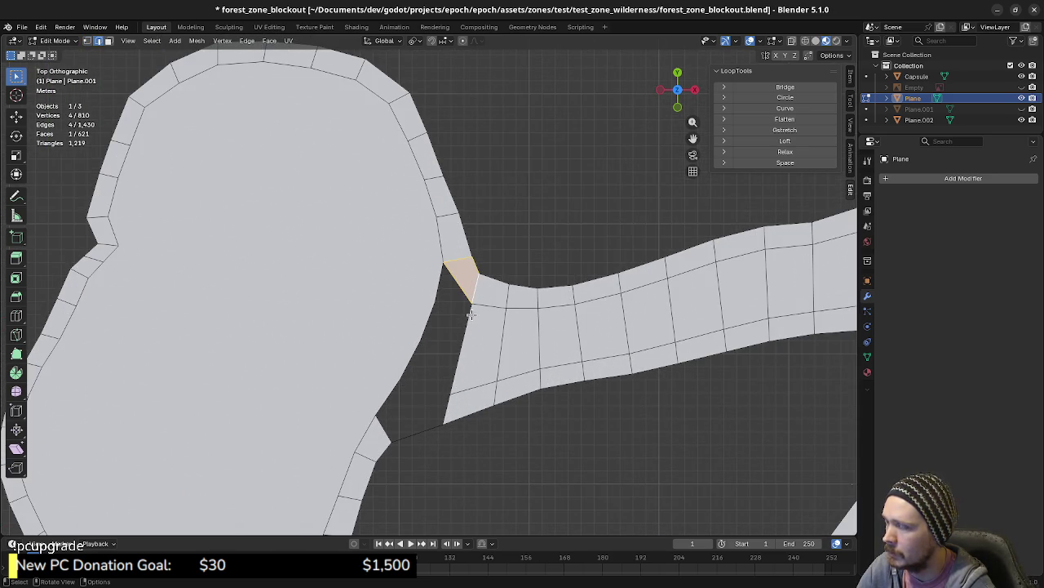
key(g)
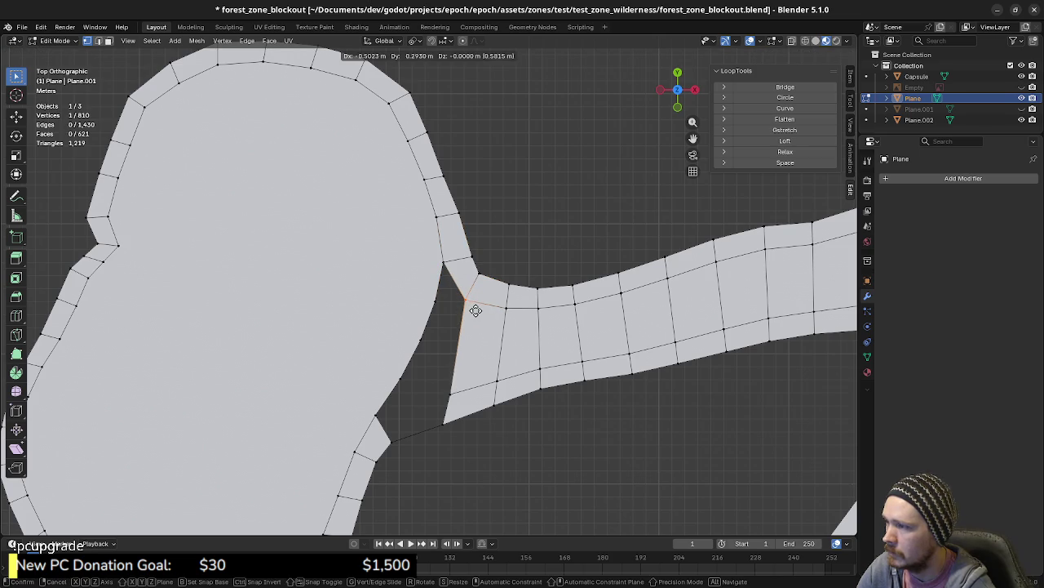
click(473, 324)
- Shift the lower gap's vertex left and fill the lower gap with a quad
click(449, 396)
key(g)
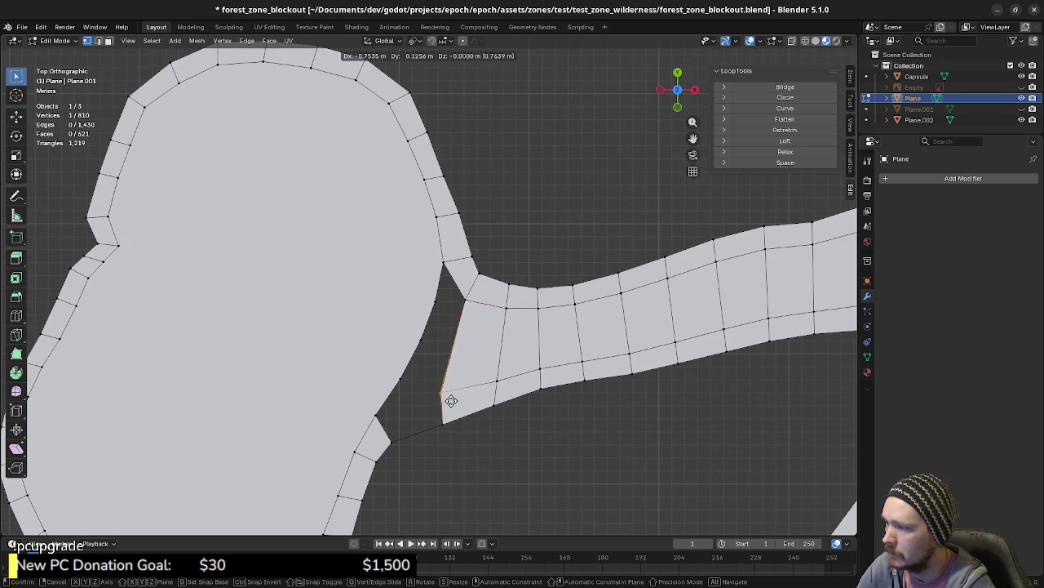
click(449, 401)
drag(457, 389, 371, 448)
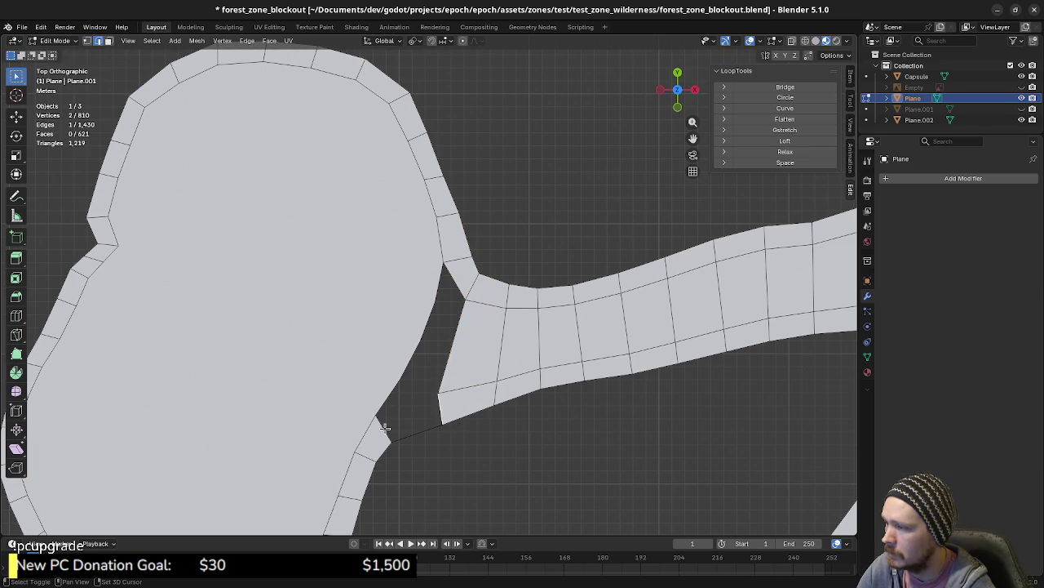
key(f)
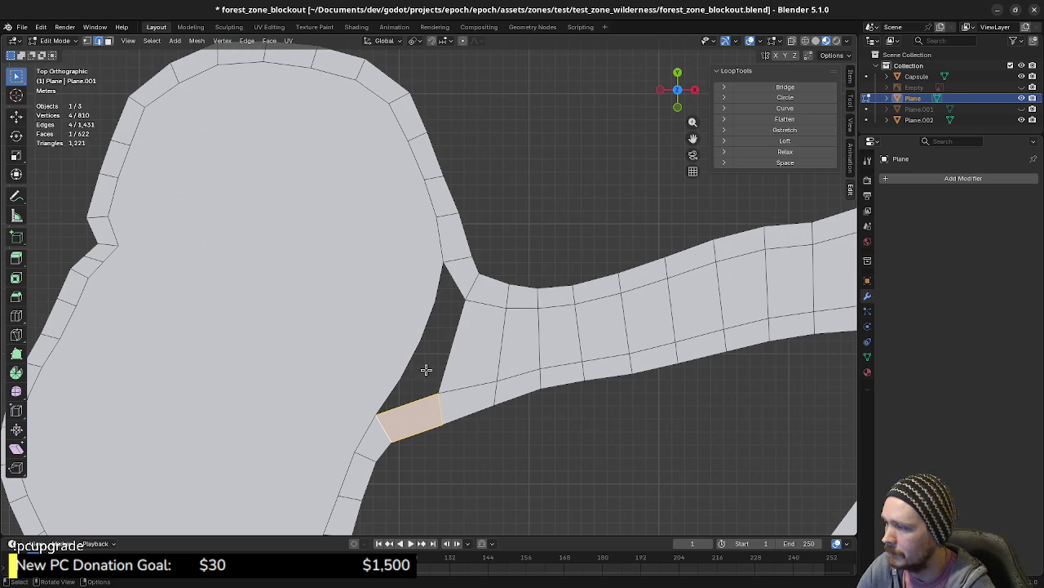
- Deselect everything, orbit to inspect the joined mesh, and return to Top Orthographic
key(a)
key(alt+a)
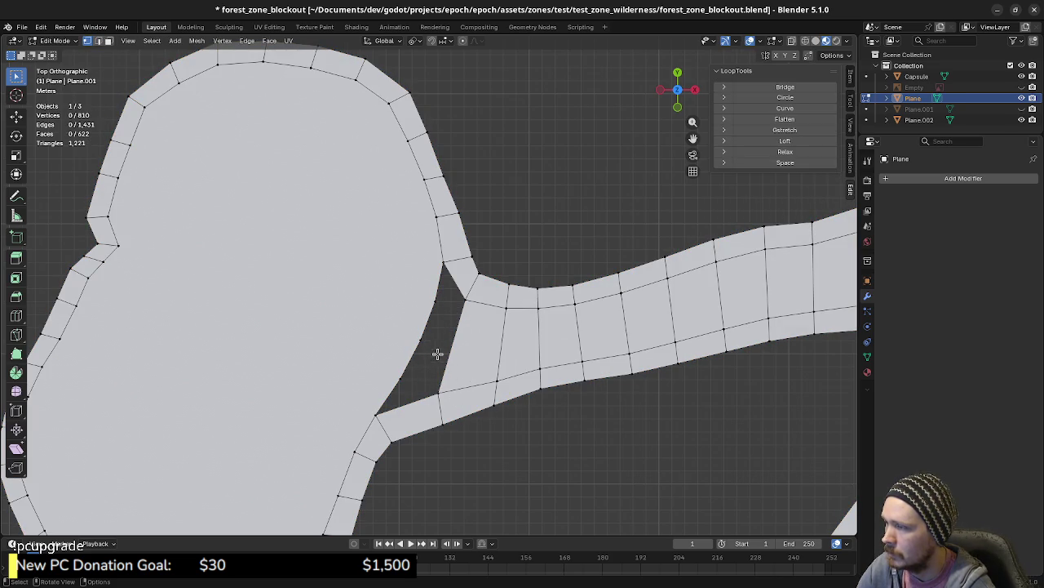
mouse_move(459, 392)
middle_down()
mouse_move(503, 312)
mouse_move(452, 350)
mouse_move(663, 340)
mouse_move(560, 368)
mouse_move(447, 284)
mouse_move(457, 396)
mouse_move(446, 373)
middle_up()
key(KP_7)
scroll(459, 389, up, 1)
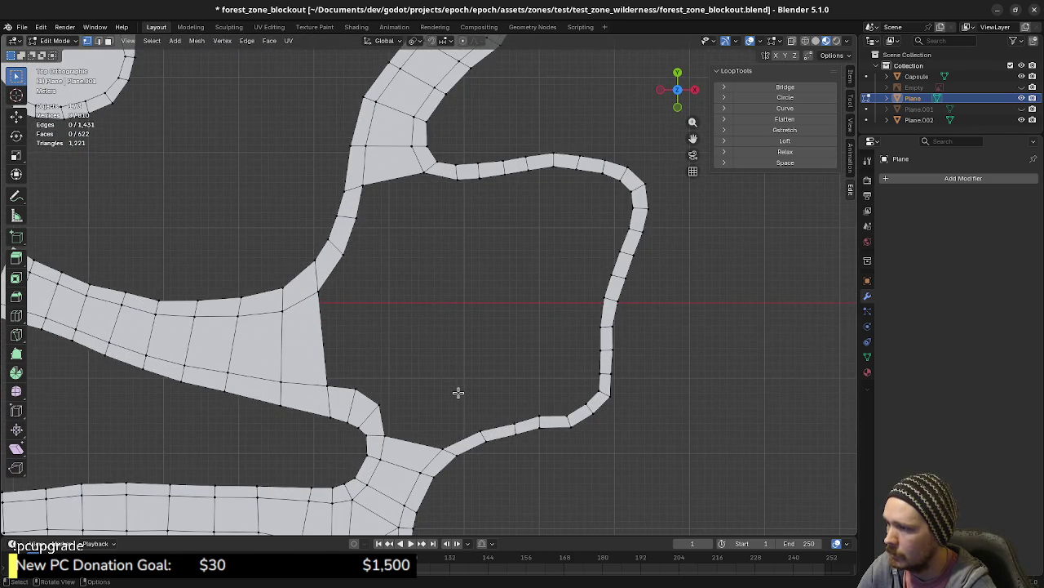
- Nudge the vertices along the thin strip's right side onto the traced outline
mouse_move(482, 435)
mouse_down()
mouse_move(585, 400)
mouse_move(598, 381)
mouse_move(594, 330)
mouse_up()
mouse_move(592, 330)
shift+middle_down()
mouse_move(539, 400)
mouse_move(567, 439)
shift+middle_up()
key(g)
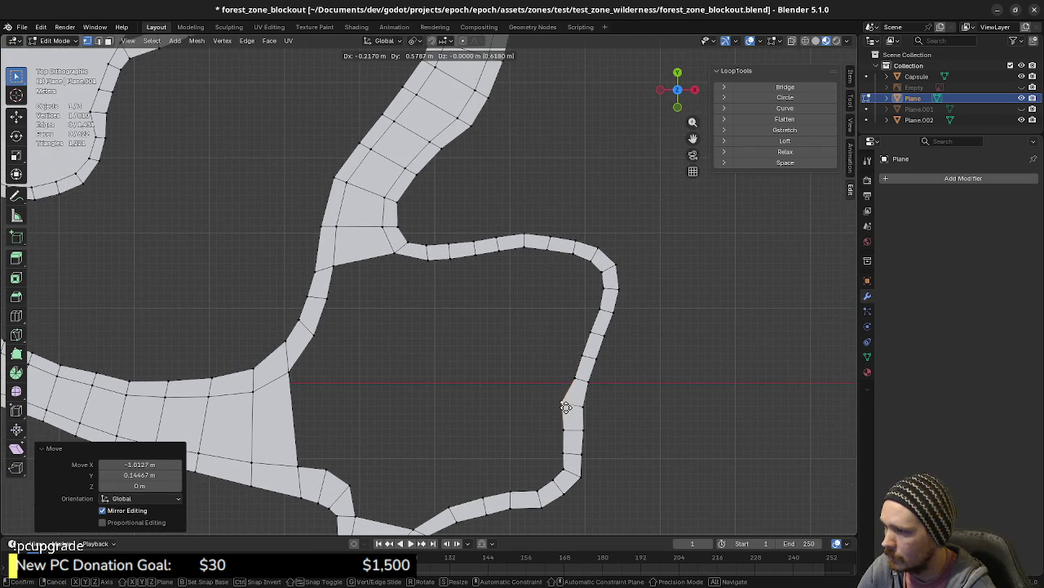
click(569, 408)
click(563, 453)
key(g)
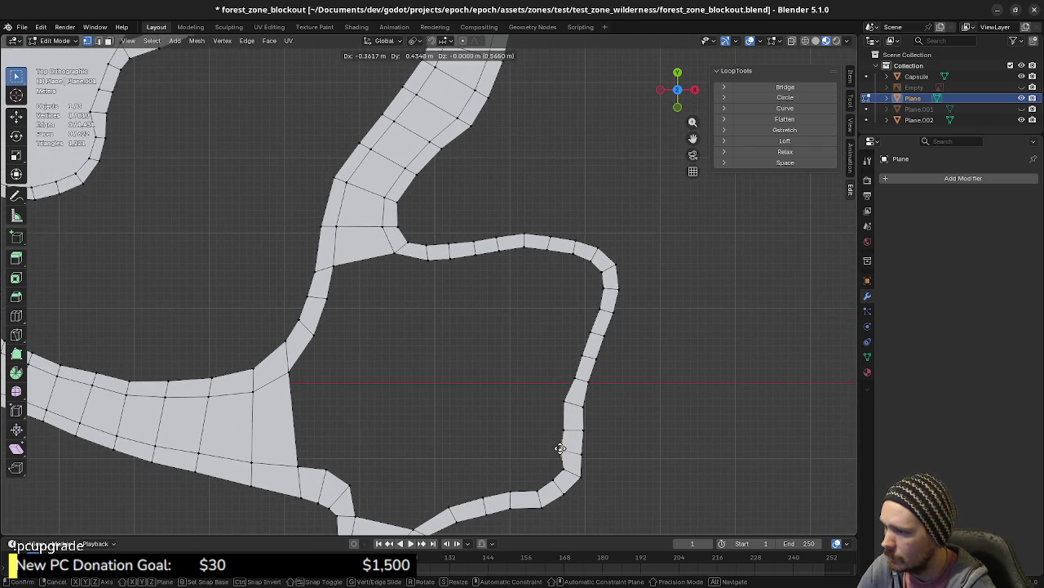
click(561, 448)
click(570, 377)
key(g)
click(583, 377)
click(582, 357)
key(g)
click(577, 356)
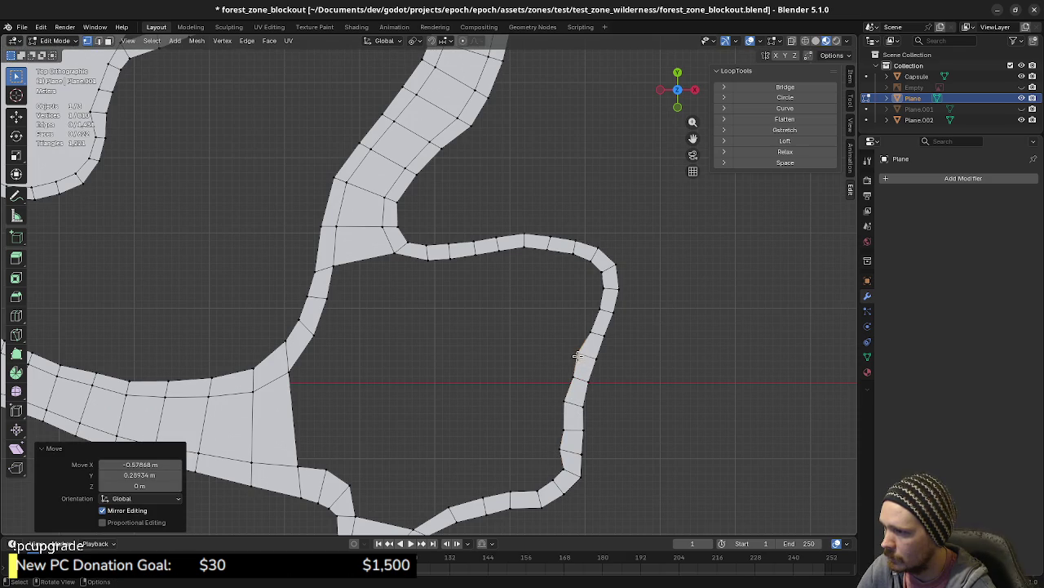
click(588, 334)
key(g)
click(590, 334)
click(600, 312)
key(g)
click(597, 304)
click(598, 292)
key(g)
click(598, 290)
- Adjust the top-right corner and top-edge vertices to follow the outline, then check from top view
click(596, 282)
key(g)
click(593, 273)
click(589, 255)
key(g)
click(581, 255)
key(g)
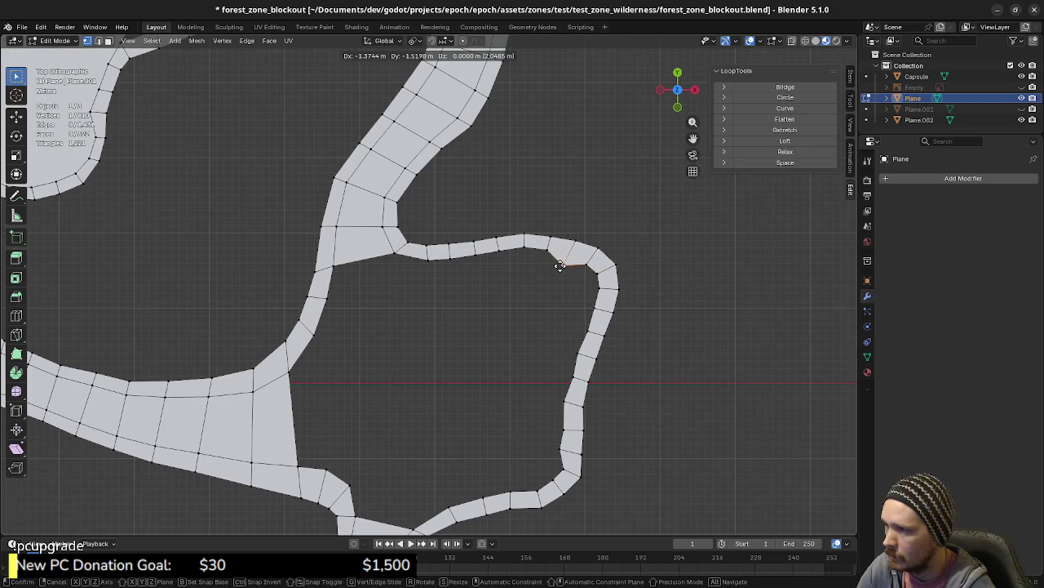
click(563, 260)
click(548, 251)
key(g)
click(540, 254)
key(g)
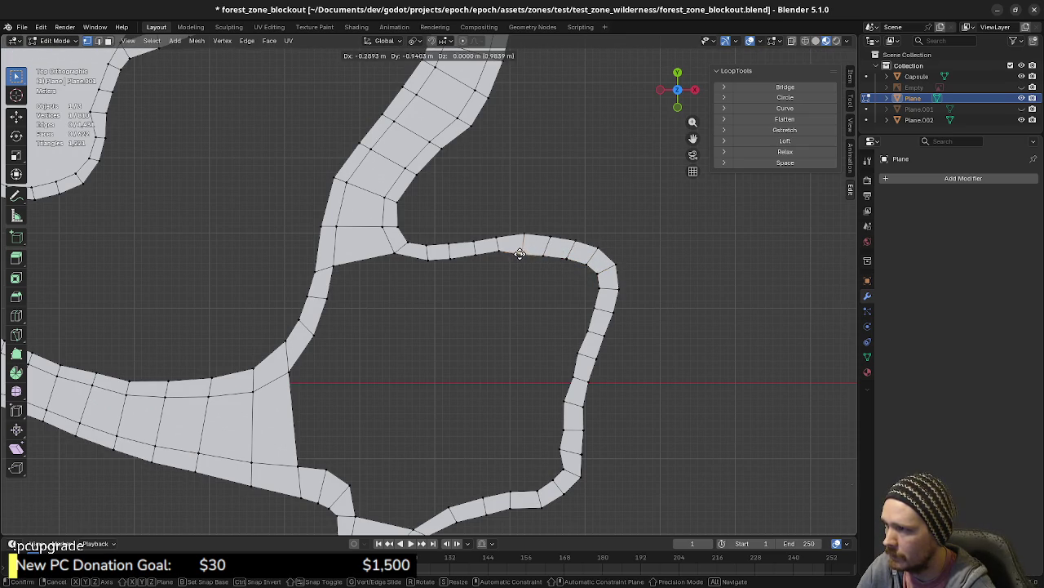
click(520, 254)
click(494, 249)
key(g)
click(494, 259)
click(474, 258)
key(g)
click(473, 261)
click(425, 263)
key(g)
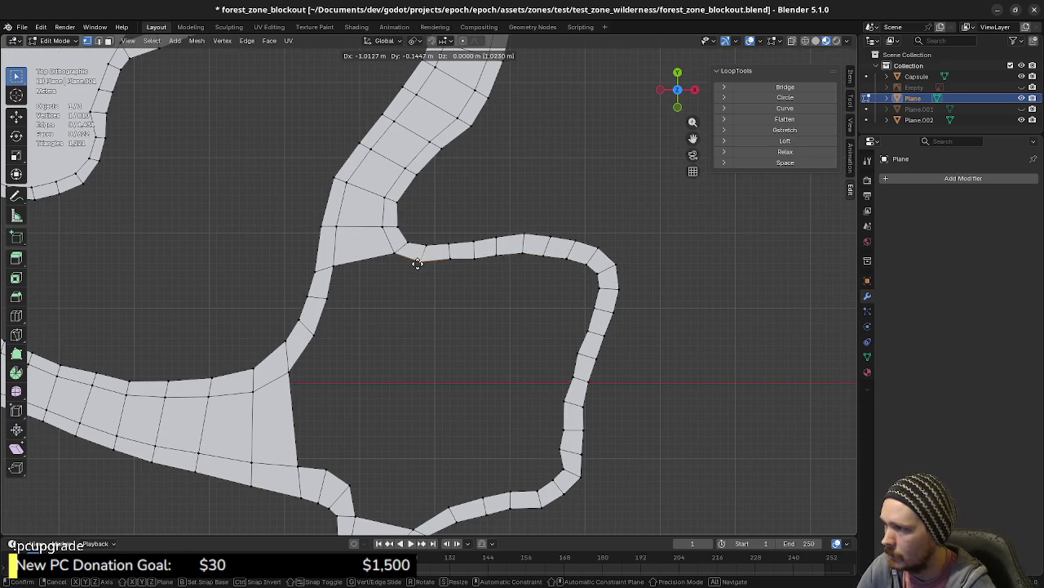
click(415, 262)
click(450, 258)
key(g)
click(448, 261)
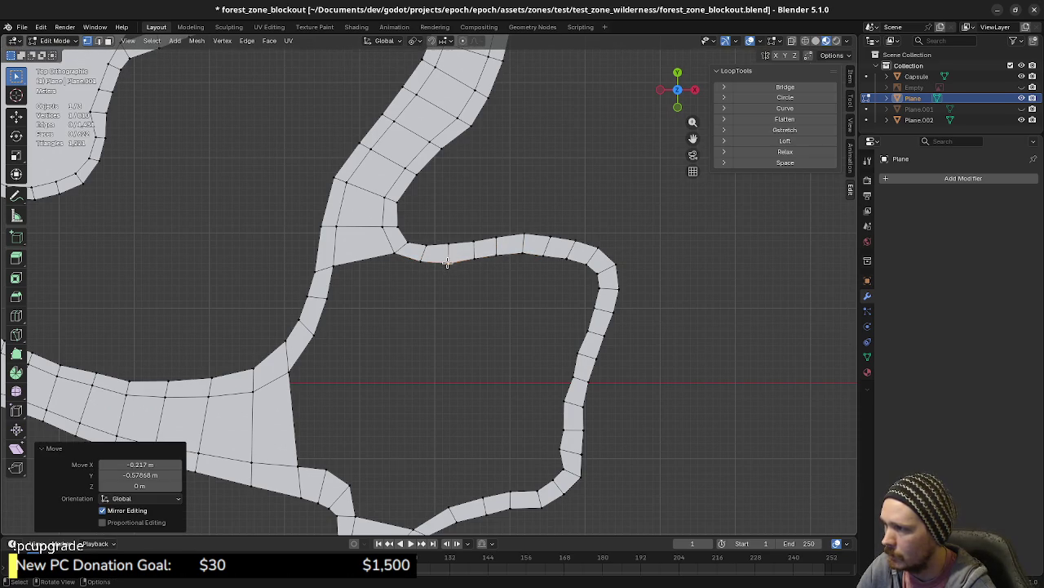
scroll(500, 379, down, 1)
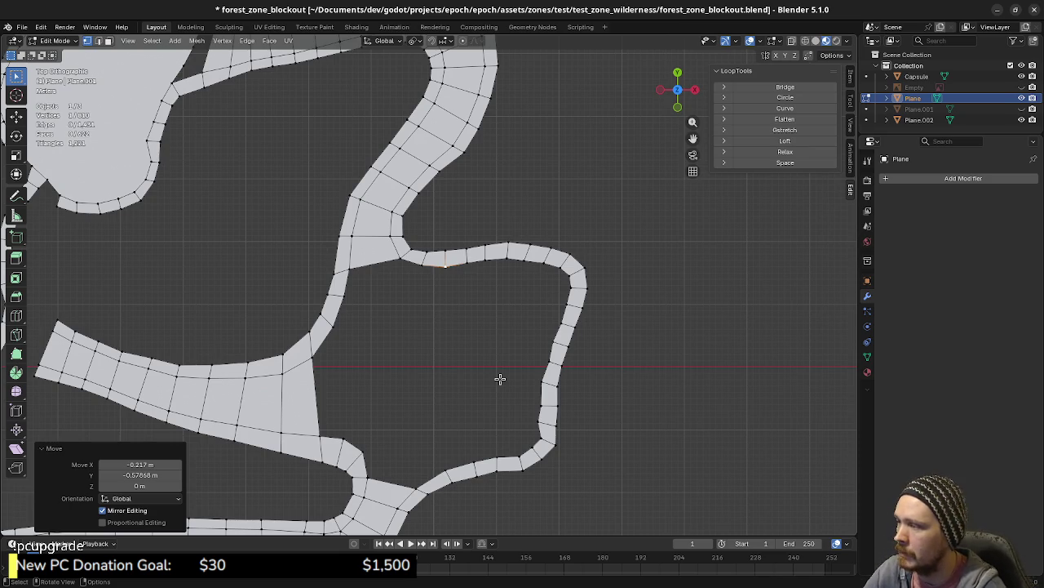
scroll(408, 400, up, 1)
scroll(473, 408, down, 1)
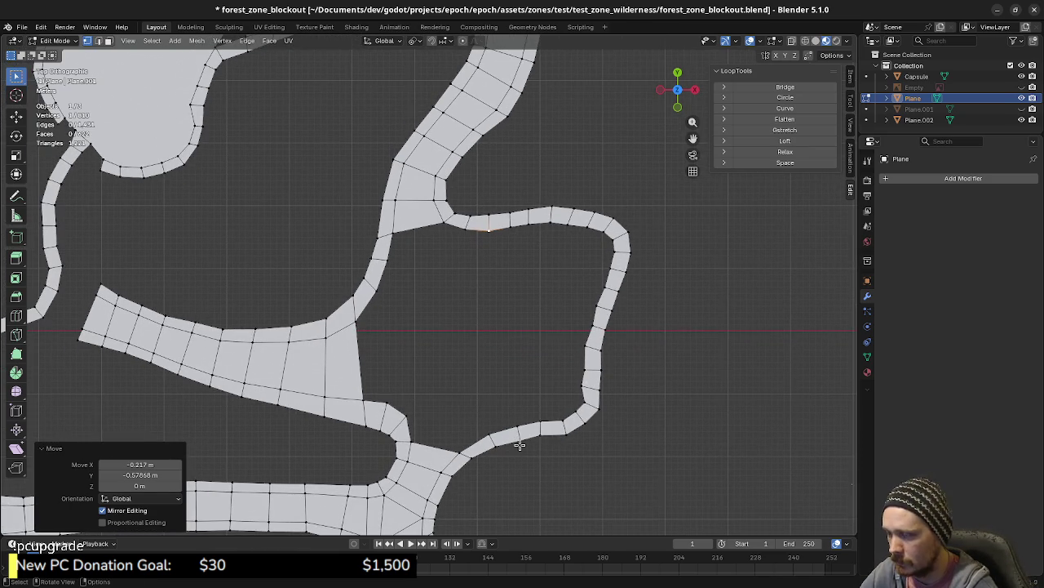
mouse_move(513, 420)
middle_down()
mouse_move(497, 391)
mouse_move(507, 393)
middle_up()
key(KP_7)
scroll(518, 416, down, 1)
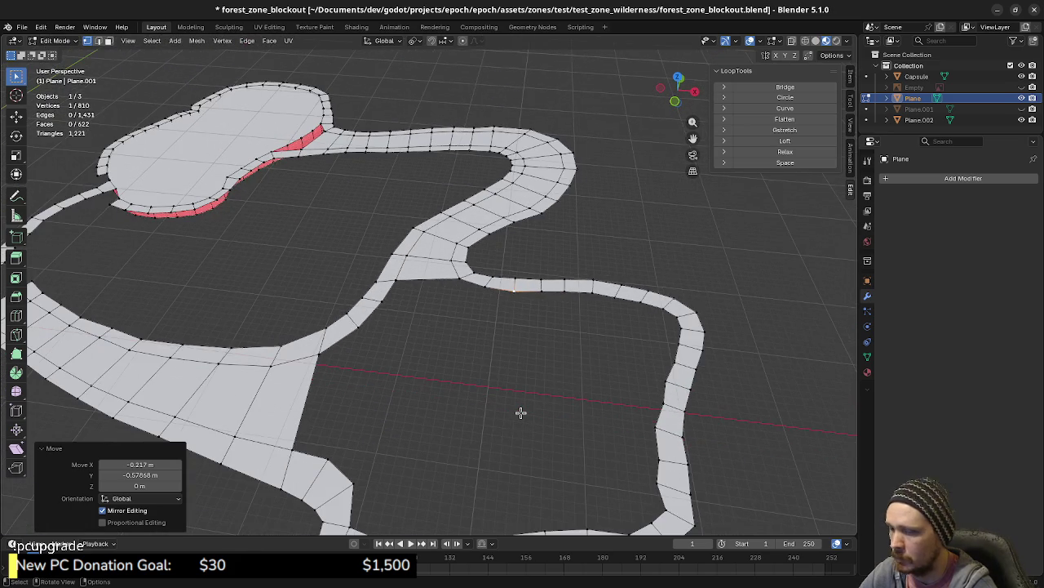
scroll(521, 413, up, 2)
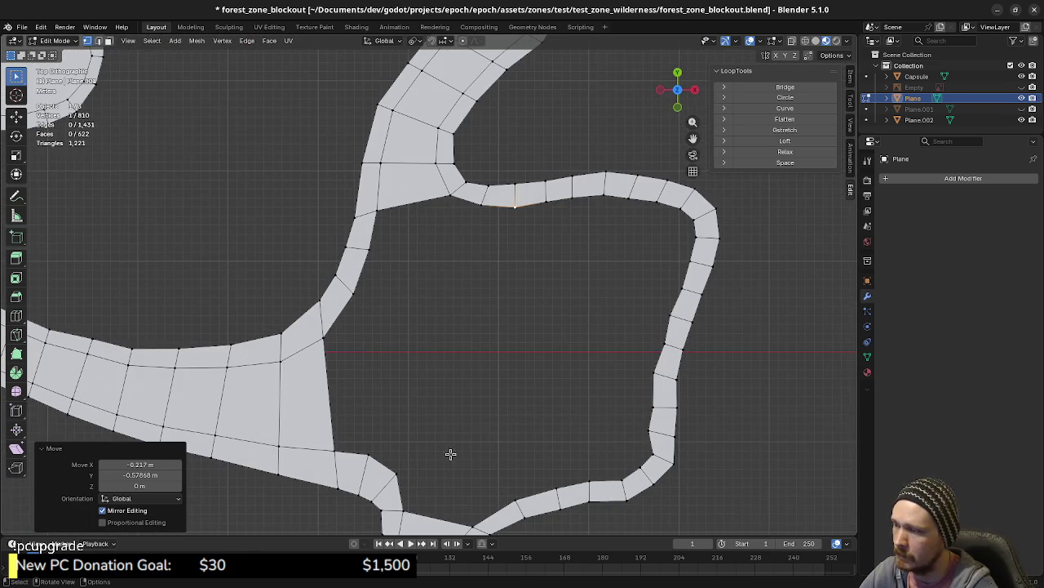
- Try Grid Fill on the inner boundary loop around the empty area, then reselect the loop
alt+click(402, 483)
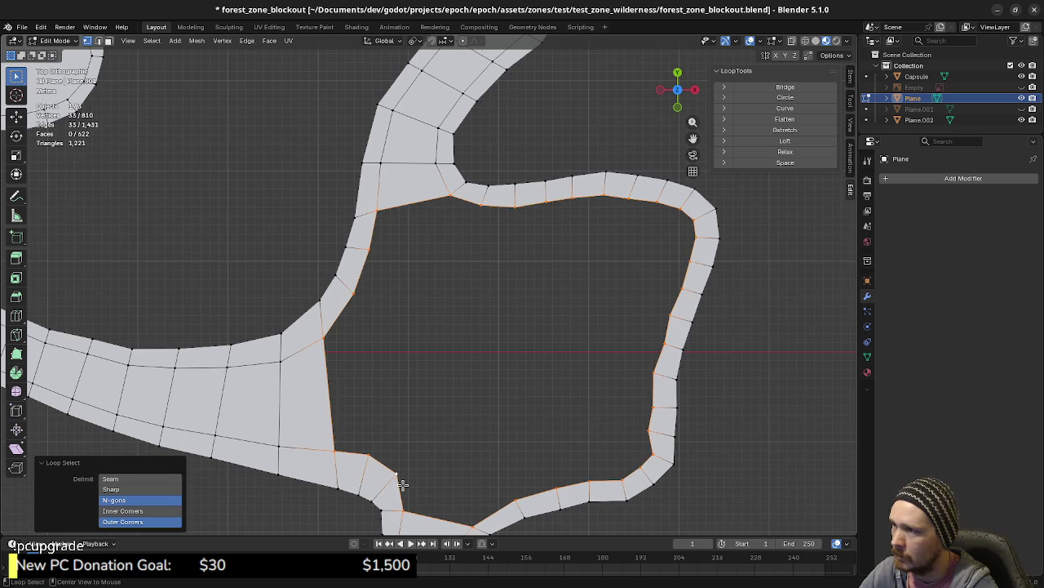
scroll(489, 457, down, 1)
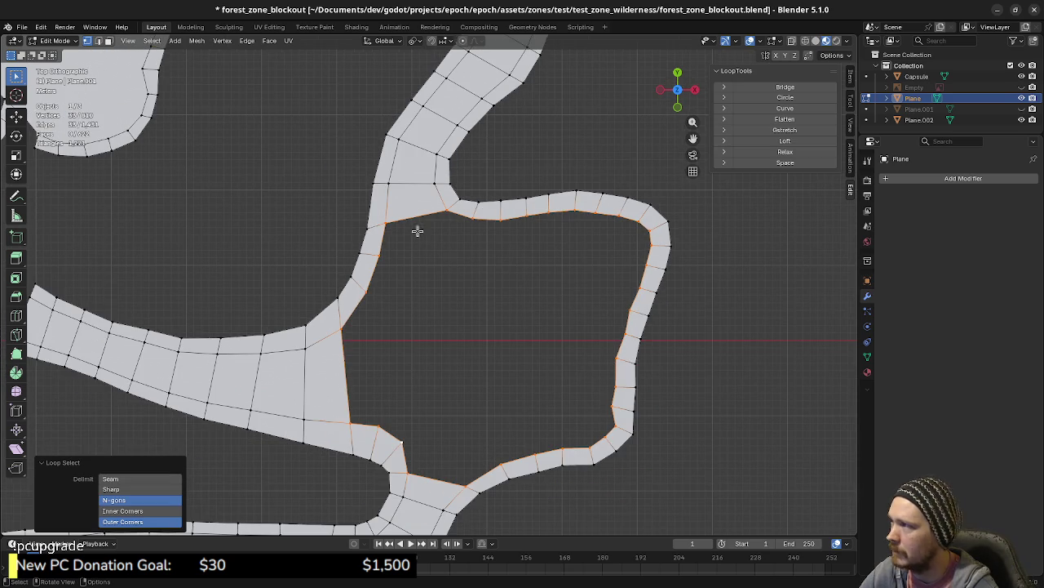
key(F3)
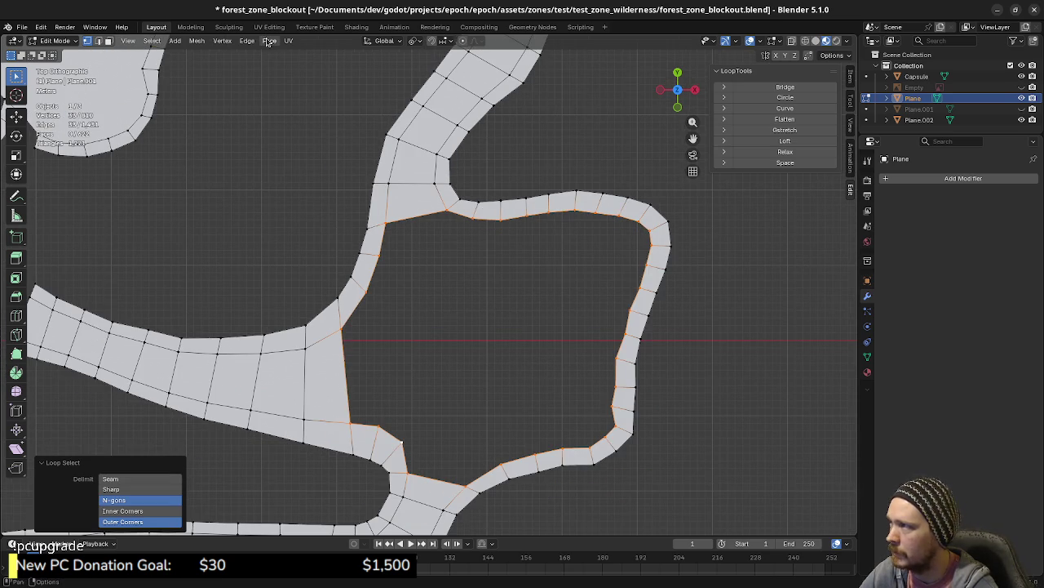
click(269, 41)
click(312, 170)
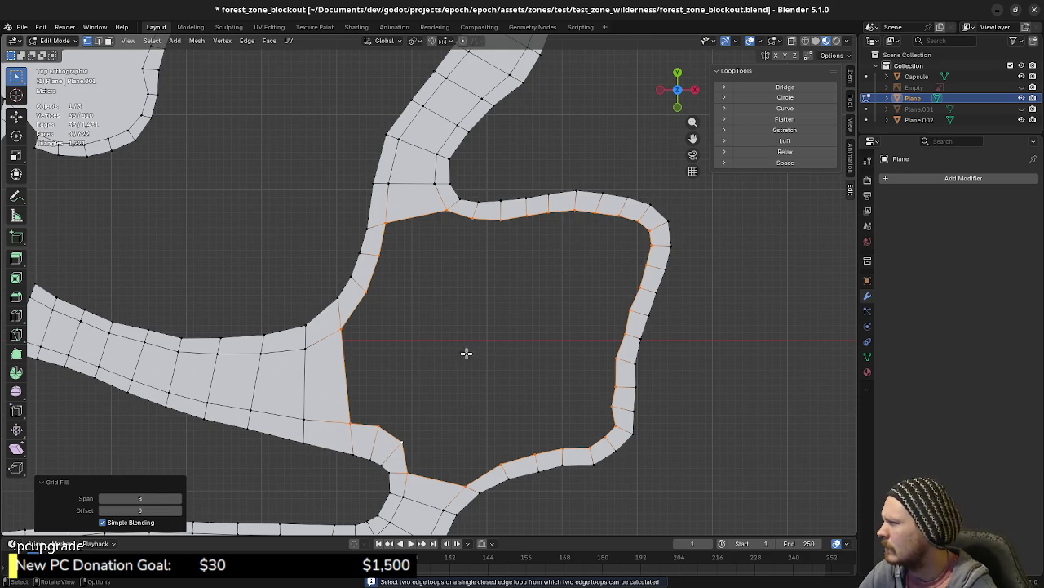
key(a)
key(alt+a)
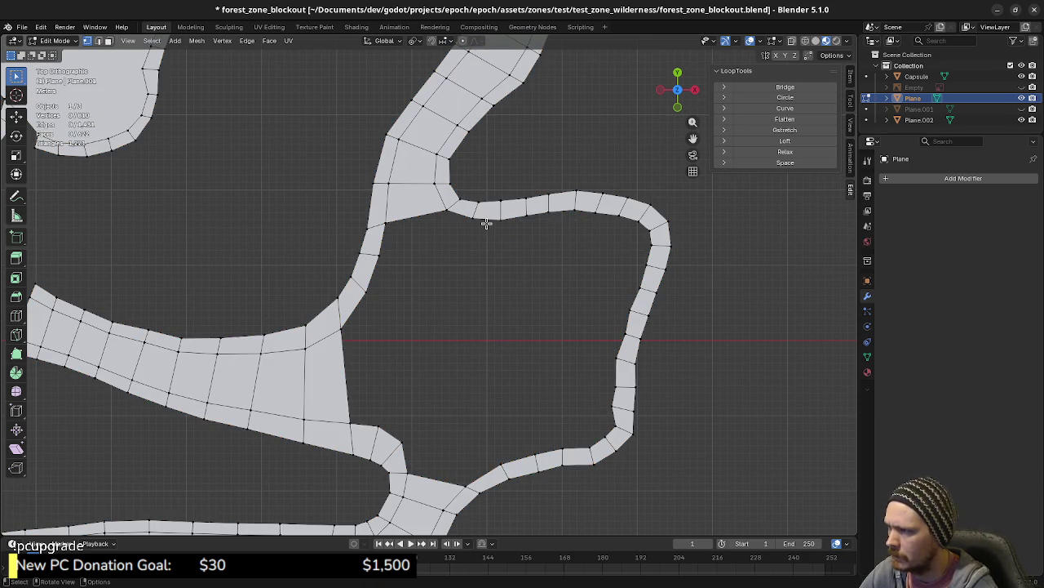
alt+click(486, 223)
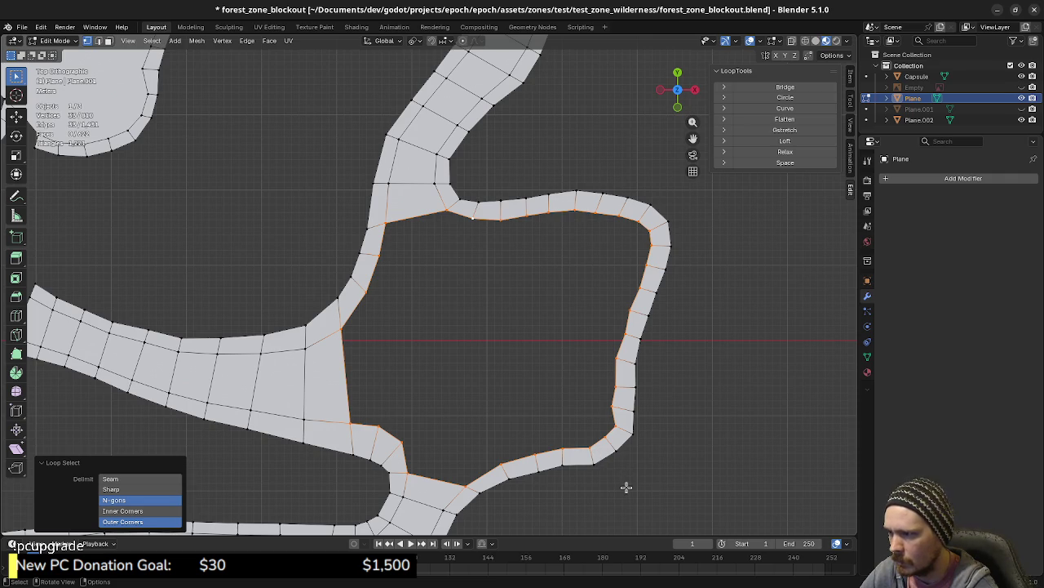
- Run Merge by Distance on the connected mesh, removing 2 duplicate vertices
alt+click(612, 447)
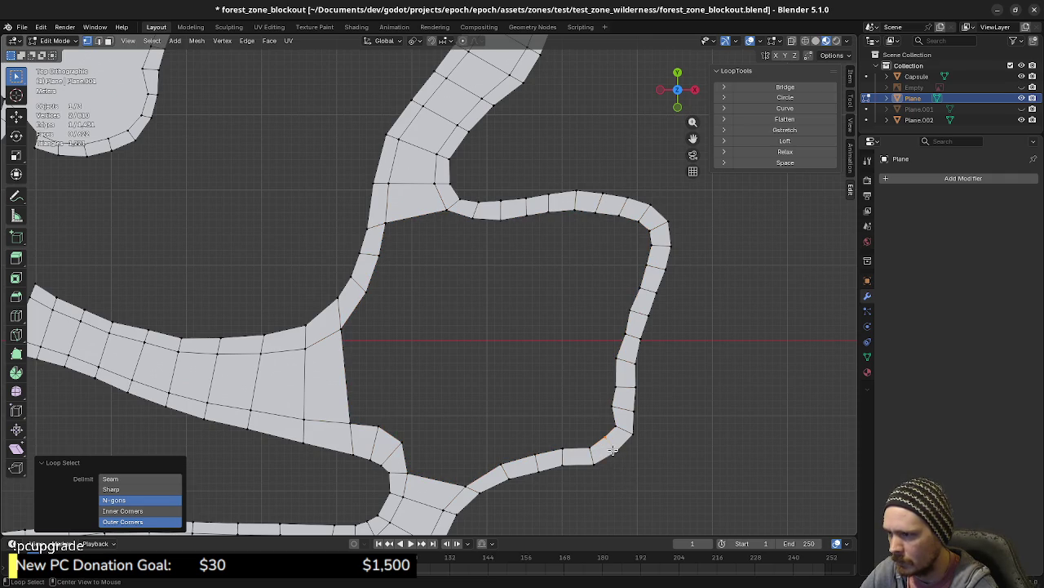
click(708, 422)
key(a)
key(ctrl+z)
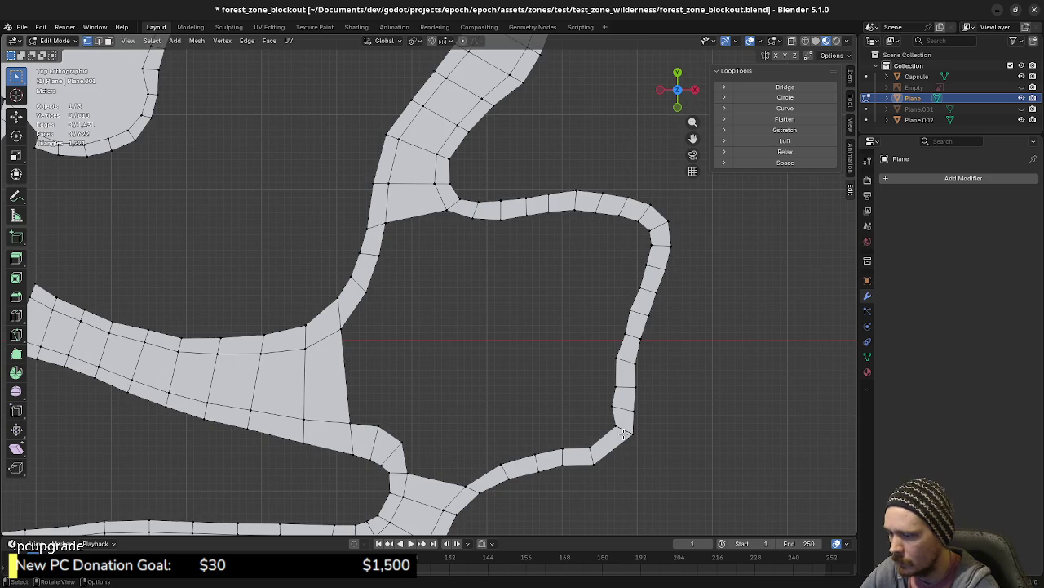
key(ctrl+l)
key(m)
click(624, 435)
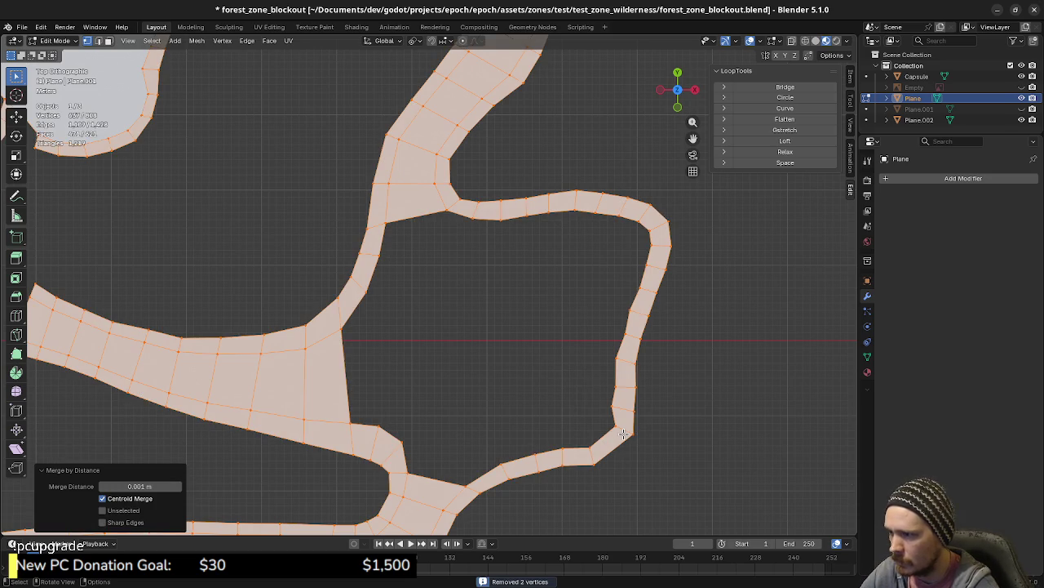
- Reposition the lower-right corner vertex and the vertex just above it
click(654, 450)
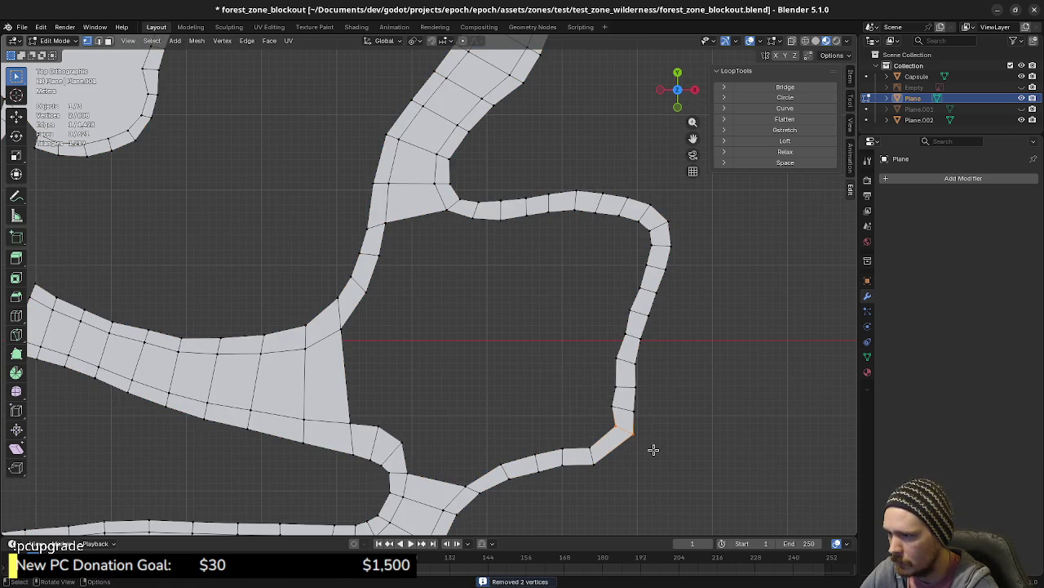
key(g)
click(645, 457)
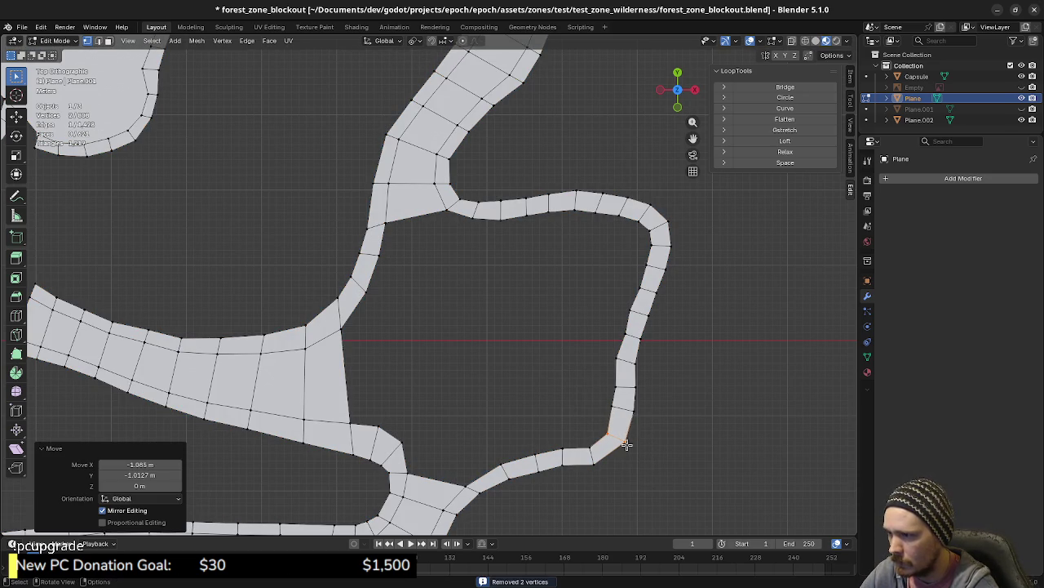
click(607, 403)
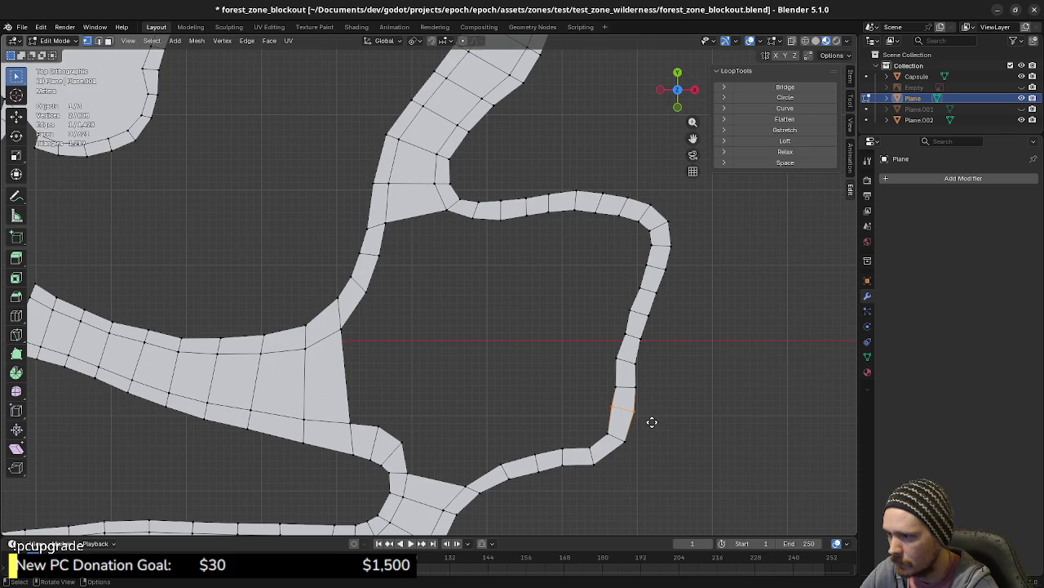
key(g)
click(651, 422)
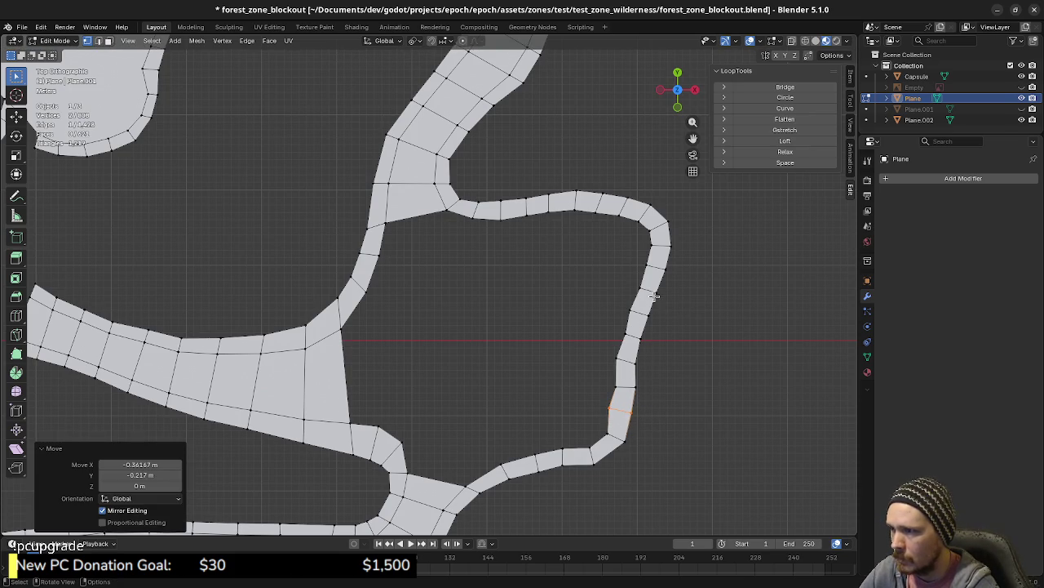
- In wireframe, shift a cross edge on the ring's right side about 0.434 m along X
key(shift+z)
click(622, 283)
key(g)
click(675, 299)
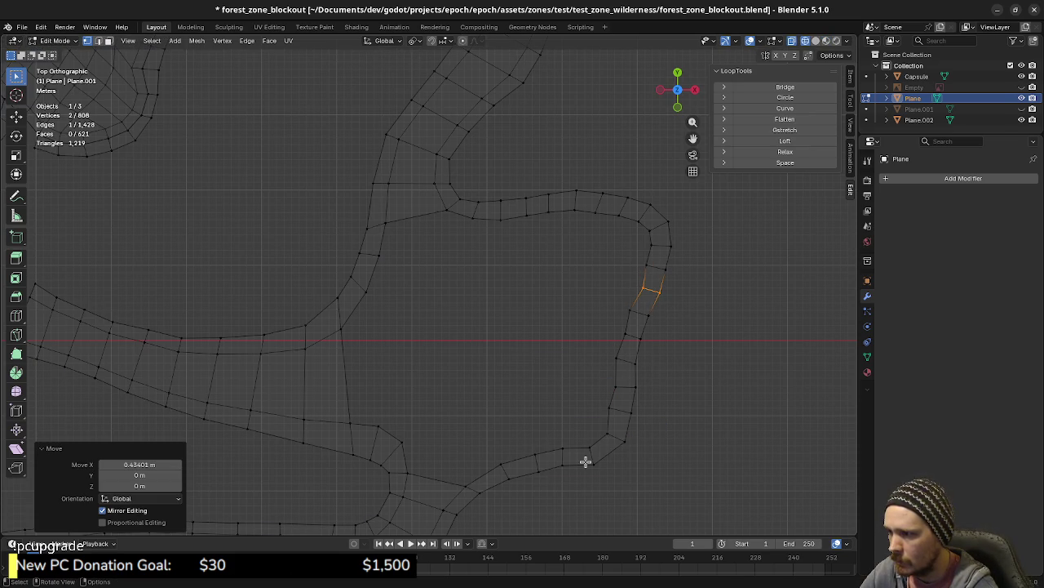
alt+click(554, 452)
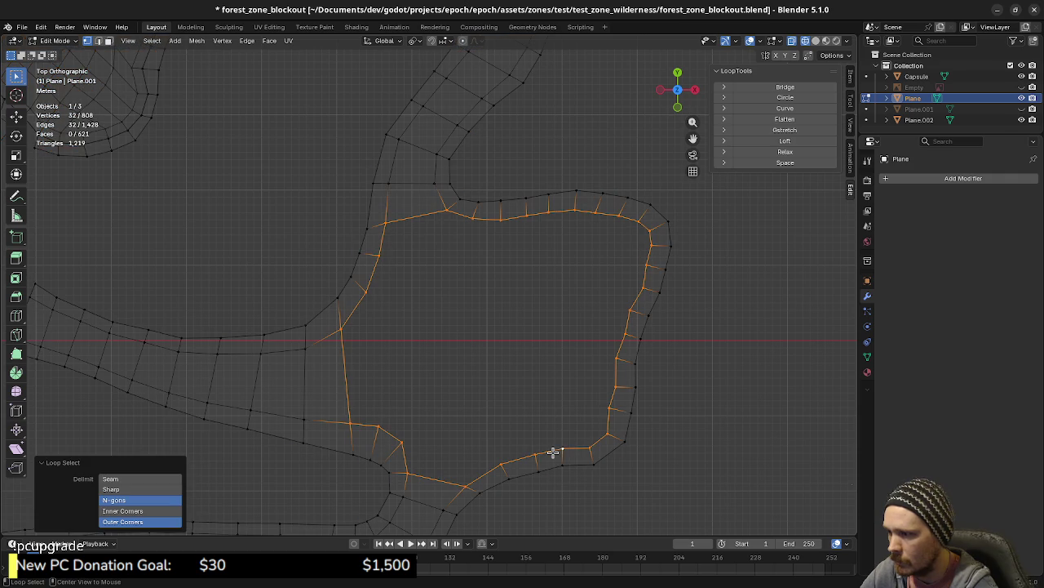
click(269, 41)
click(288, 169)
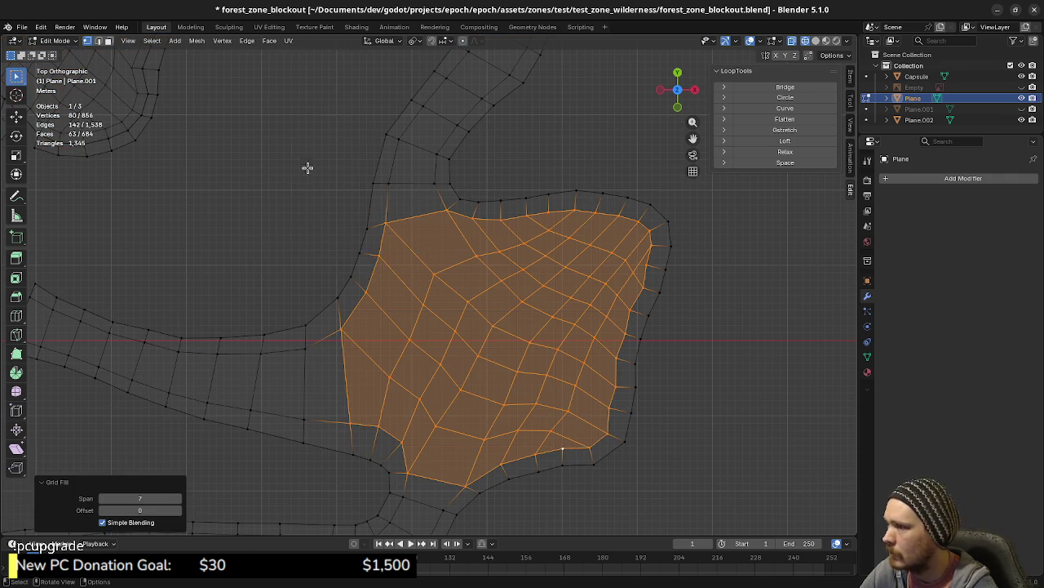
mouse_move(543, 414)
middle_down()
mouse_move(541, 359)
mouse_move(552, 367)
middle_up()
key(shift+z)
mouse_move(557, 444)
middle_down()
mouse_move(514, 400)
mouse_move(570, 413)
middle_up()
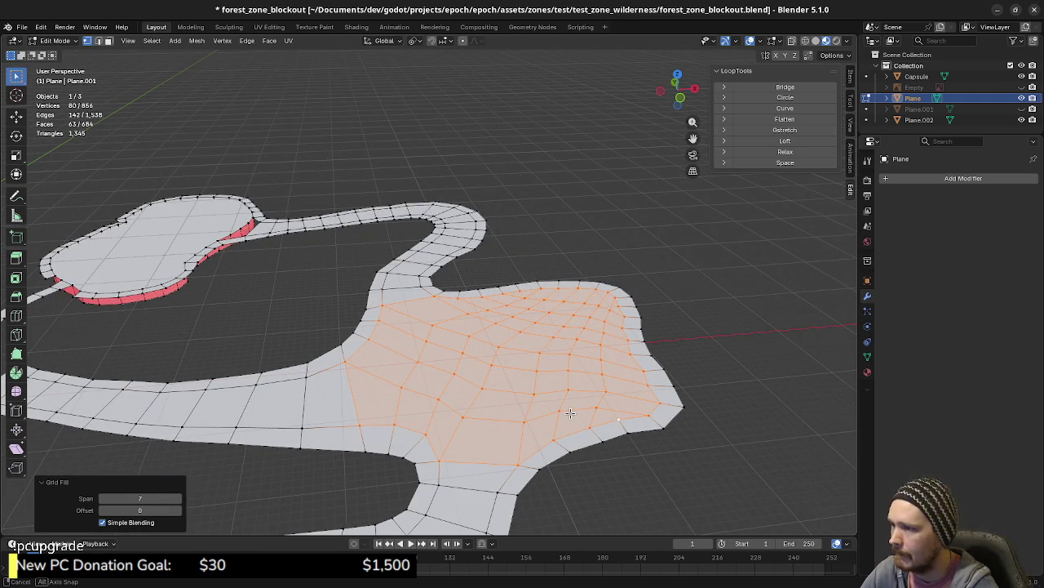
mouse_move(571, 413)
middle_down()
mouse_move(485, 401)
mouse_move(529, 414)
middle_up()
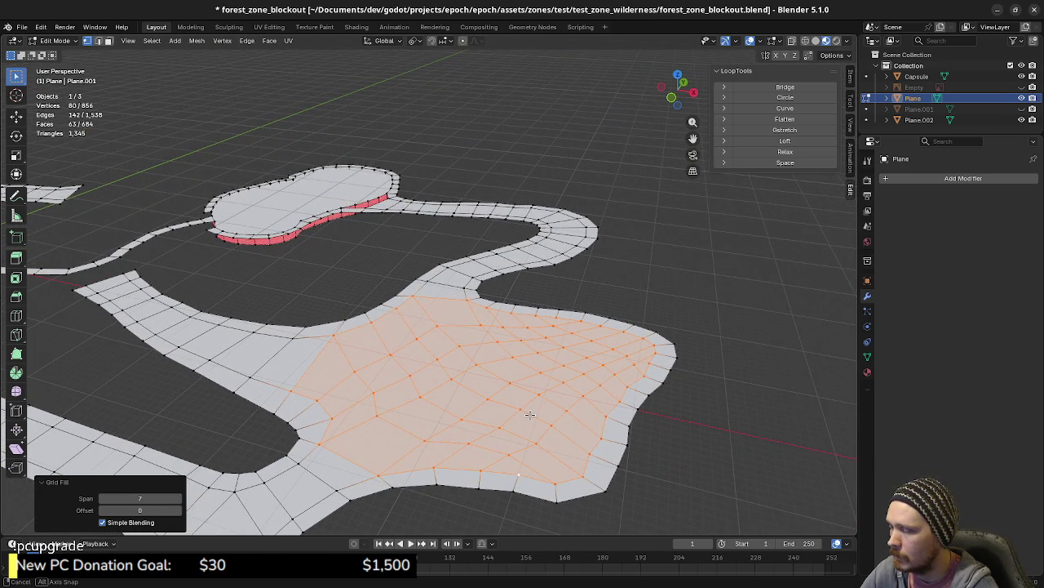
middle_drag(530, 414, 549, 419)
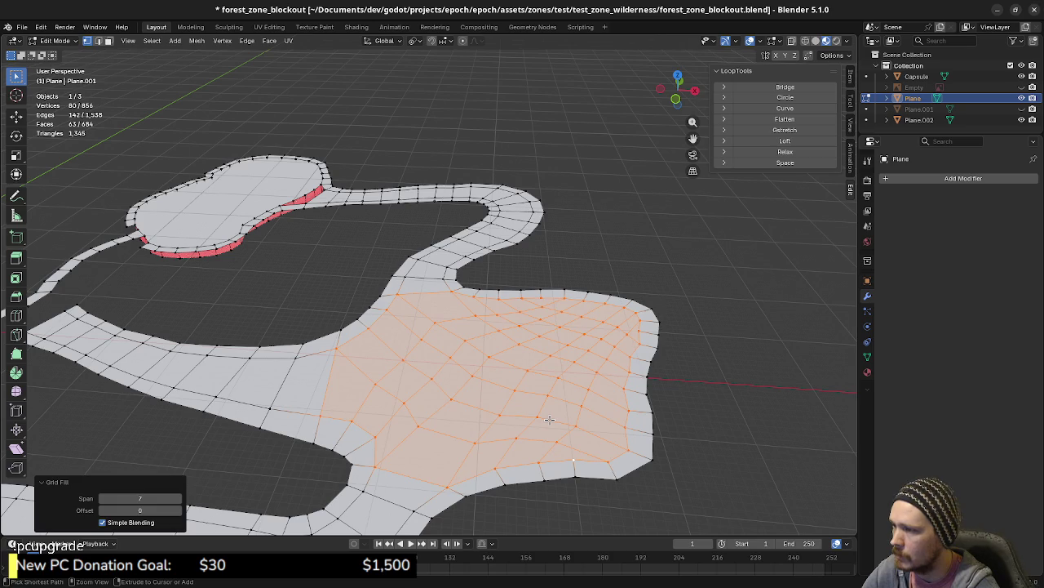
key(ctrl+z)
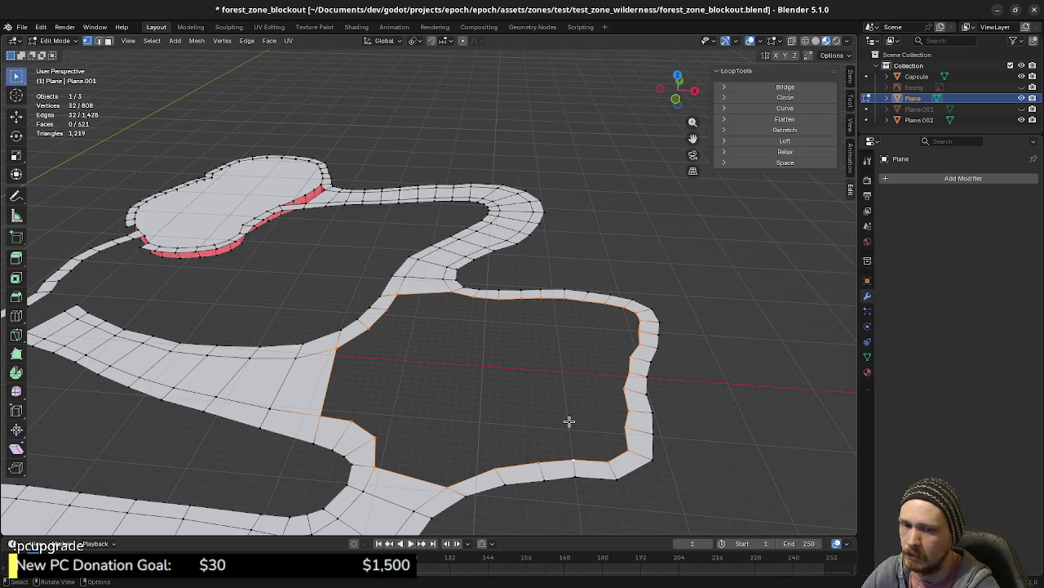
shift+scroll(533, 431, down, 3)
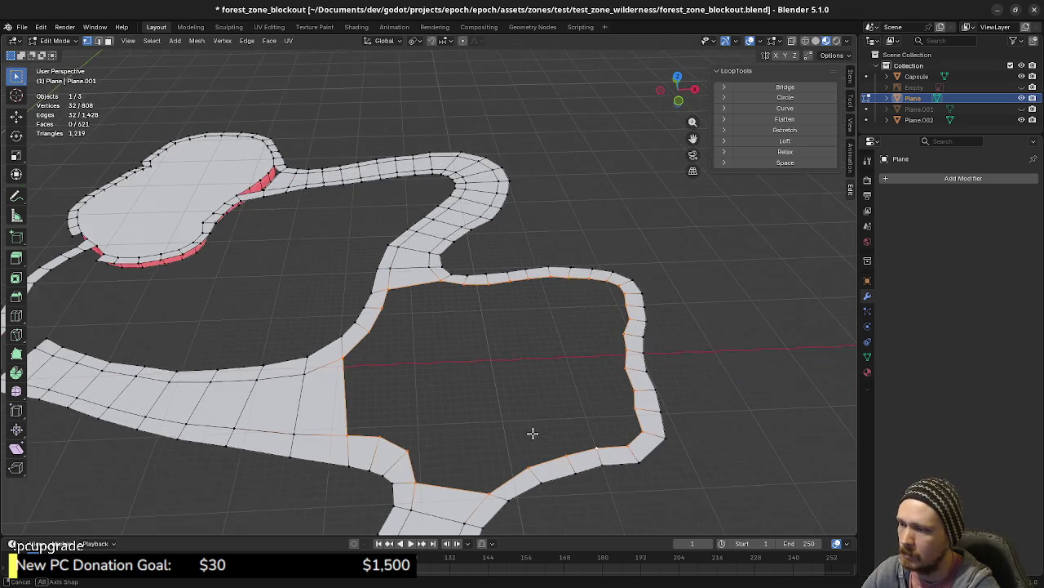
mouse_move(381, 412)
middle_down()
mouse_move(560, 380)
mouse_move(439, 381)
mouse_move(415, 368)
middle_up()
middle_drag(520, 395, 544, 384)
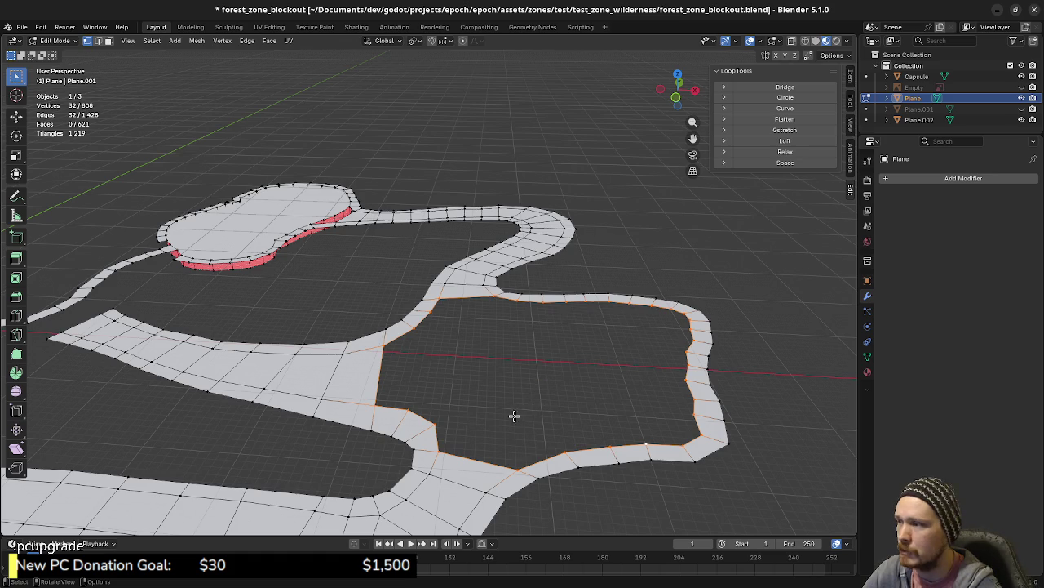
scroll(514, 415, down, 2)
scroll(571, 424, down, 2)
scroll(594, 435, down, 1)
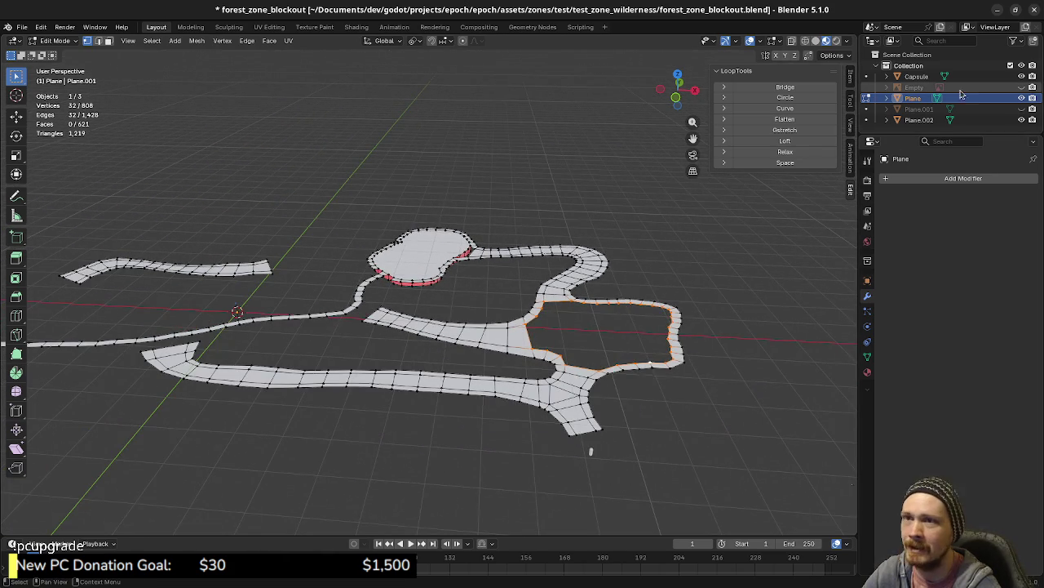
click(1022, 87)
- Frame the whole hand-drawn map and POIs text in a near top-down view
middle_drag(587, 440, 569, 324)
scroll(443, 359, up, 1)
mouse_move(443, 359)
shift+middle_down()
mouse_move(618, 373)
mouse_move(611, 392)
mouse_move(596, 385)
mouse_move(645, 383)
shift+middle_up()
scroll(617, 373, down, 2)
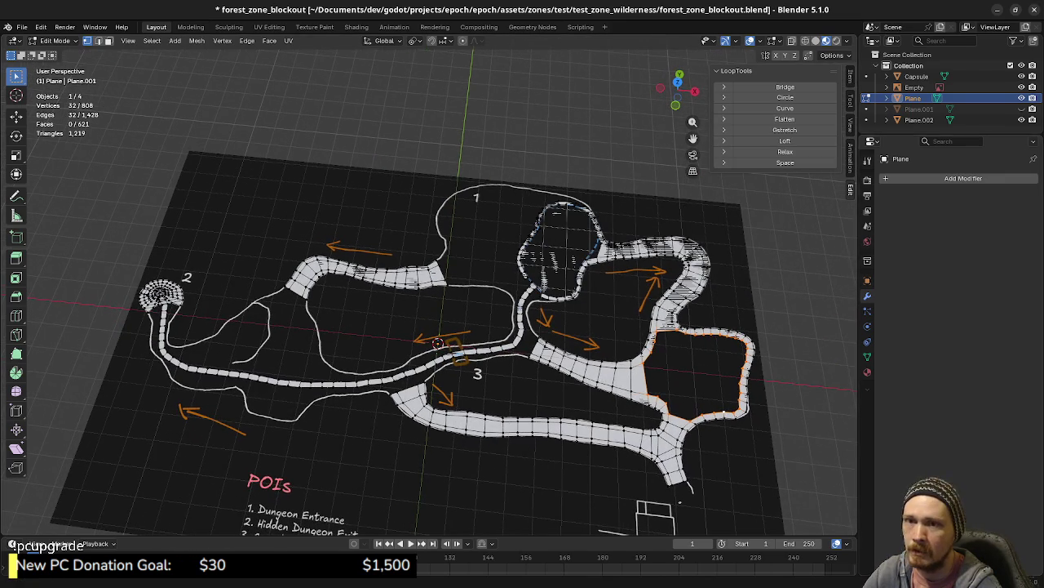
- Compare against the green Godot blockout from a couple of angles, then return to Blender
key(alt+Tab)
mouse_move(489, 327)
middle_down()
mouse_move(553, 319)
mouse_move(487, 326)
mouse_move(412, 257)
middle_up()
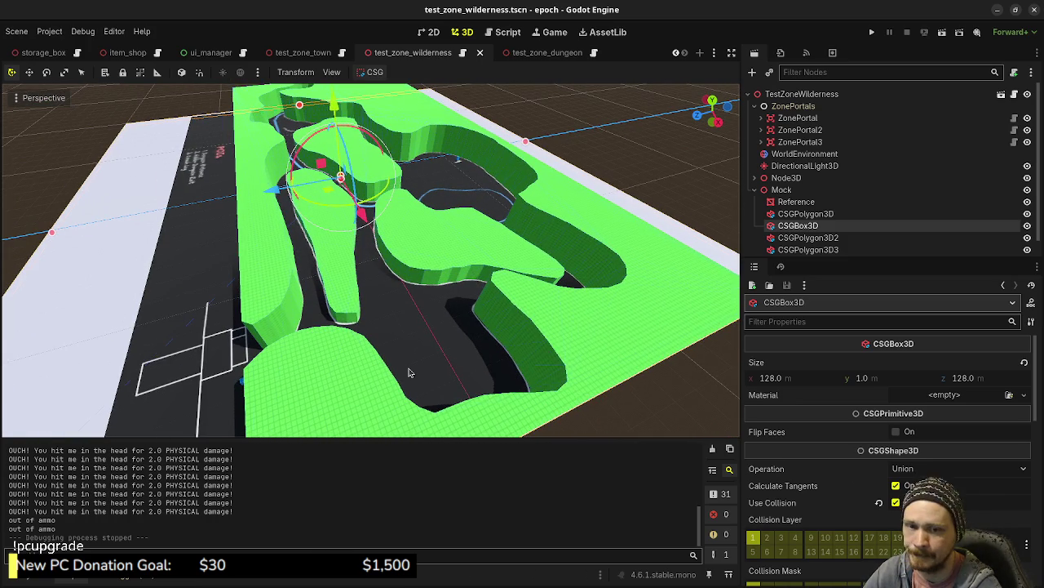
mouse_move(549, 254)
middle_down()
mouse_move(552, 326)
mouse_move(516, 303)
middle_up()
scroll(515, 304, down, 3)
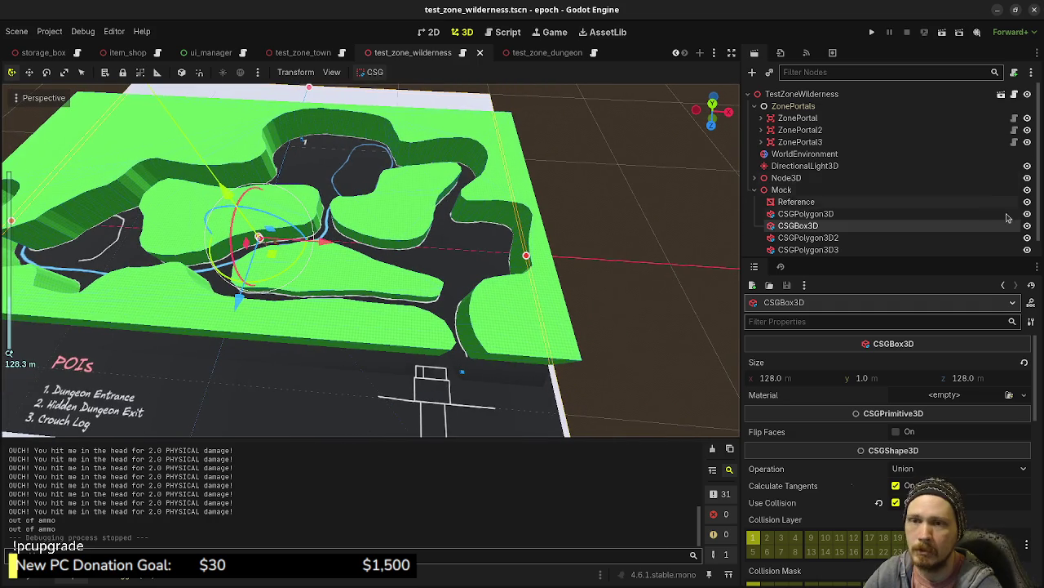
key(alt+Tab)
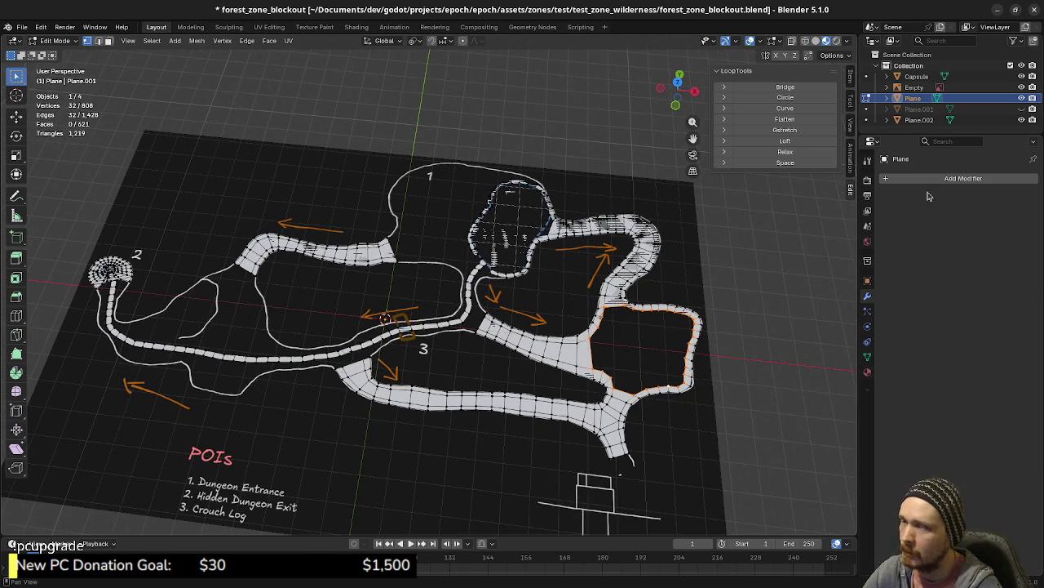
- Hide the map reference Empty and inspect the bare 621-face ring mesh and its gaps from above
click(1022, 87)
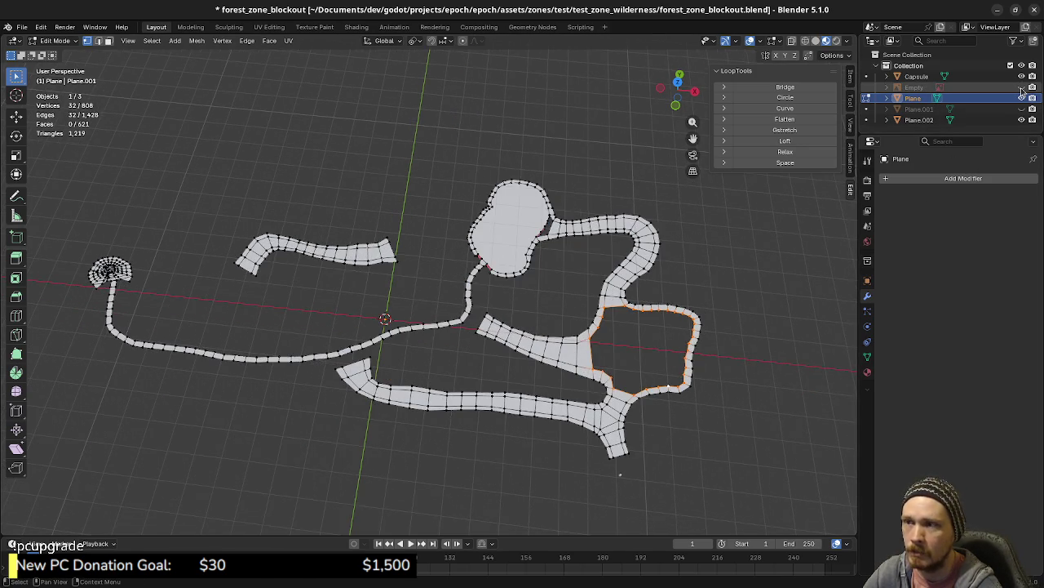
middle_drag(624, 349, 593, 342)
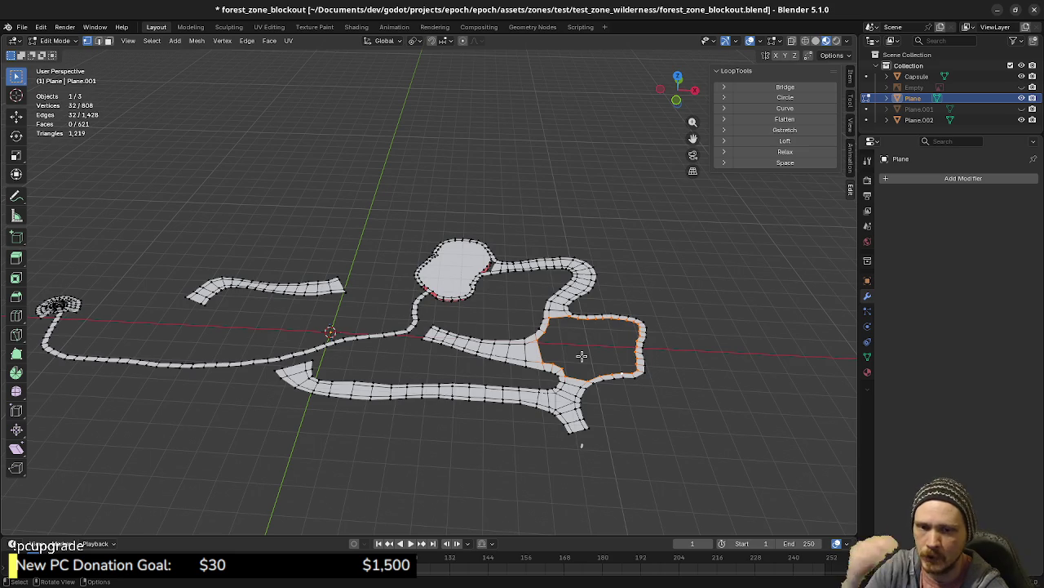
key(KP_7)
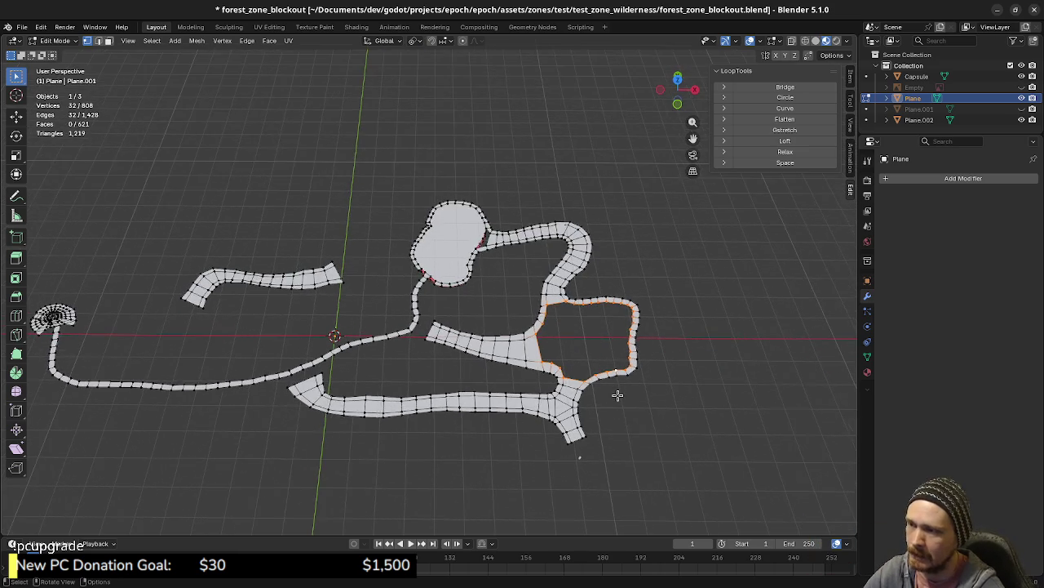
scroll(587, 359, up, 3)
scroll(553, 337, up, 2)
scroll(553, 337, up, 3)
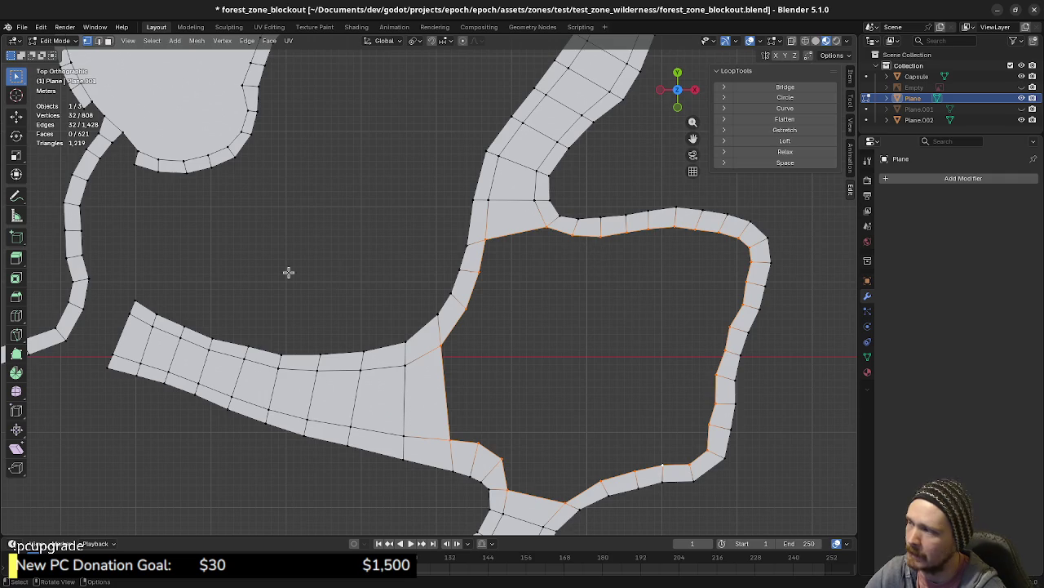
scroll(122, 257, down, 2)
scroll(114, 274, down, 2)
scroll(159, 277, down, 2)
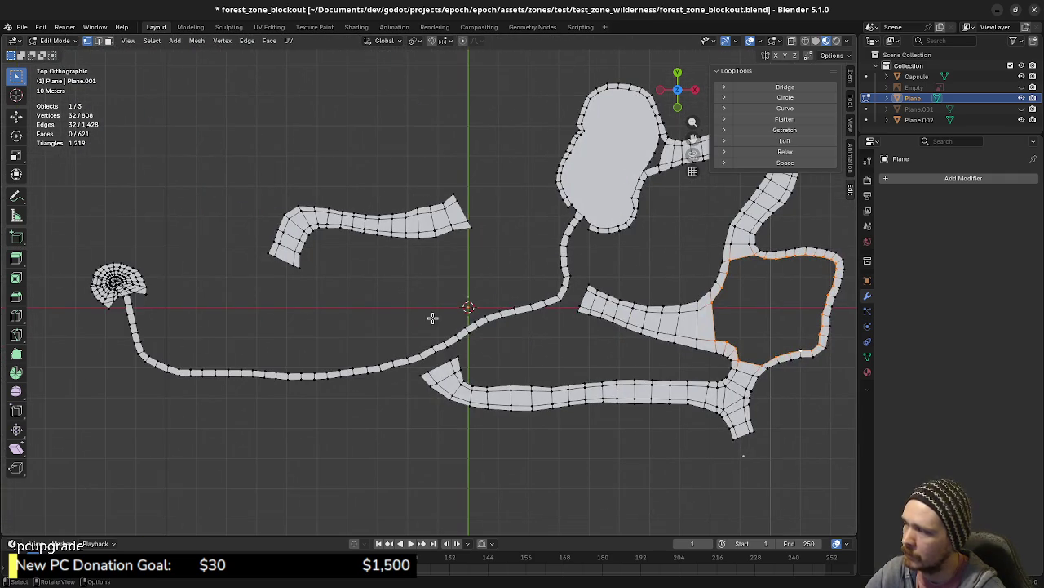
shift+middle_drag(321, 324, 30, 347)
scroll(571, 343, up, 4)
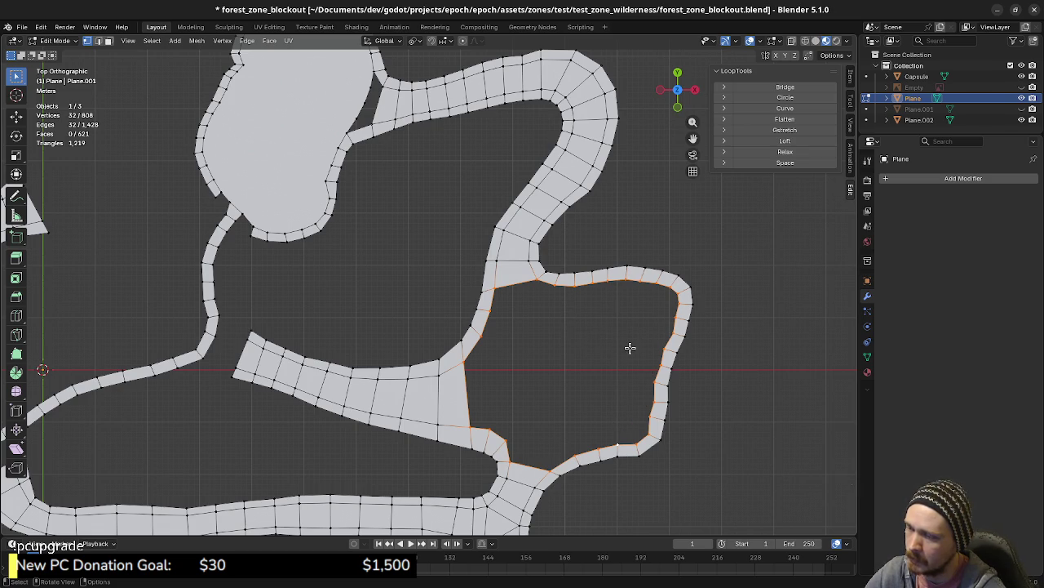
mouse_move(551, 437)
middle_down()
mouse_move(543, 373)
mouse_move(567, 413)
mouse_move(447, 369)
mouse_move(476, 373)
middle_up()
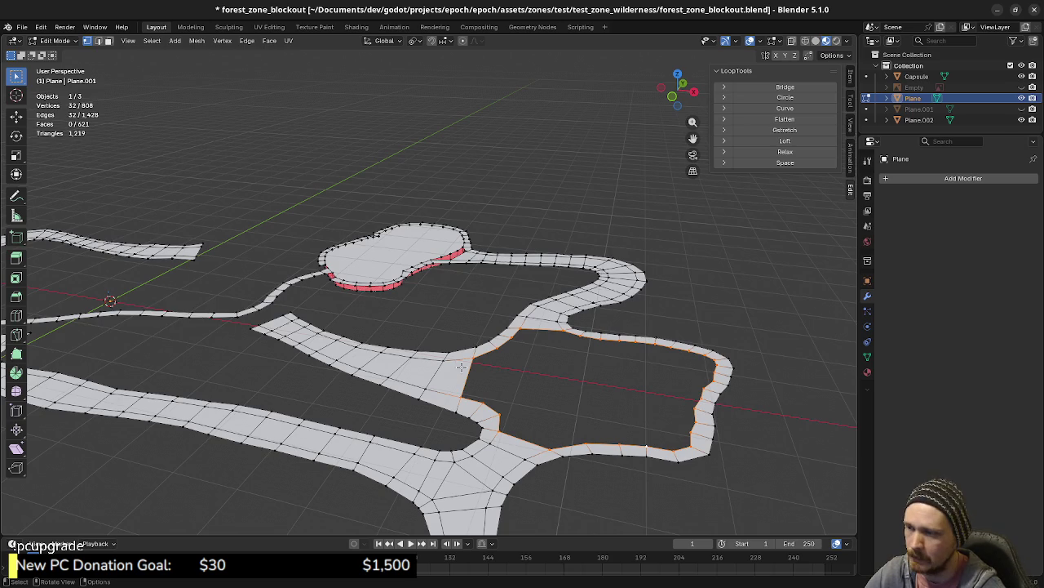
shift+middle_drag(457, 424, 611, 412)
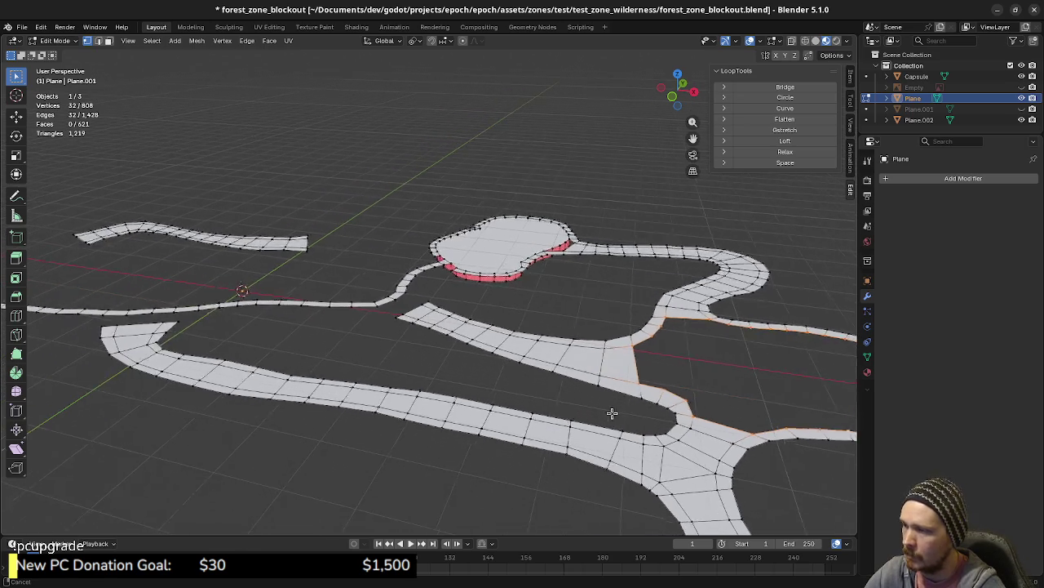
scroll(608, 416, down, 2)
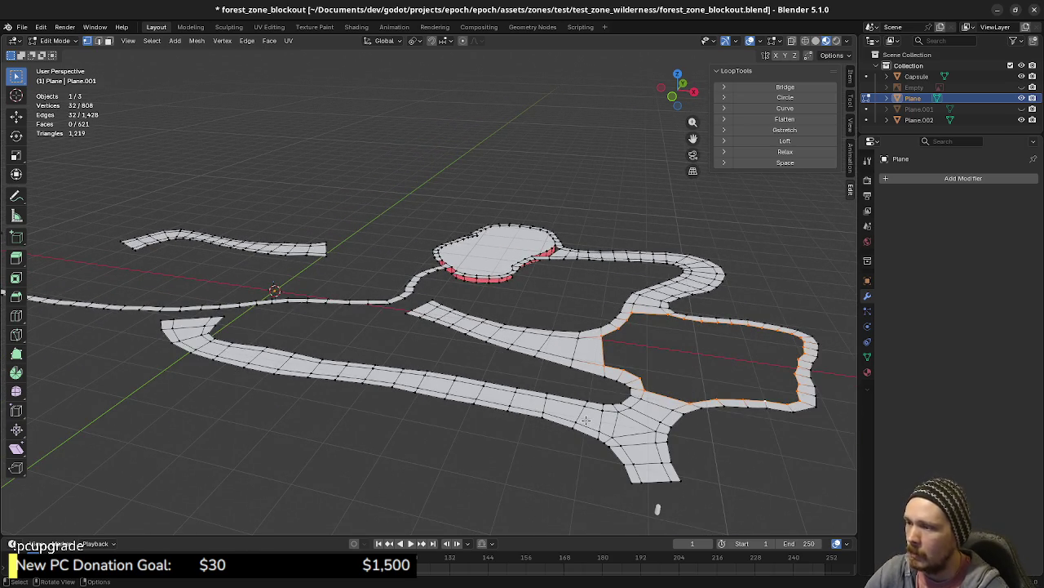
key(KP_7)
- Move the corner vertex at the strip end below the ring rightward onto the outline
mouse_move(641, 492)
ctrl+middle_down()
mouse_move(652, 384)
mouse_move(572, 408)
ctrl+middle_up()
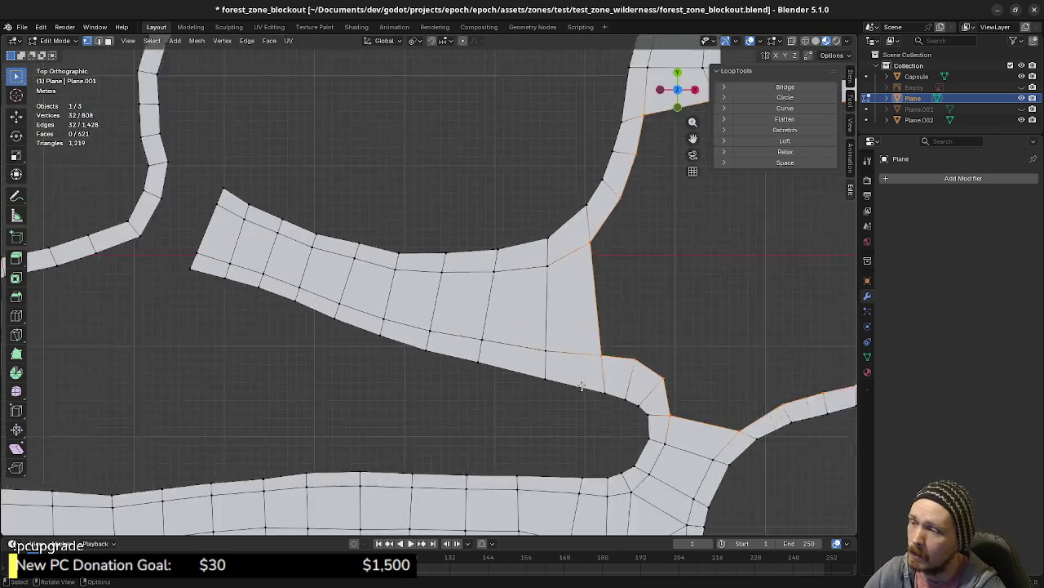
click(563, 405)
key(g)
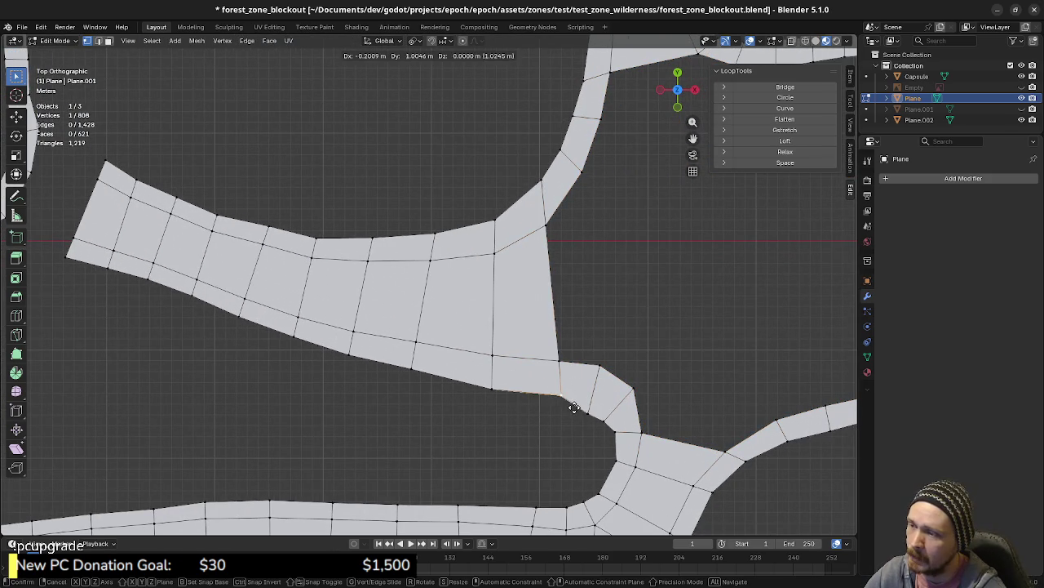
click(574, 407)
key(g)
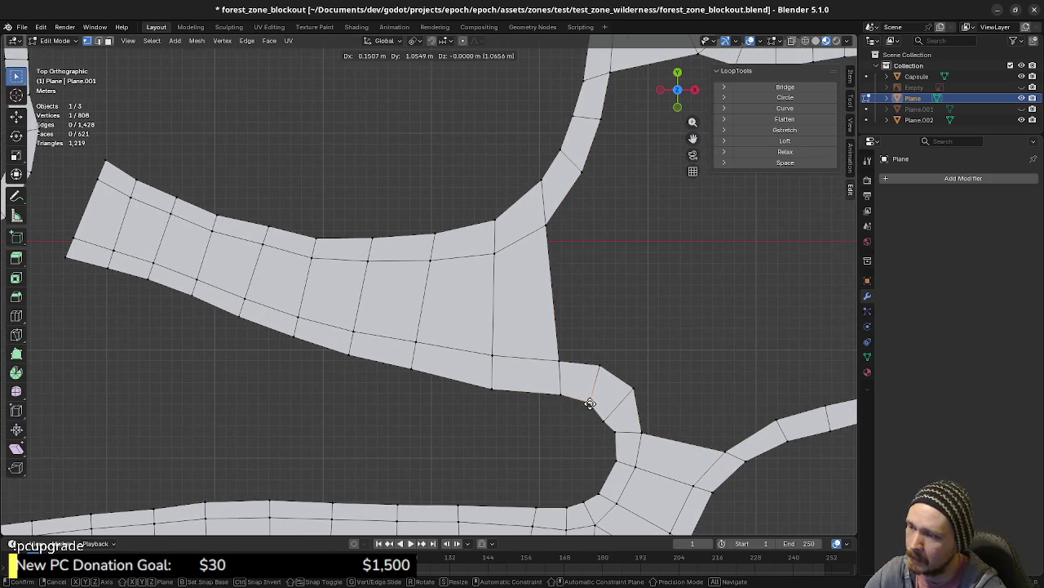
click(608, 419)
key(g)
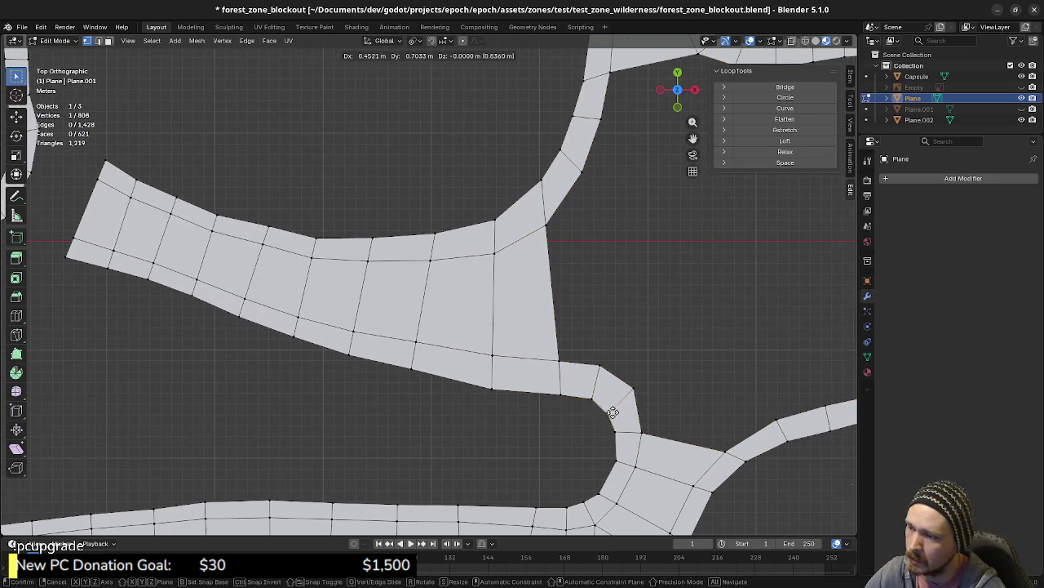
click(612, 412)
scroll(645, 453, down, 2)
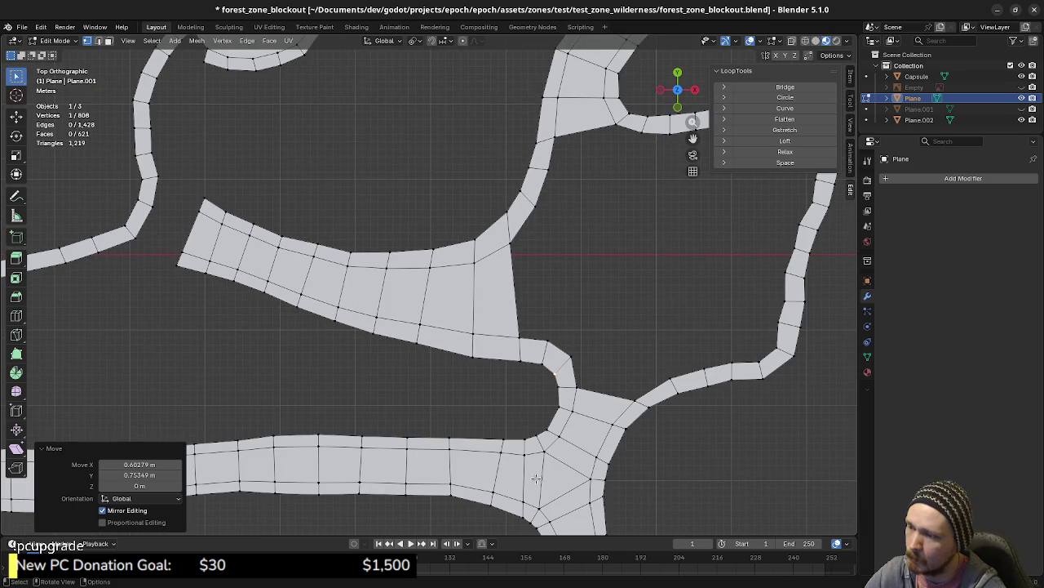
ctrl+scroll(538, 474, left, 3)
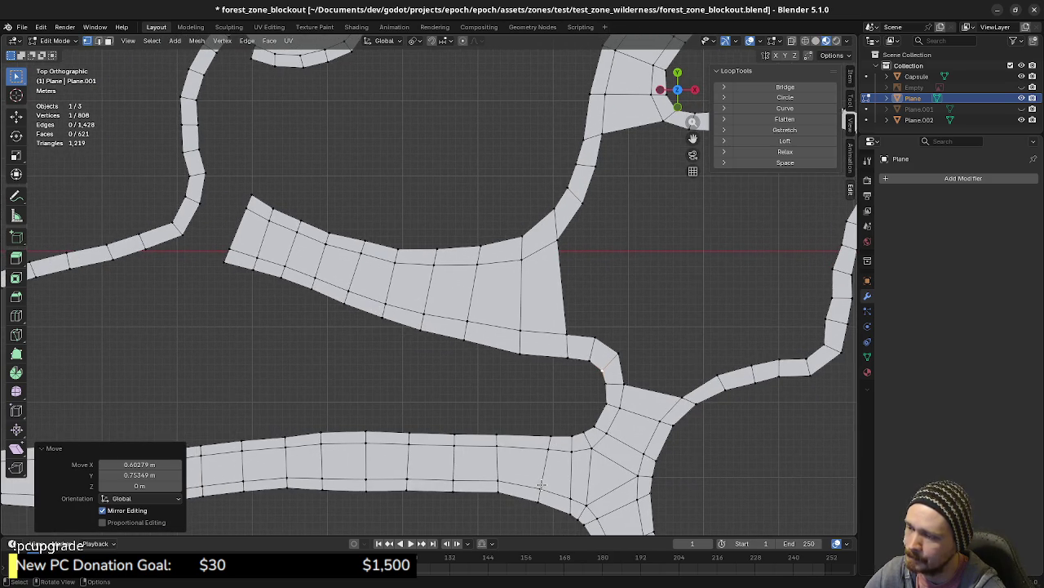
shift+scroll(541, 484, down, 3)
ctrl+scroll(571, 473, left, 3)
scroll(642, 454, down, 2)
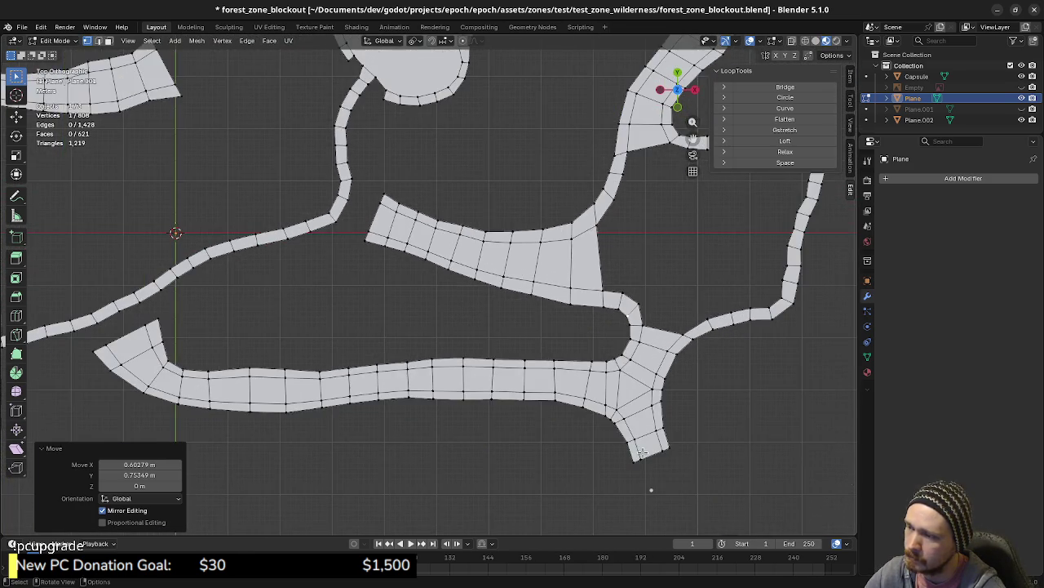
scroll(642, 454, down, 2)
scroll(588, 440, down, 2)
shift+scroll(575, 451, up, 2)
mouse_move(575, 451)
shift+middle_down()
mouse_move(593, 473)
mouse_move(600, 399)
shift+middle_up()
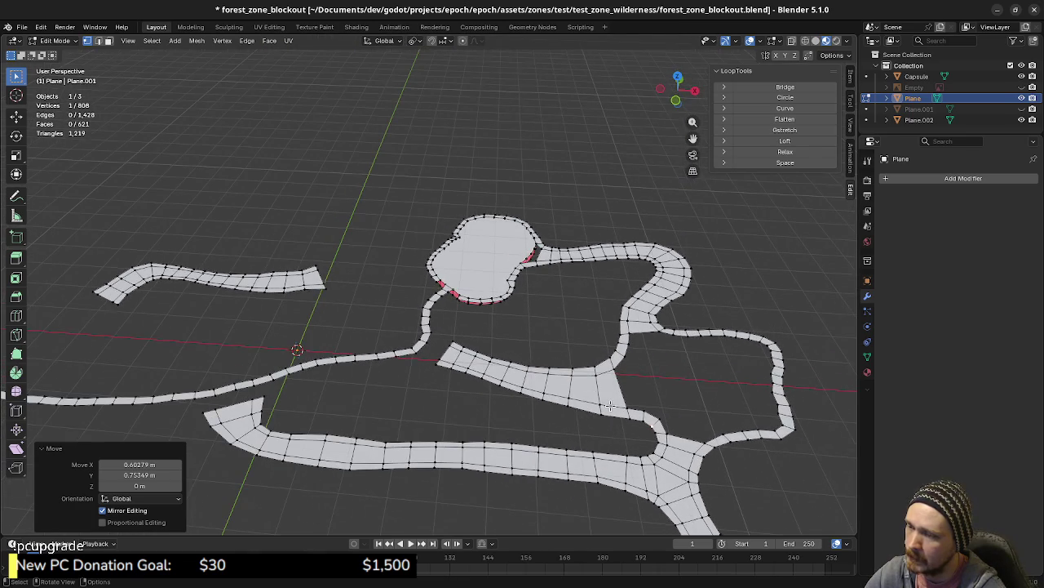
mouse_move(647, 428)
middle_down()
mouse_move(734, 427)
mouse_move(685, 415)
middle_up()
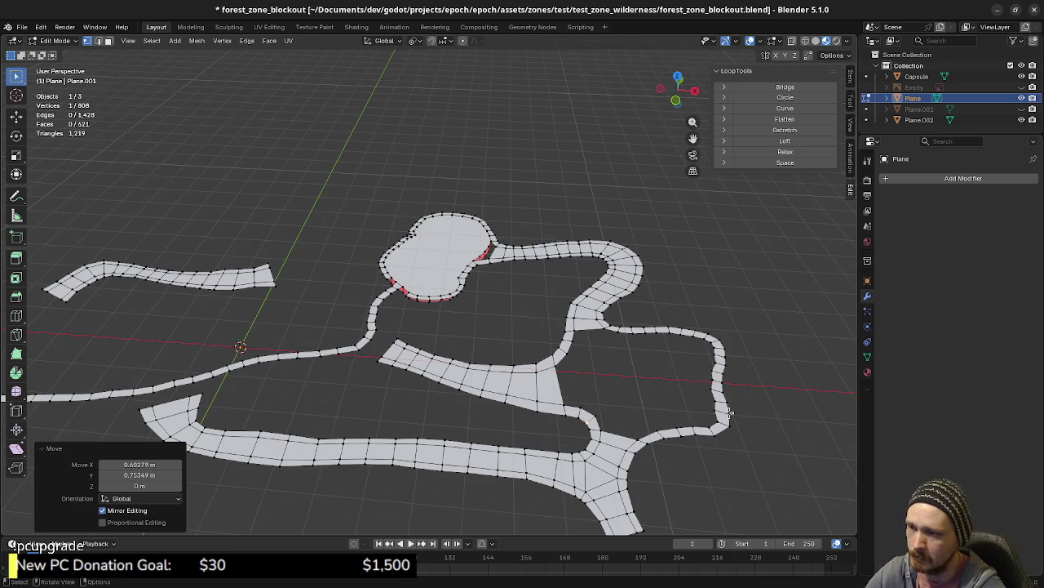
middle_drag(698, 426, 680, 399)
key(KP_7)
scroll(682, 400, up, 3)
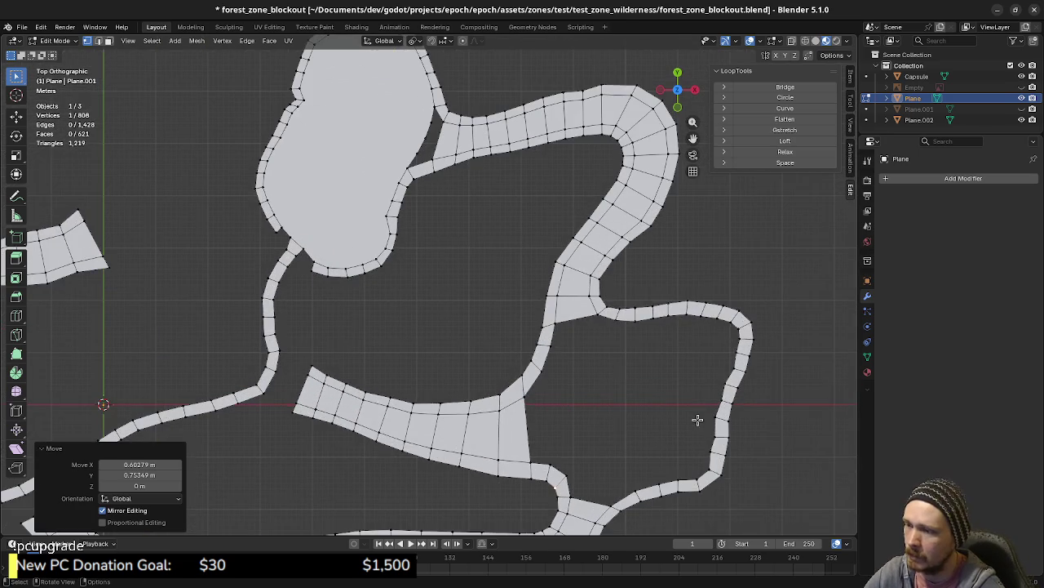
scroll(664, 422, up, 2)
- Shift two short edges on the thin loop strip, one by -0.434 m X and 0.145 m Y
shift+middle_drag(664, 421, 497, 375)
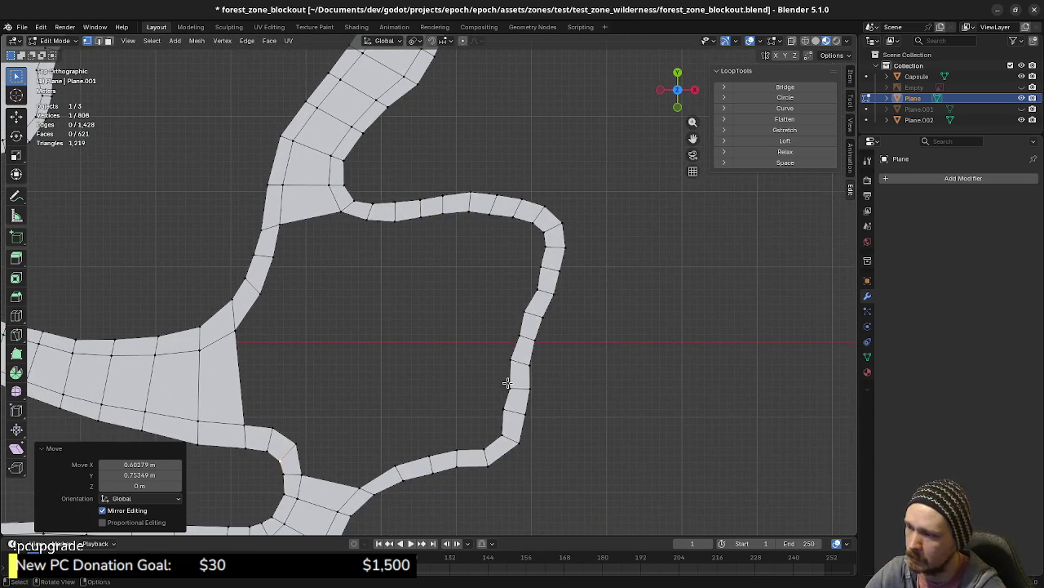
click(528, 394)
key(g)
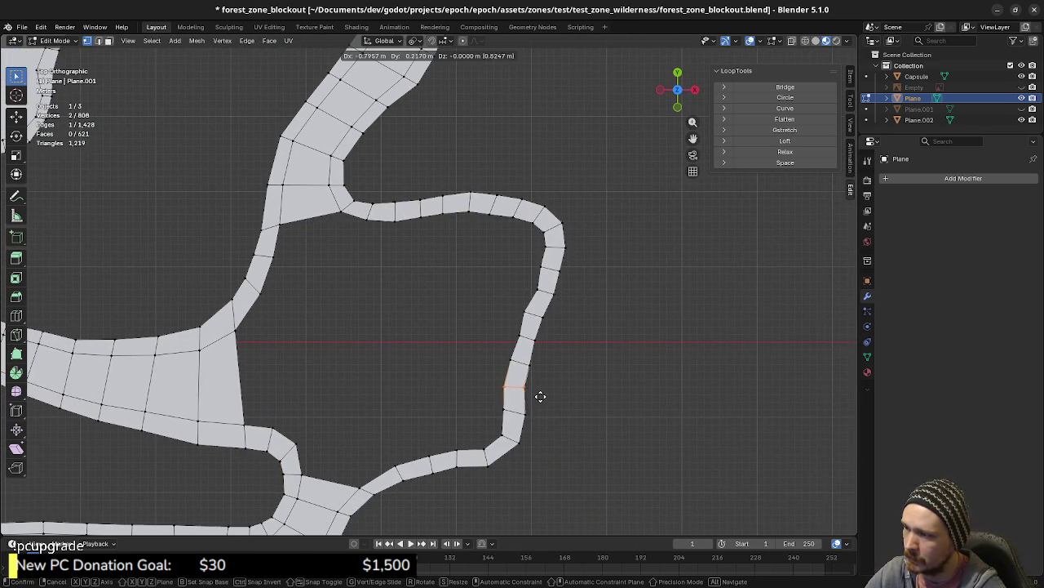
click(539, 396)
click(518, 364)
key(g)
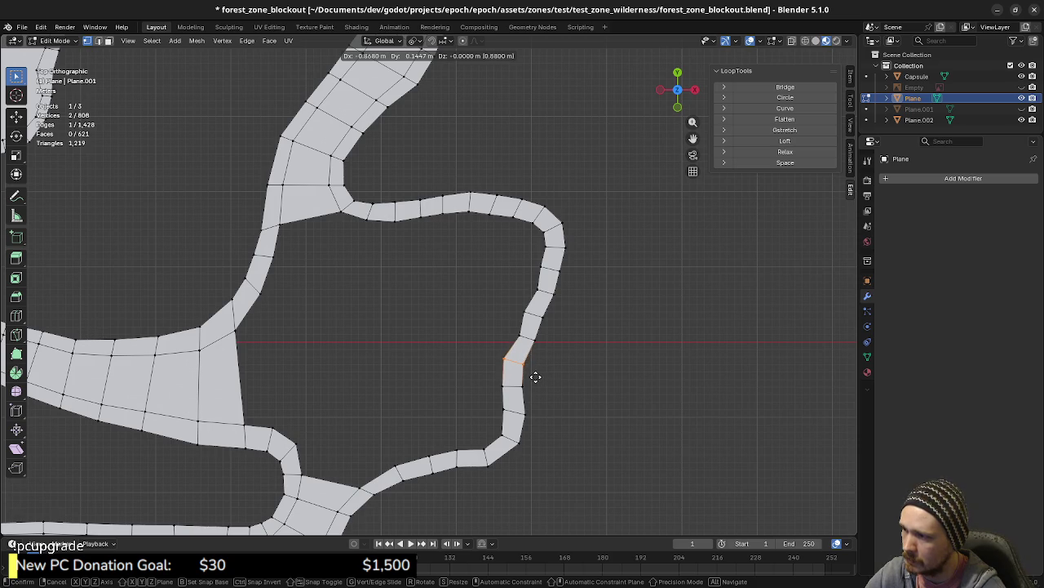
click(538, 376)
mouse_move(566, 399)
middle_down()
mouse_move(536, 371)
mouse_move(609, 377)
middle_up()
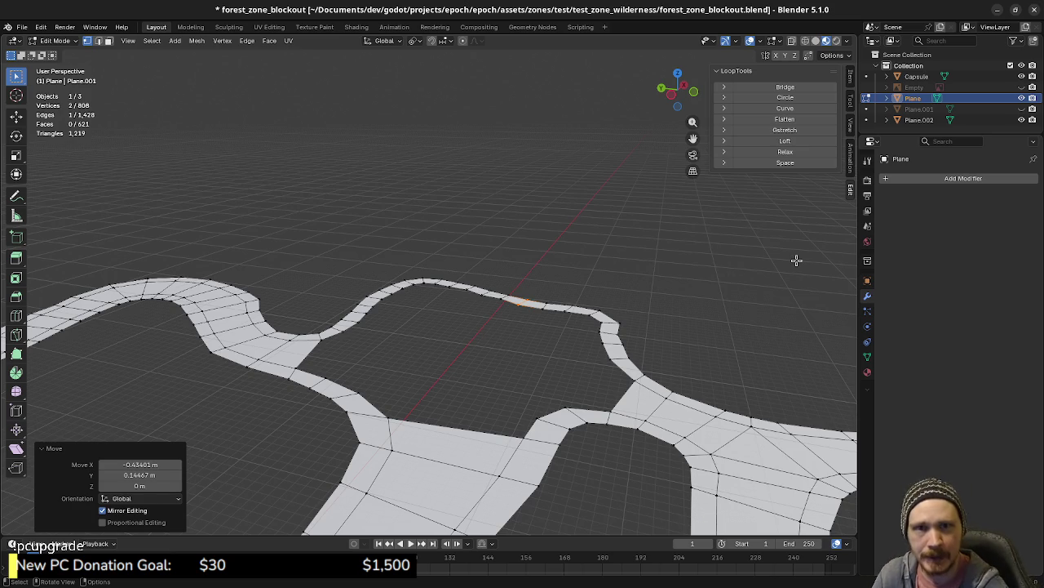
scroll(586, 385, down, 3)
scroll(570, 388, down, 2)
mouse_move(569, 388)
middle_down()
mouse_move(472, 384)
mouse_move(333, 333)
mouse_move(571, 377)
middle_up()
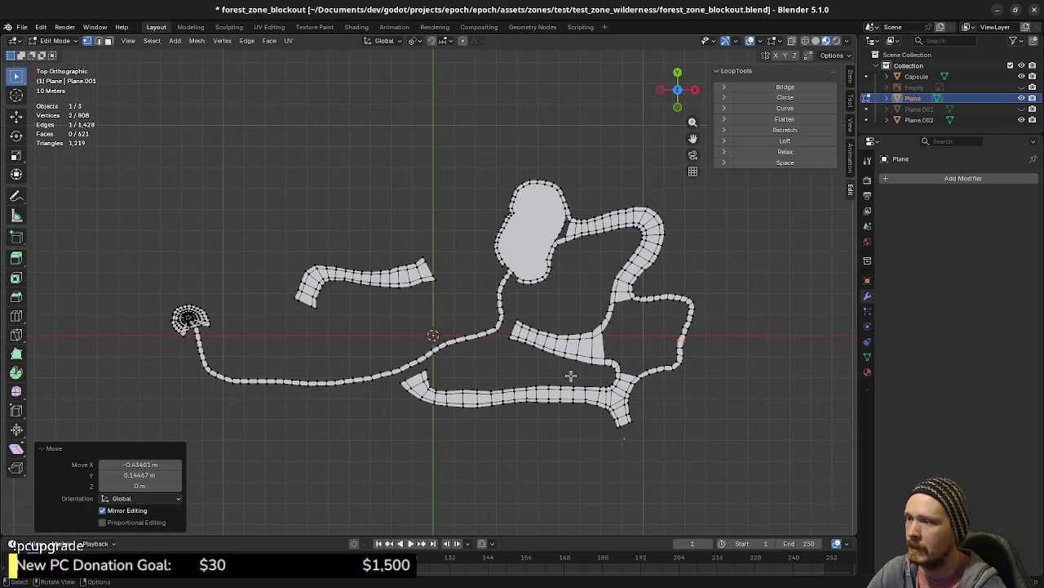
- Unhide the Empty holding the hand-drawn map reference and zoom in on it
click(1022, 88)
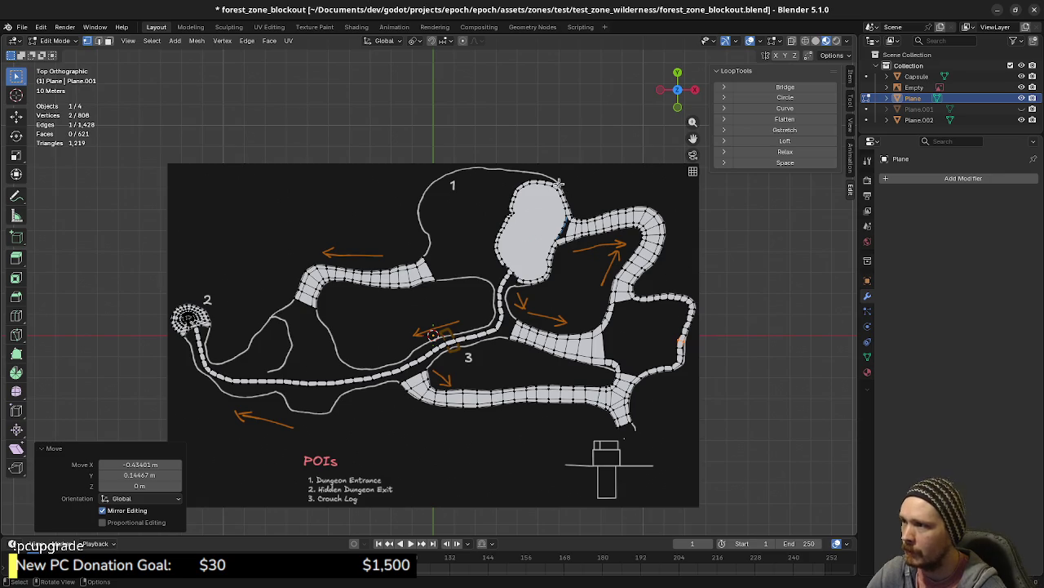
shift+scroll(538, 209, up, 2)
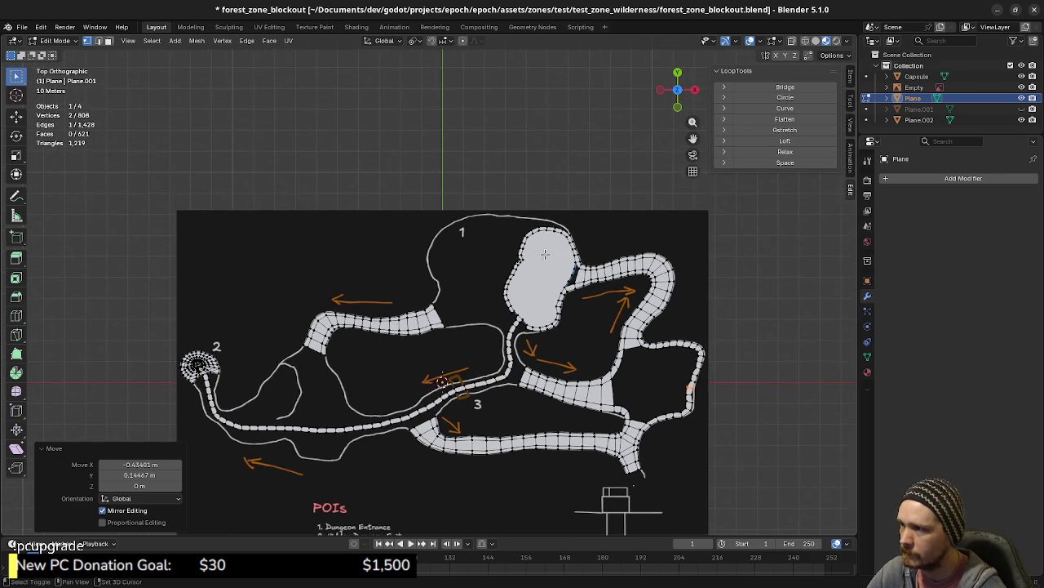
scroll(545, 255, up, 2)
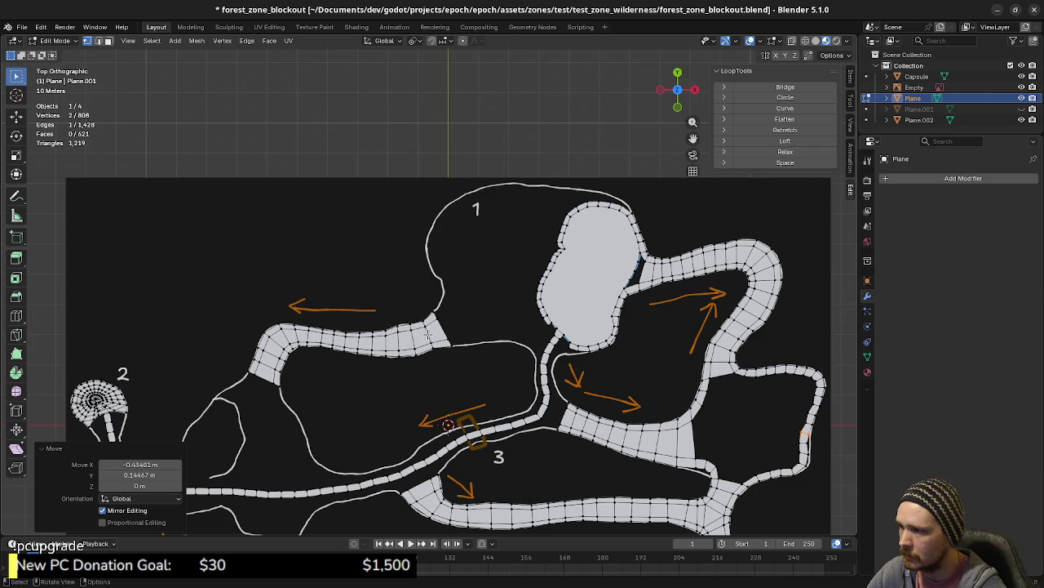
- Pan across the map to compare the western strips and POI notes with the mesh
shift+middle_drag(395, 393, 516, 346)
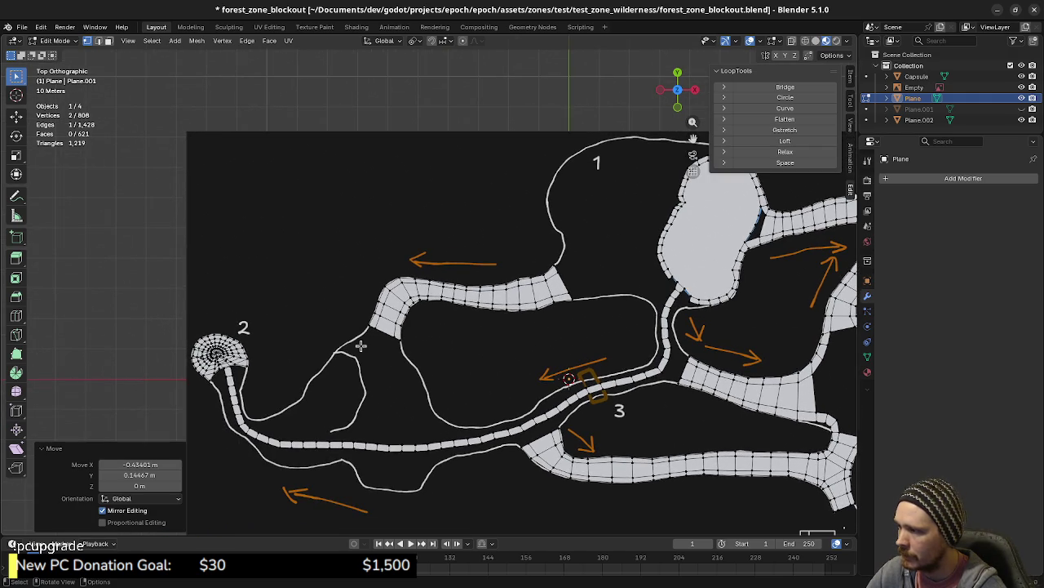
mouse_move(609, 367)
shift+middle_down()
mouse_move(473, 434)
mouse_move(506, 273)
mouse_move(523, 414)
shift+middle_up()
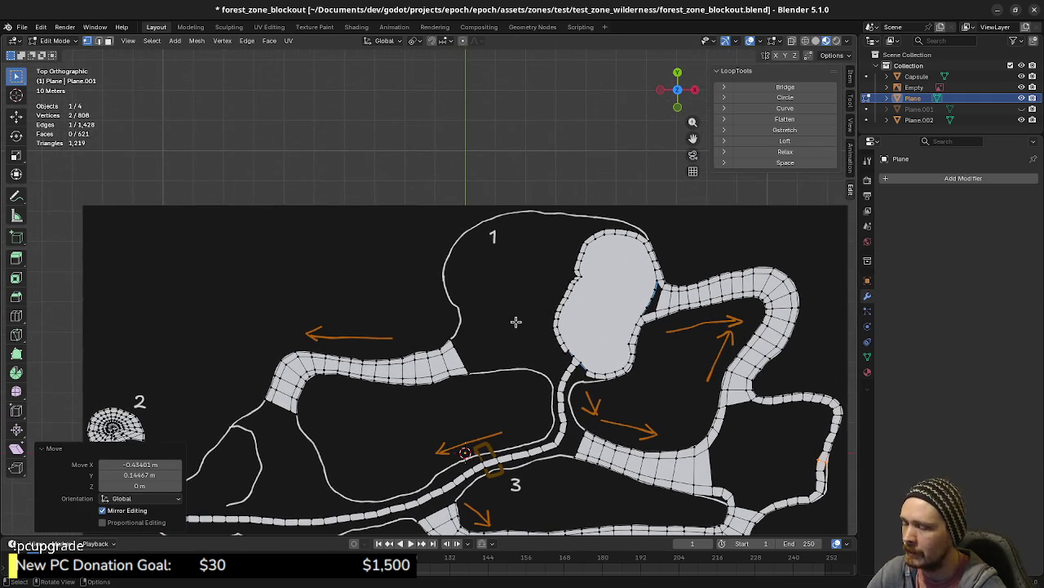
mouse_move(492, 364)
shift+middle_down()
mouse_move(560, 275)
mouse_move(479, 299)
shift+middle_up()
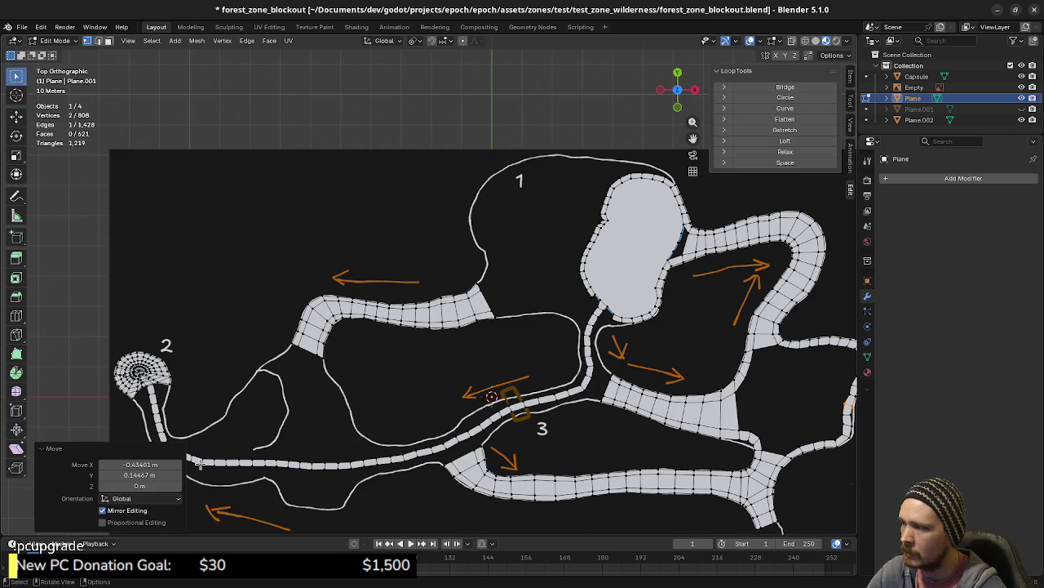
shift+middle_drag(253, 441, 415, 402)
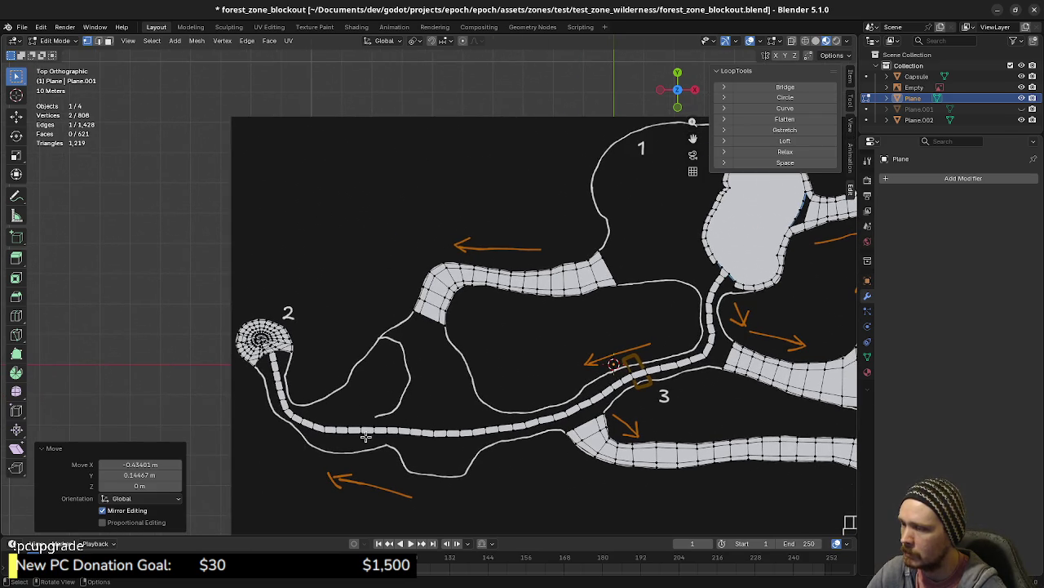
shift+middle_drag(505, 406, 356, 421)
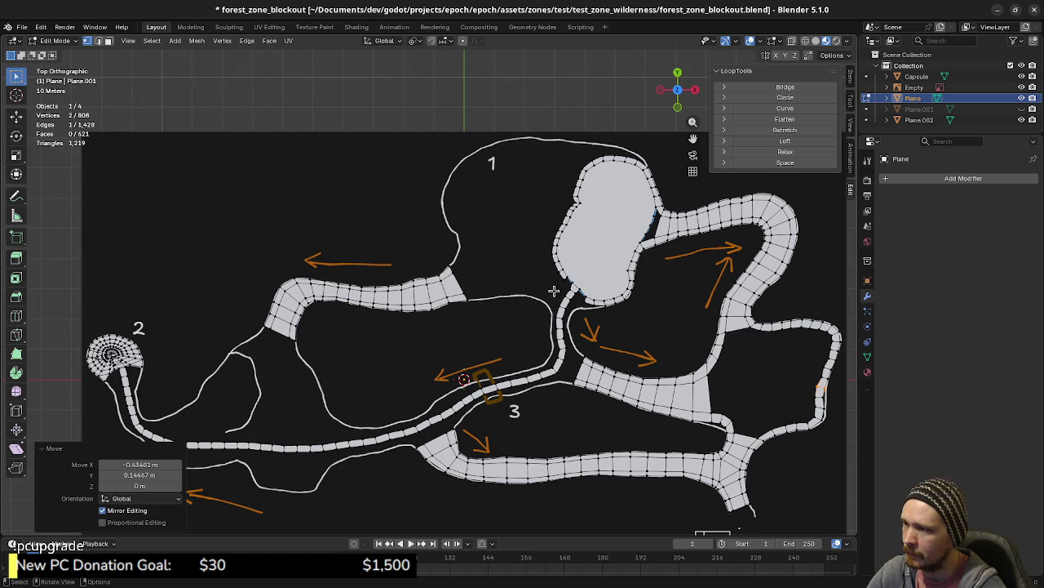
shift+middle_drag(305, 438, 330, 434)
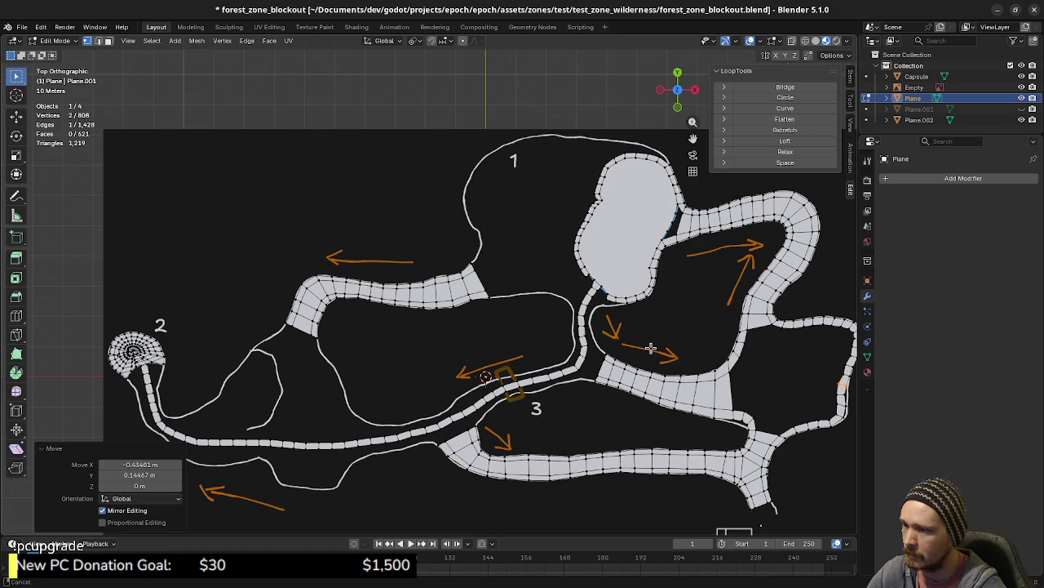
shift+middle_drag(804, 338, 669, 323)
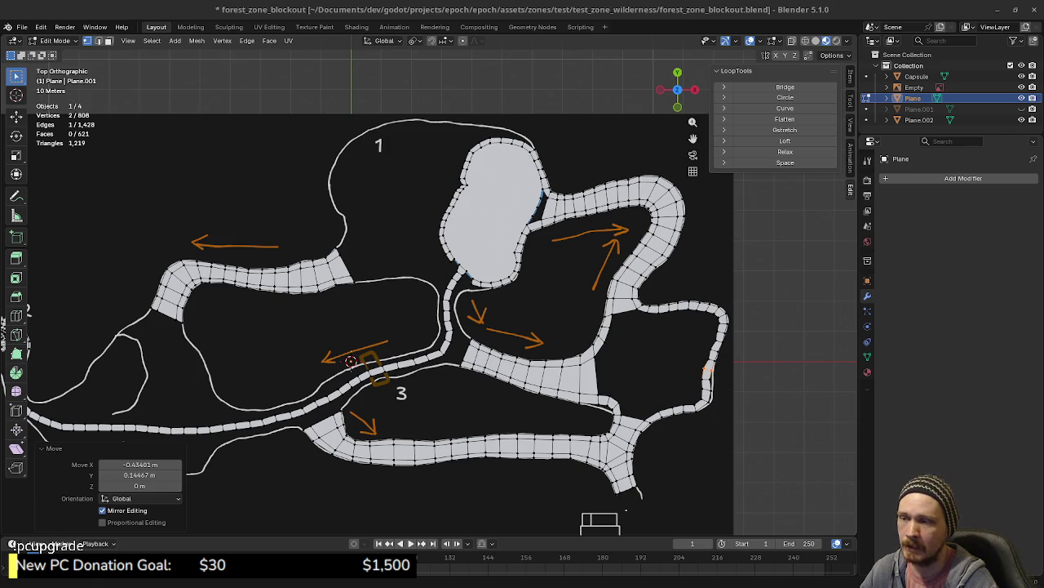
- Zoom in over the traced path strips around areas 1 and 3
scroll(747, 418, up, 2)
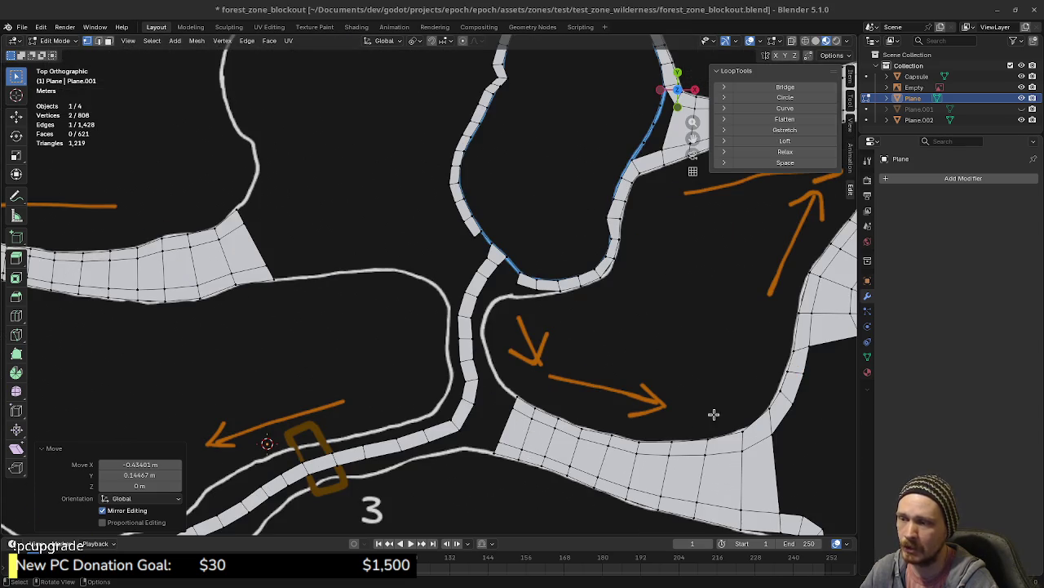
- Box-select edges on the right loop strip and move them onto the drawn outline
scroll(741, 392, up, 2)
scroll(616, 369, up, 1)
shift+middle_drag(616, 370, 576, 357)
drag(577, 357, 634, 400)
key(g)
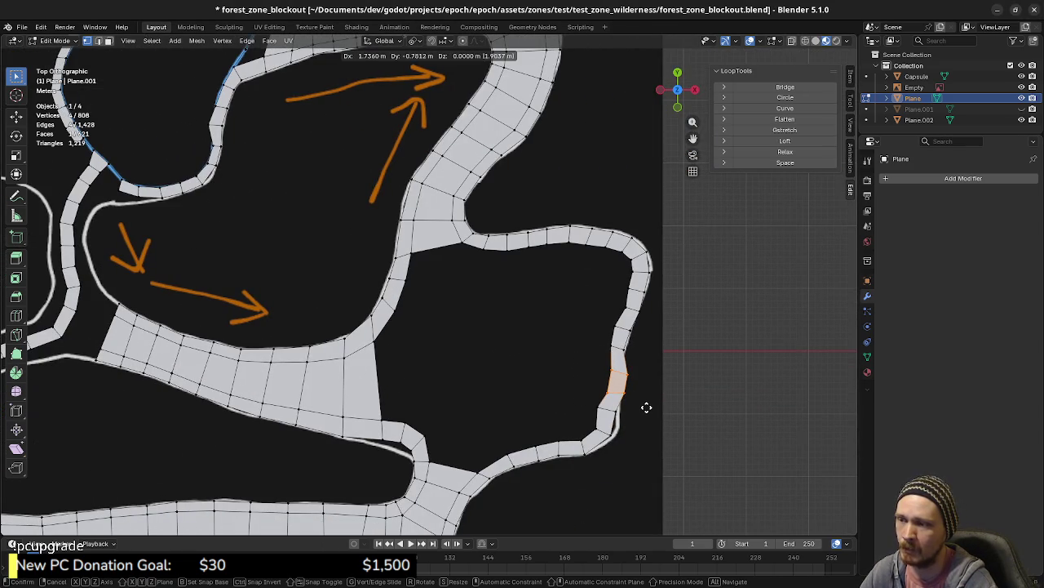
click(646, 407)
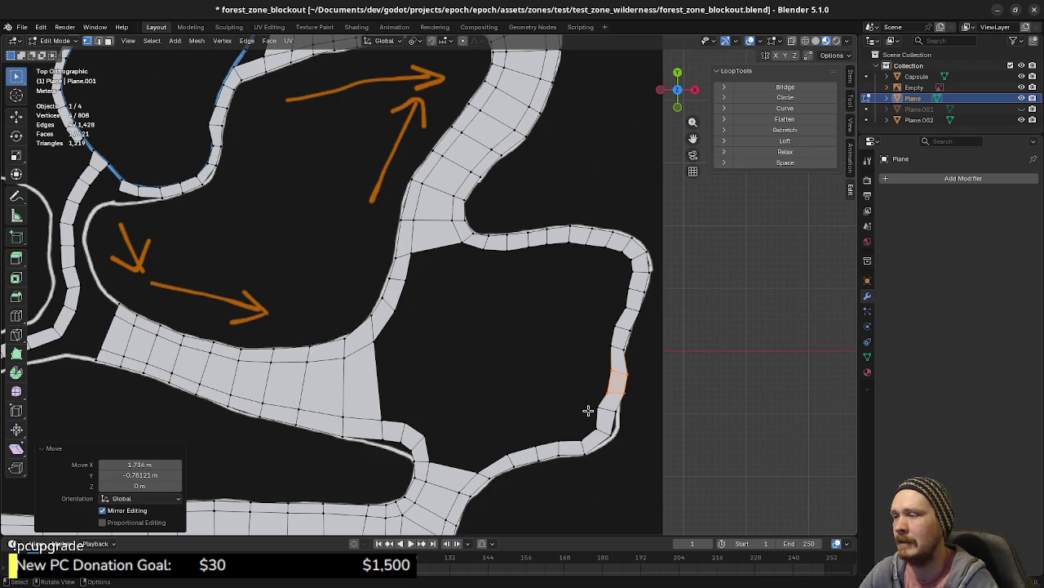
- Switch to edge select and pick the strip-end edge near the junction
shift+scroll(530, 351, left, 2)
shift+scroll(508, 357, left, 1)
shift+scroll(522, 348, left, 1)
shift+scroll(601, 350, left, 1)
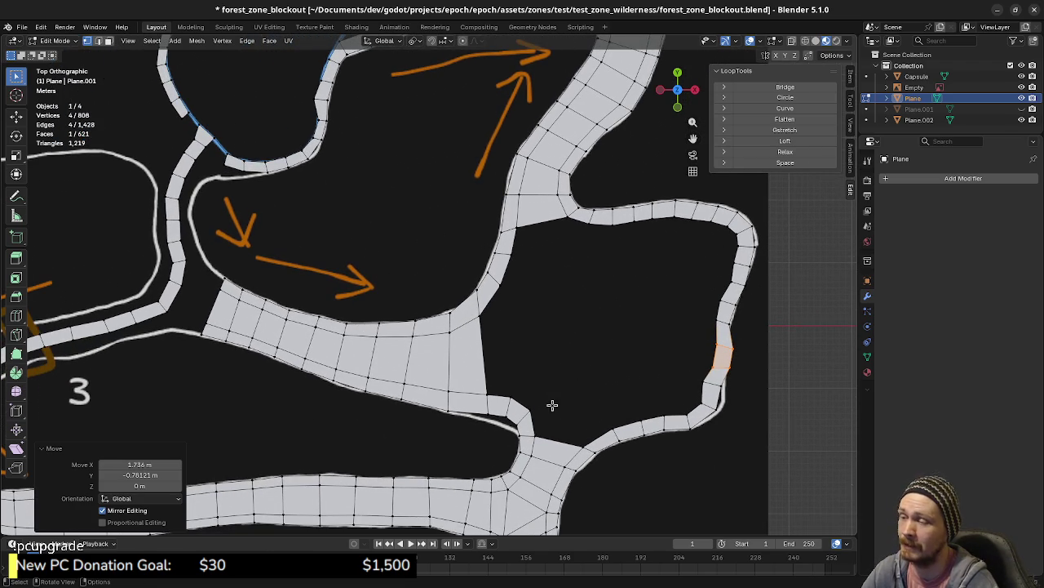
key(2)
click(556, 442)
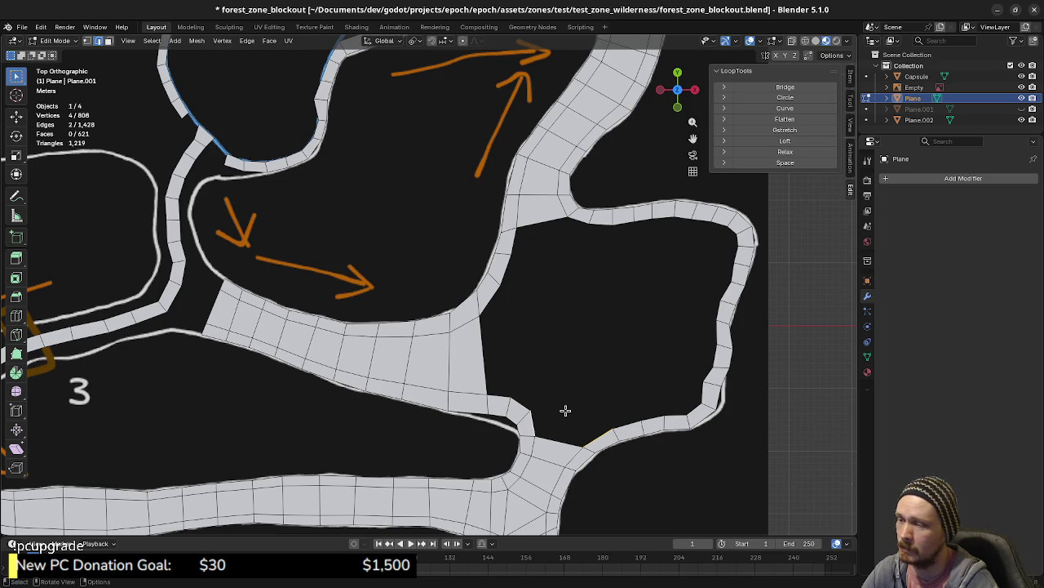
- Extrude a new face from the junction edge toward the triangle, then rotate, scale and position it
key(f)
click(566, 416)
key(e)
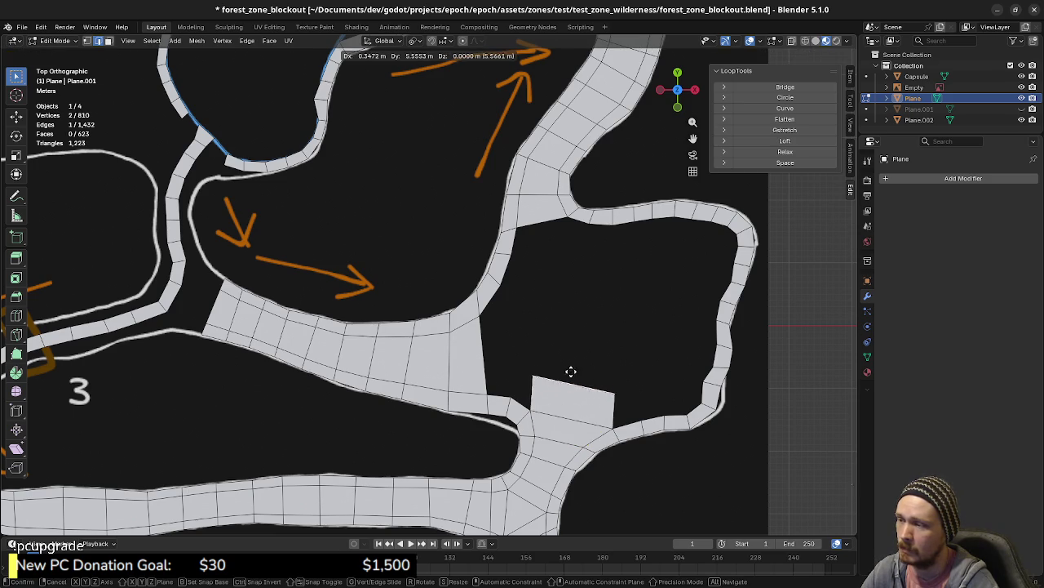
click(625, 375)
key(r)
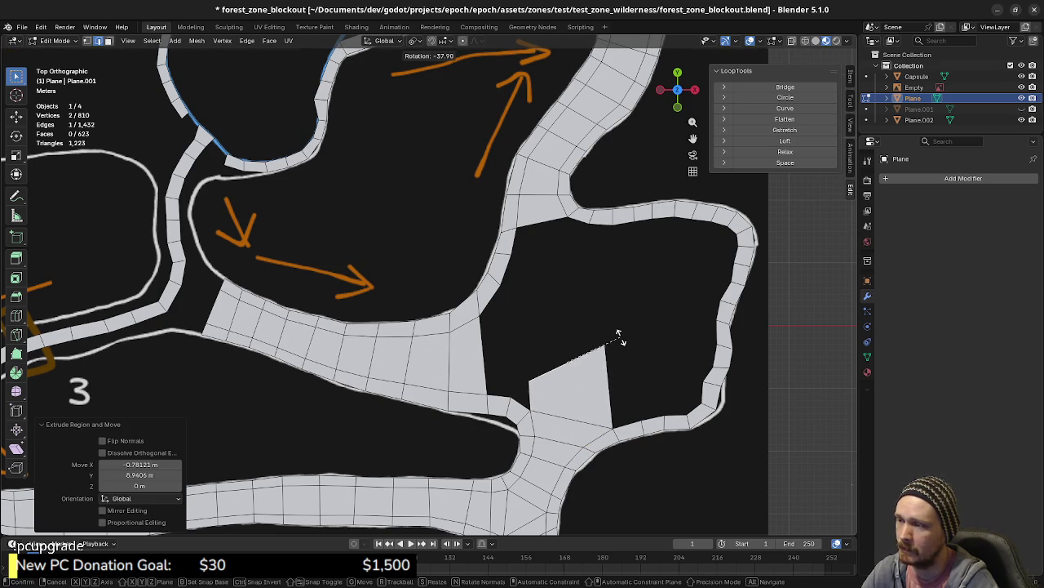
click(617, 338)
key(s)
click(613, 359)
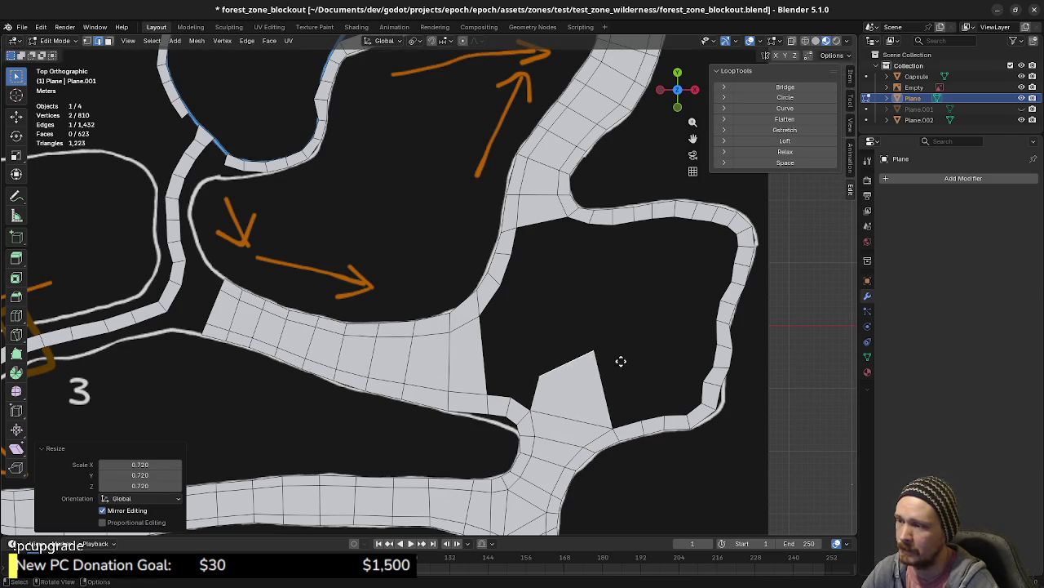
key(g)
click(617, 369)
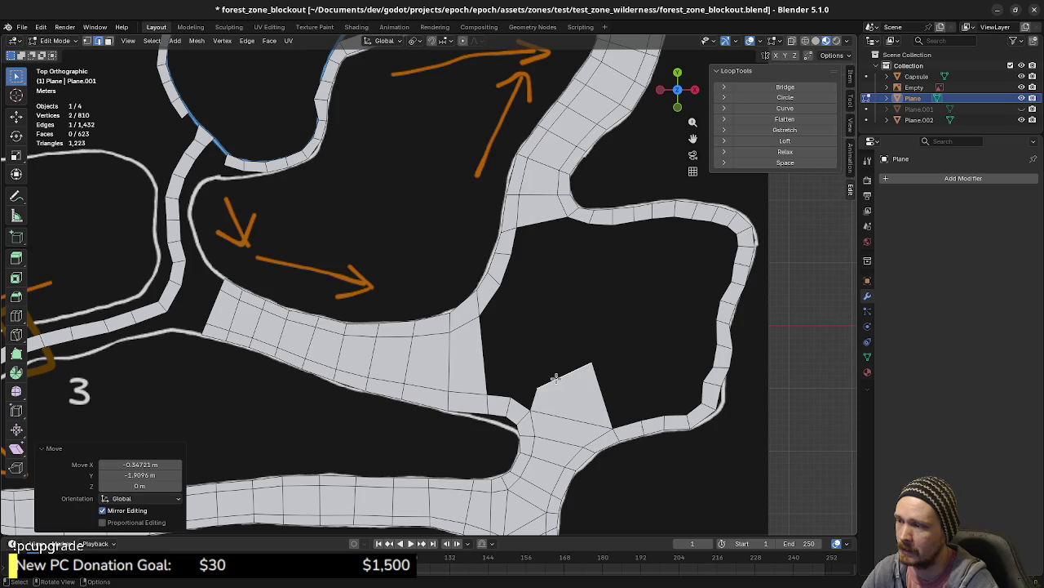
- Fill a face between the strip end and the new face, then extrude another face
click(487, 366)
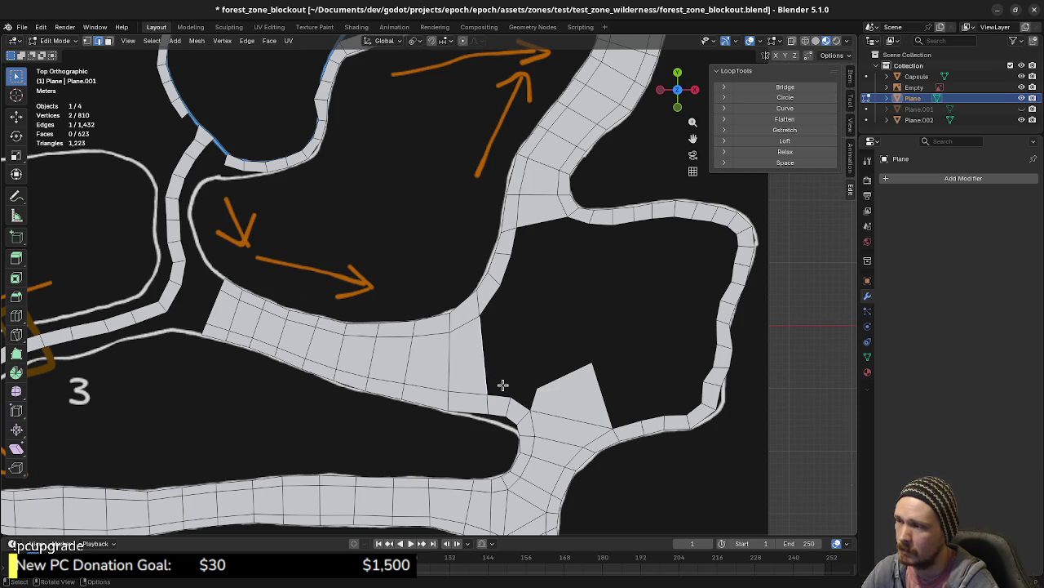
shift+click(495, 306)
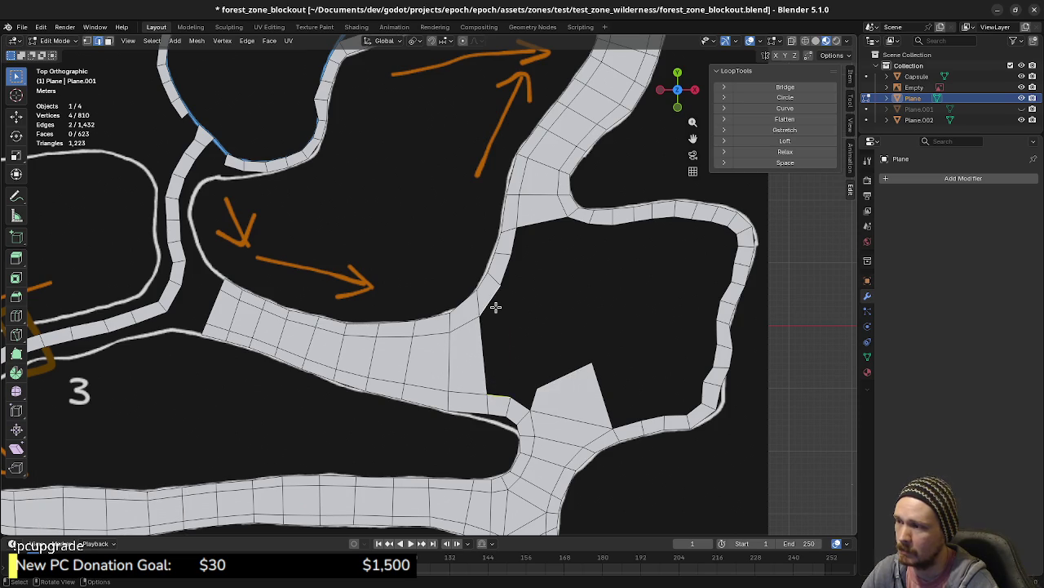
key(f)
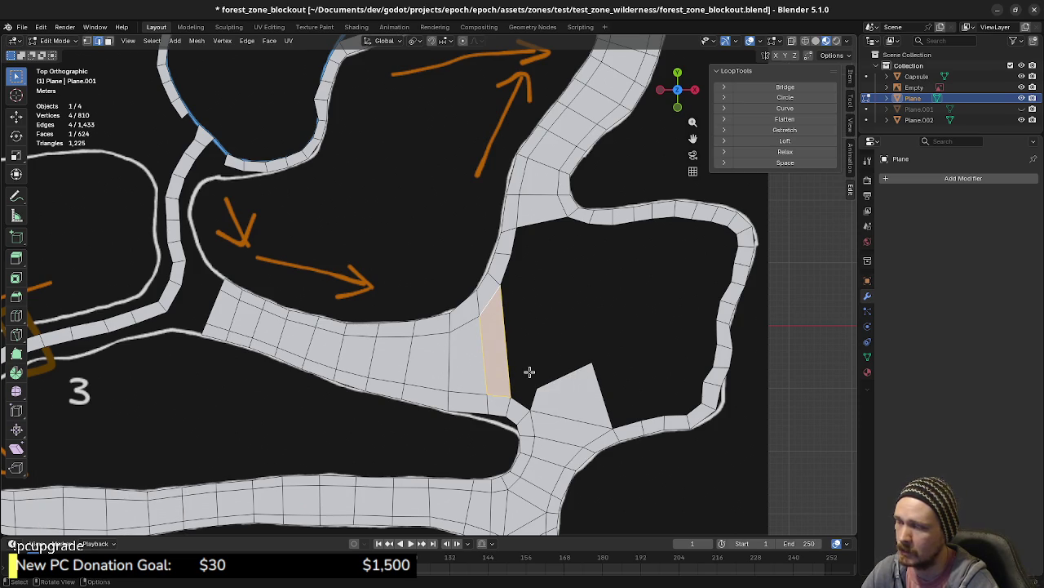
key(e)
right_click(559, 349)
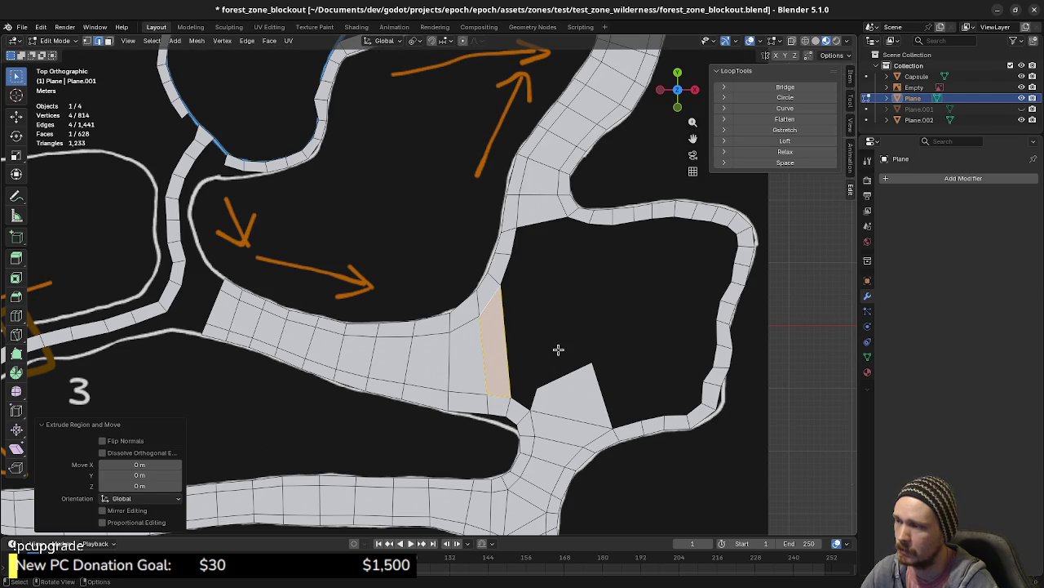
key(ctrl+z)
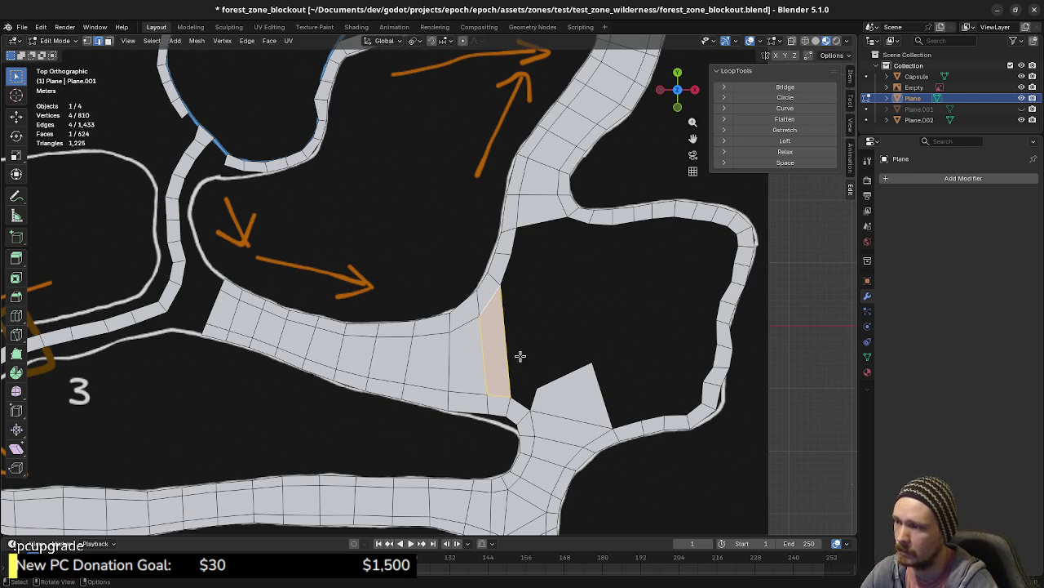
key(ctrl+z)
key(e)
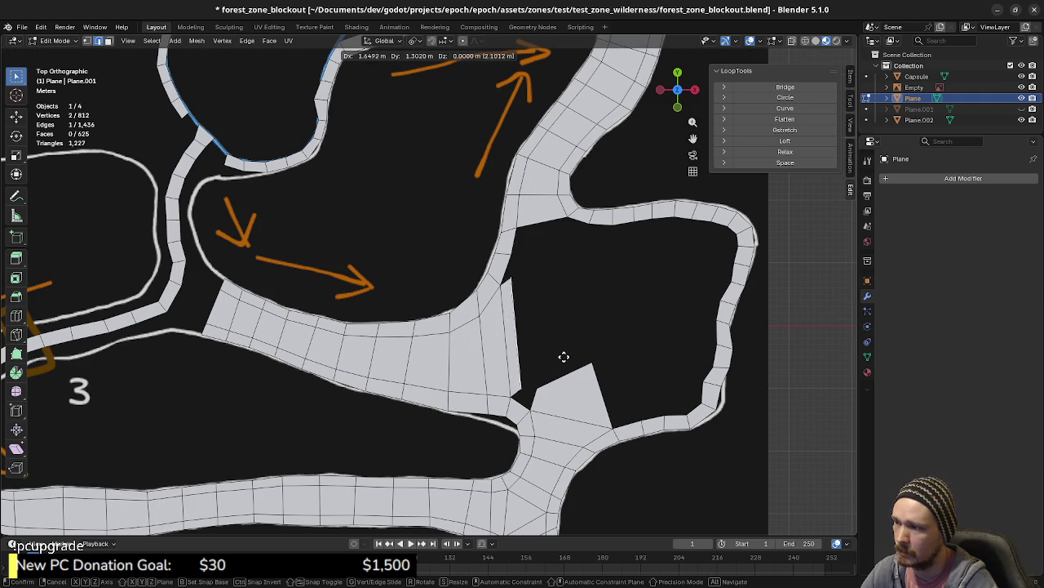
click(573, 358)
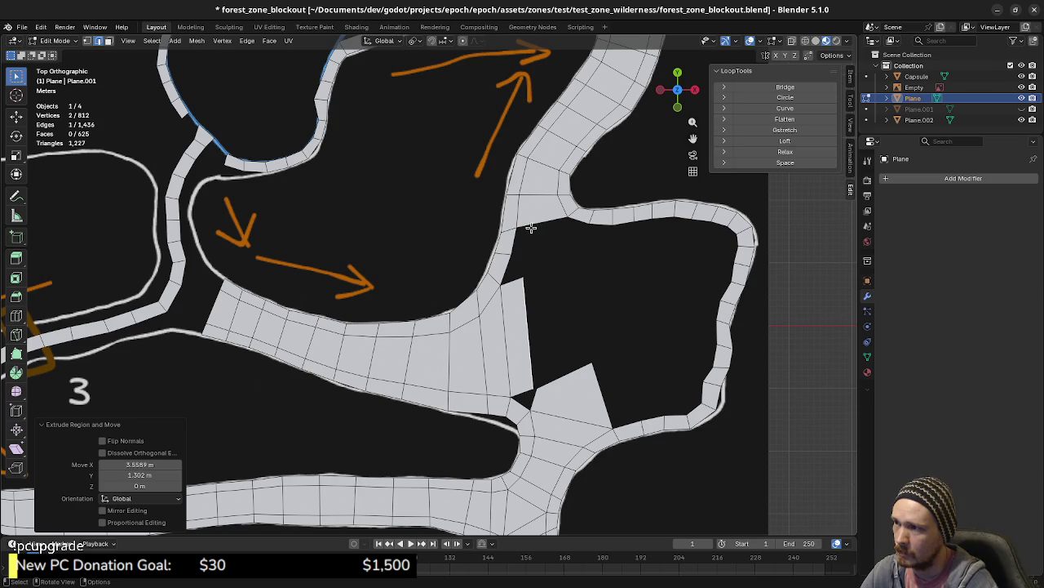
- Fill and extrude trial wedge faces at the upper junction, moving one corner vertex
shift+click(574, 219)
key(f)
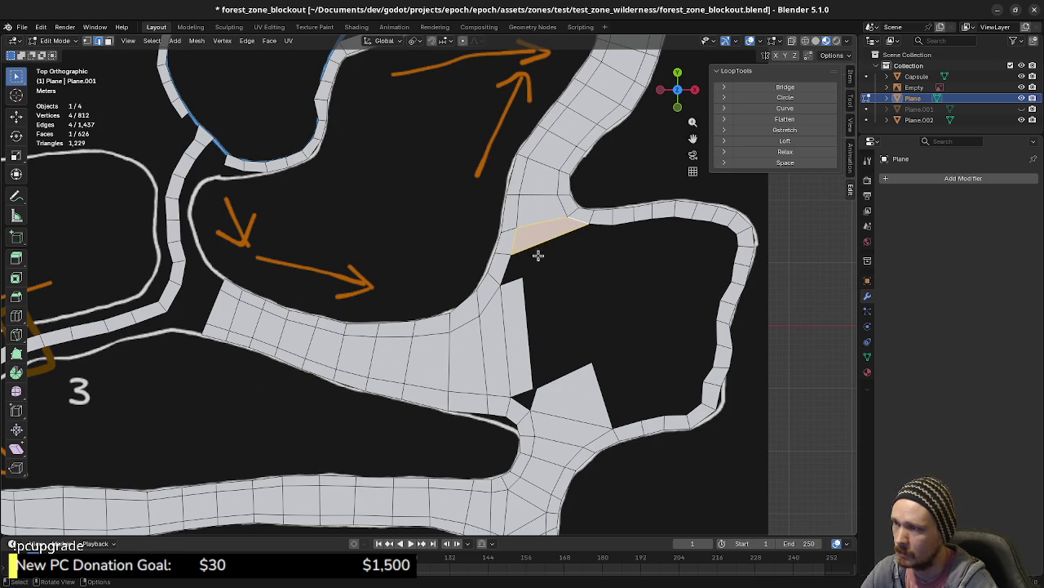
click(533, 247)
key(e)
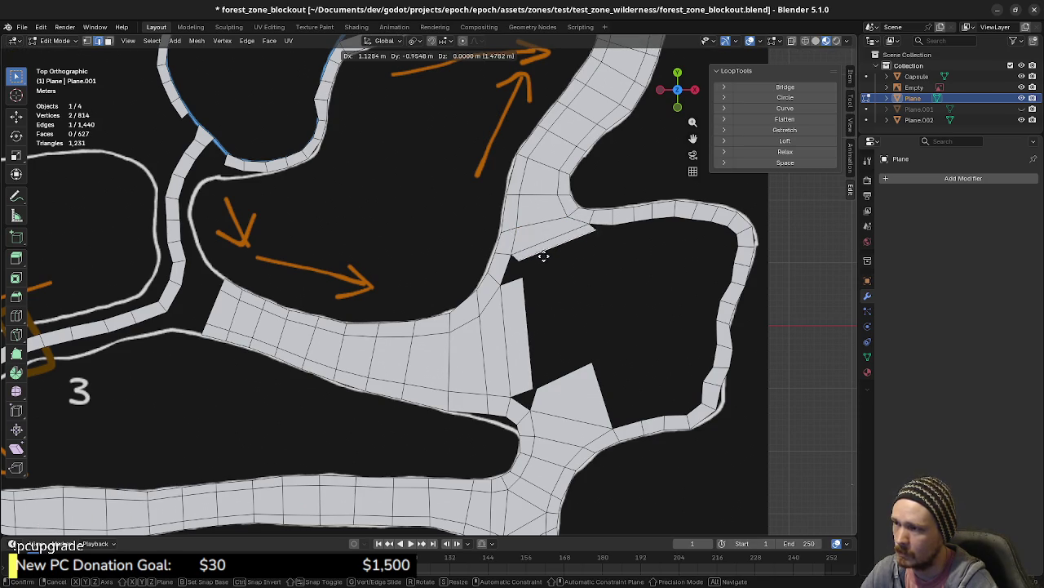
click(604, 247)
click(608, 247)
key(g)
click(574, 283)
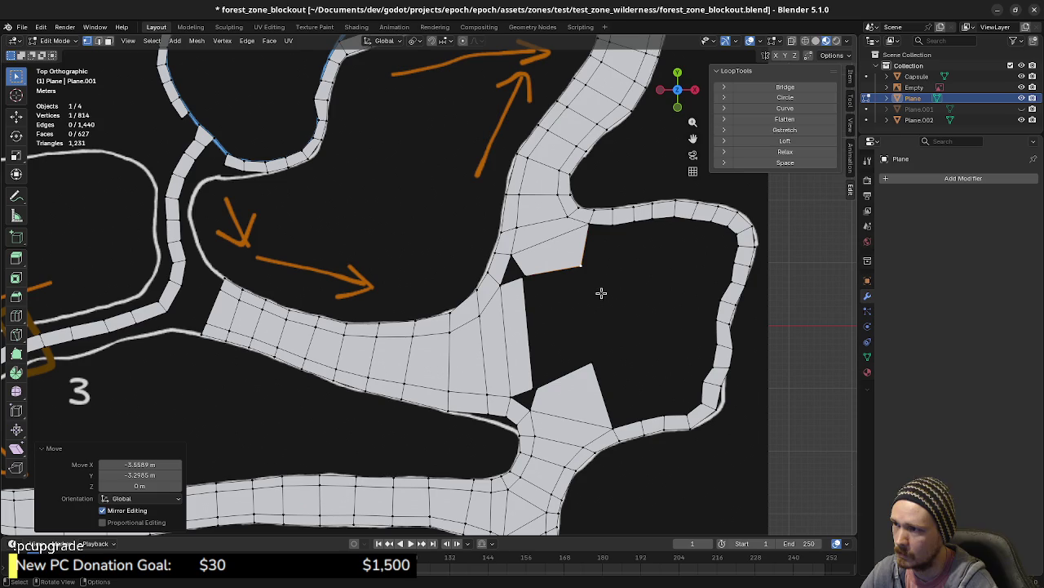
- Delete the trial wedge faces and pull the triangle's top corner down beside the new face
key(g)
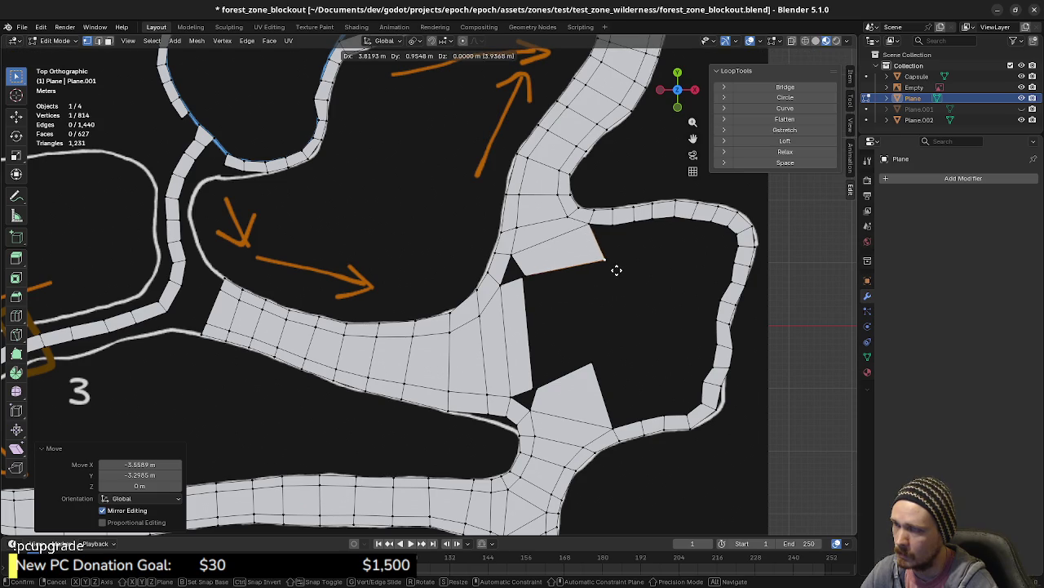
right_click(612, 268)
key(ctrl+z)
click(585, 253)
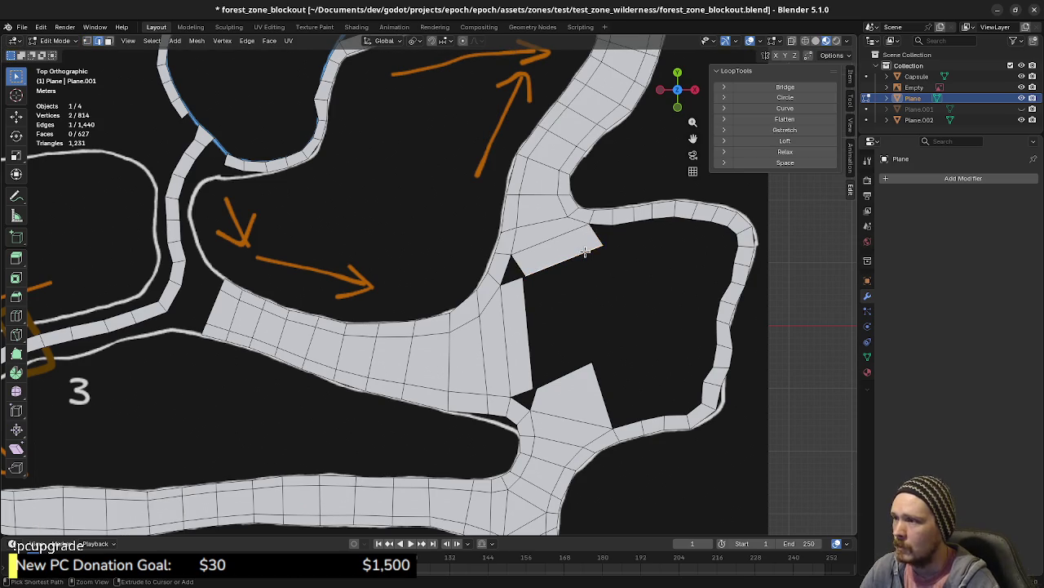
key(Delete)
click(582, 249)
key(Delete)
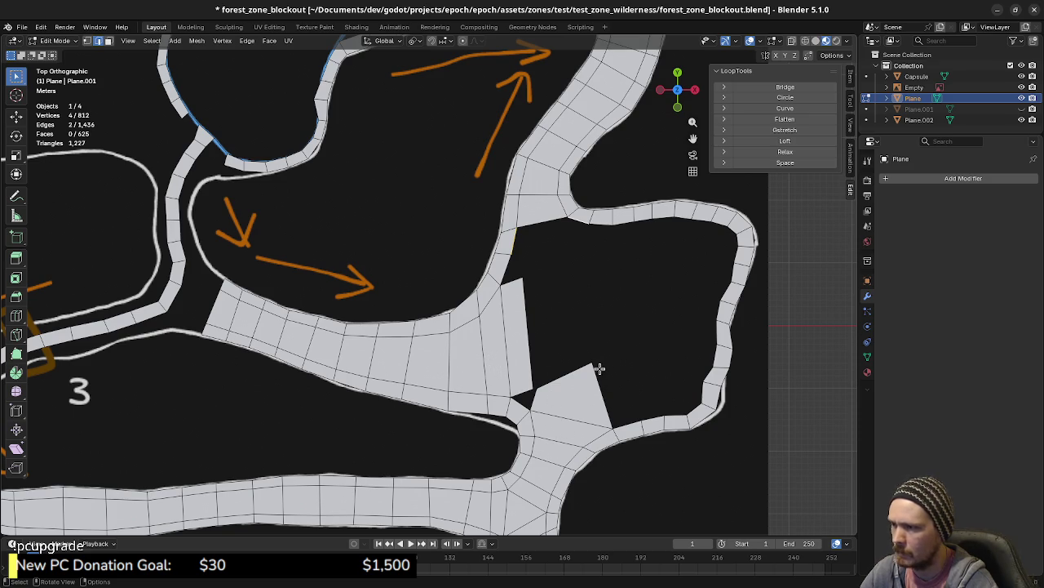
drag(594, 367, 612, 410)
shift+click(532, 388)
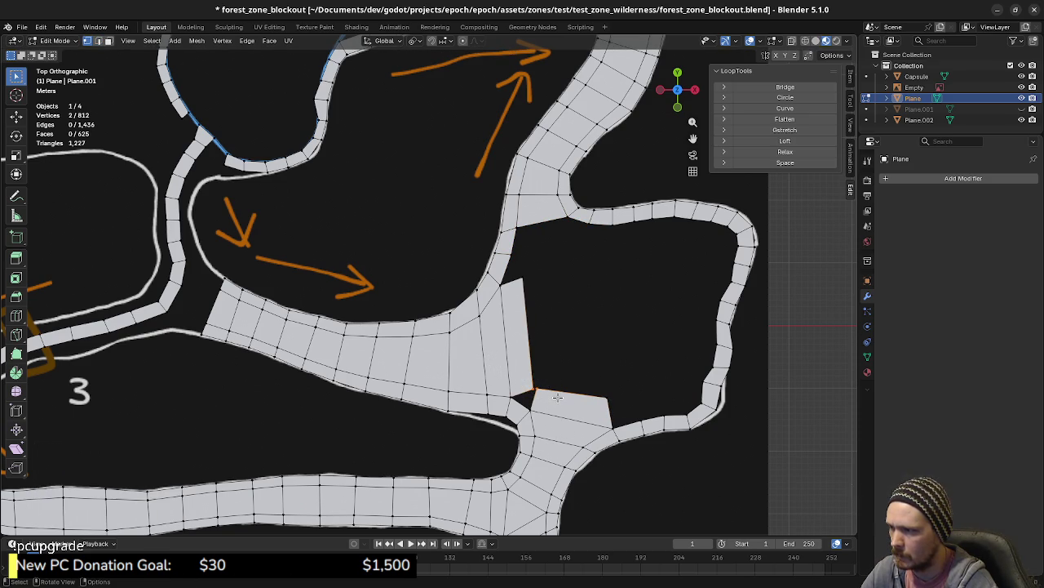
- Merge the triangle's corner with the new face's corner at center, then lower the face's top-right vertex
key(m)
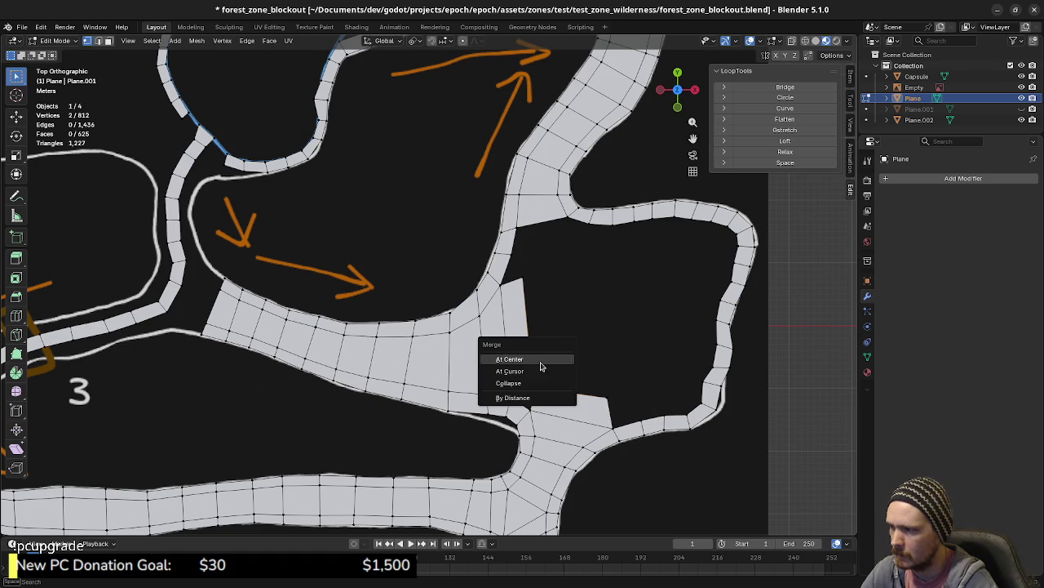
click(528, 360)
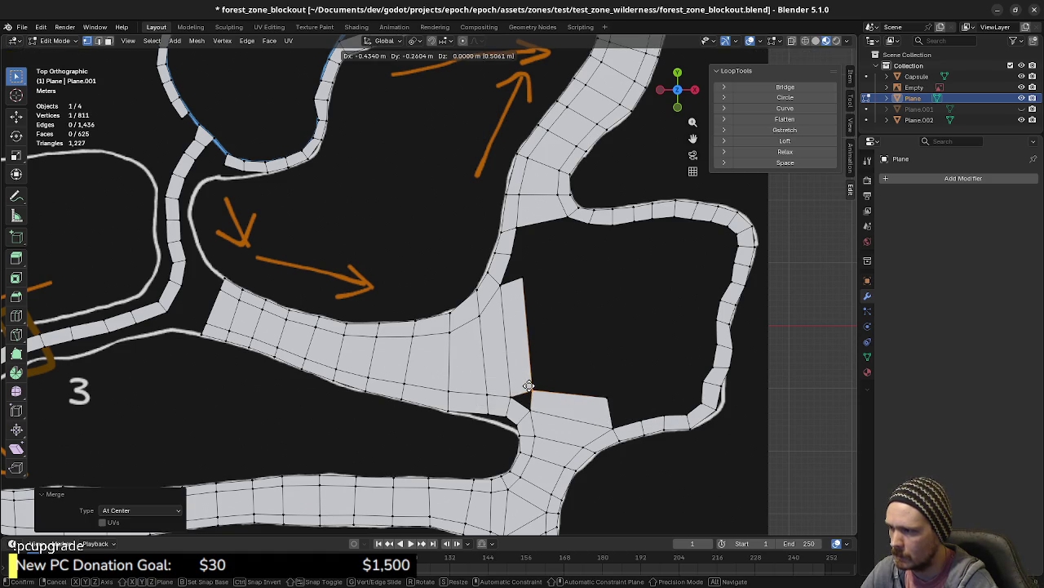
drag(531, 383, 527, 382)
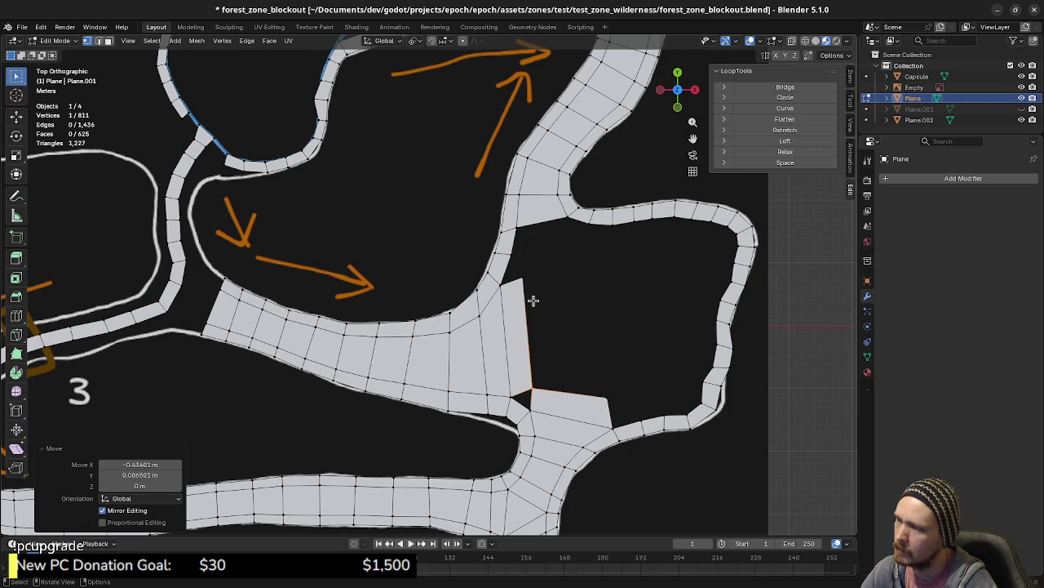
click(523, 282)
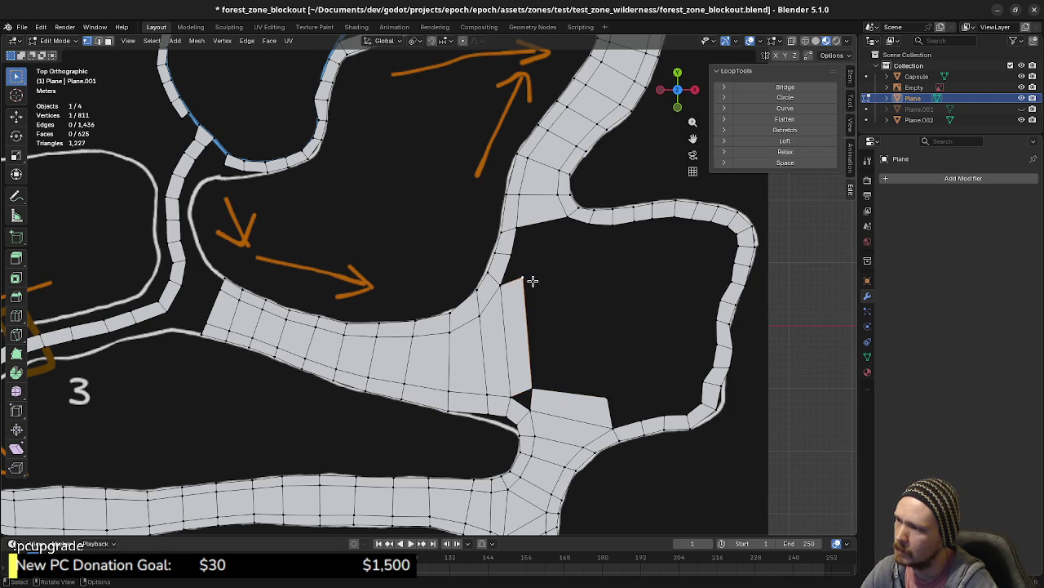
key(g)
click(539, 297)
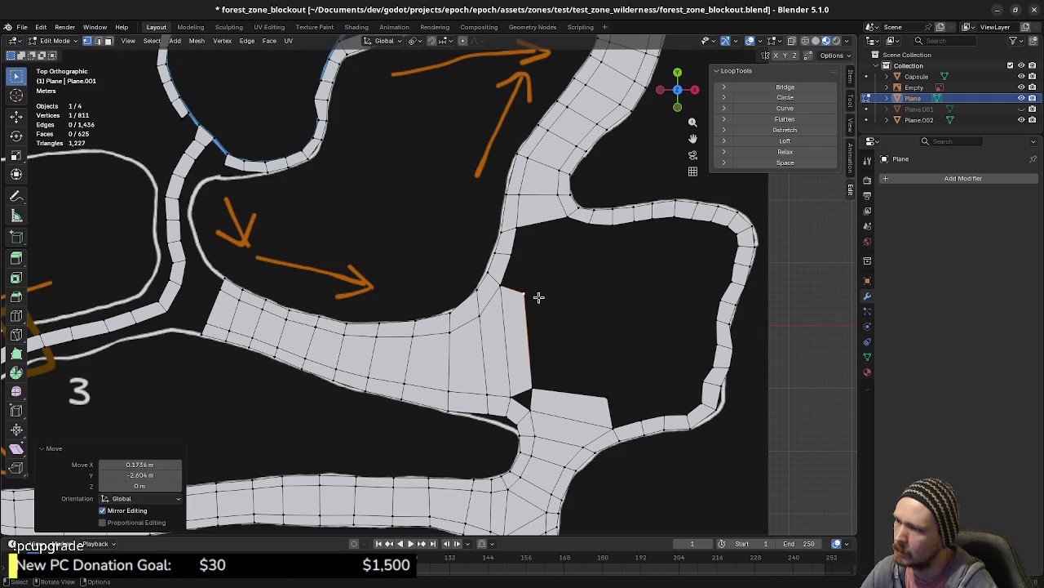
- Extrude the lower patch's top-right corner up toward the road and fill a face
click(616, 399)
key(e)
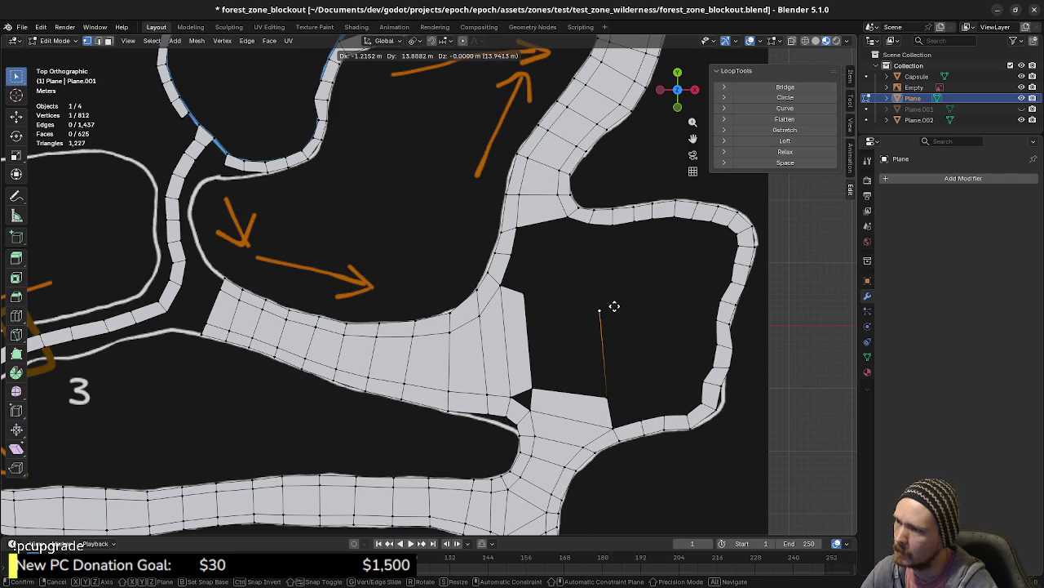
click(609, 297)
key(2)
shift+click(553, 335)
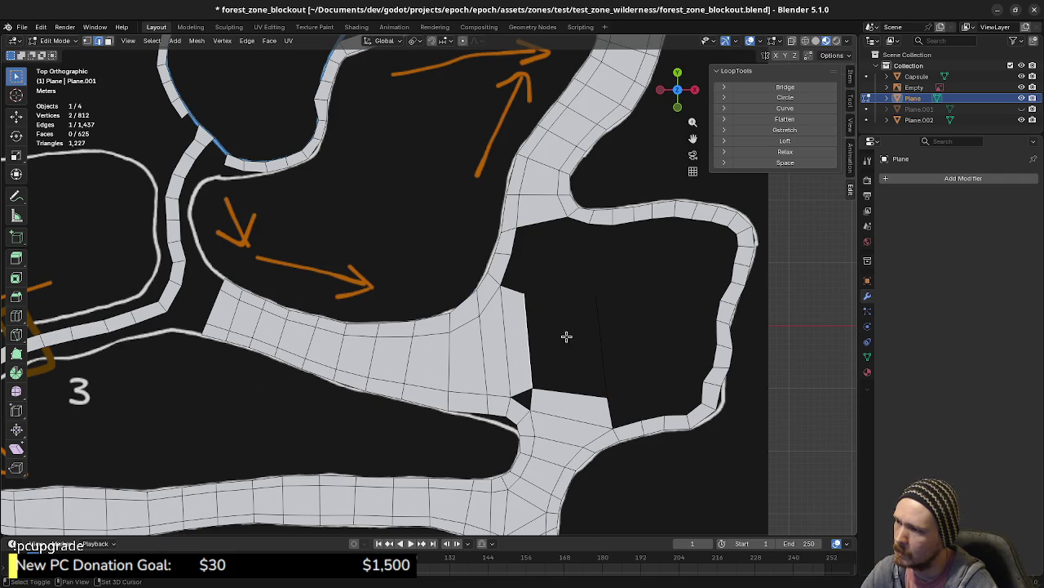
key(f)
- Extrude the upper road's bottom edge downward and merge its vertex At Last
click(536, 234)
key(e)
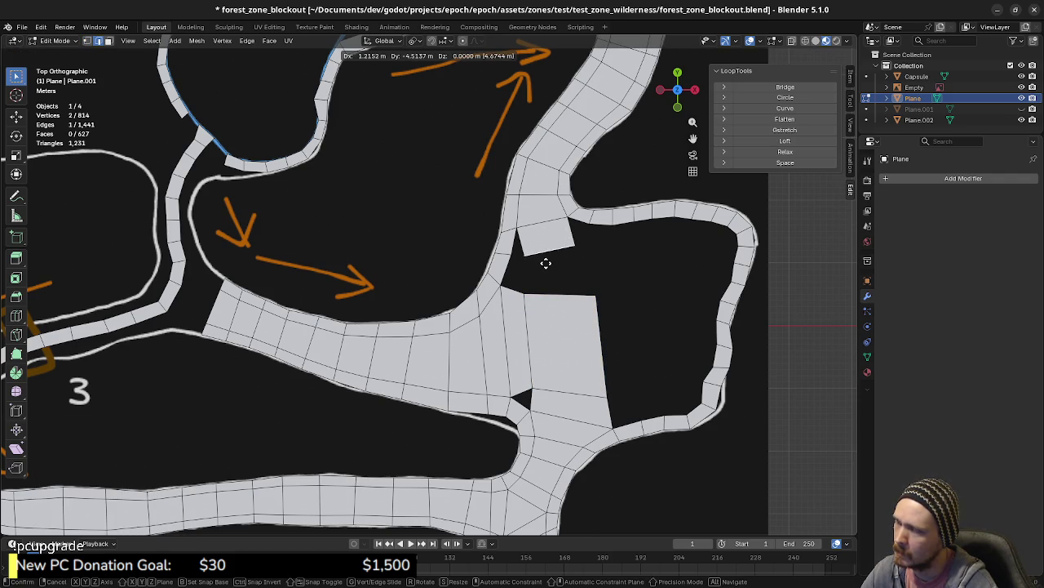
click(546, 263)
key(1)
shift+click(520, 258)
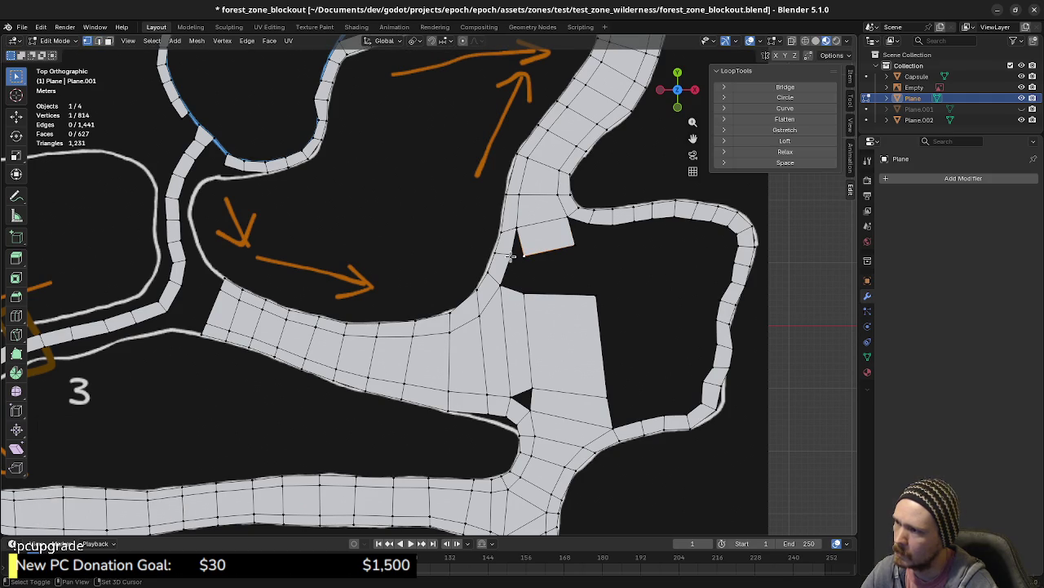
key(m)
click(465, 304)
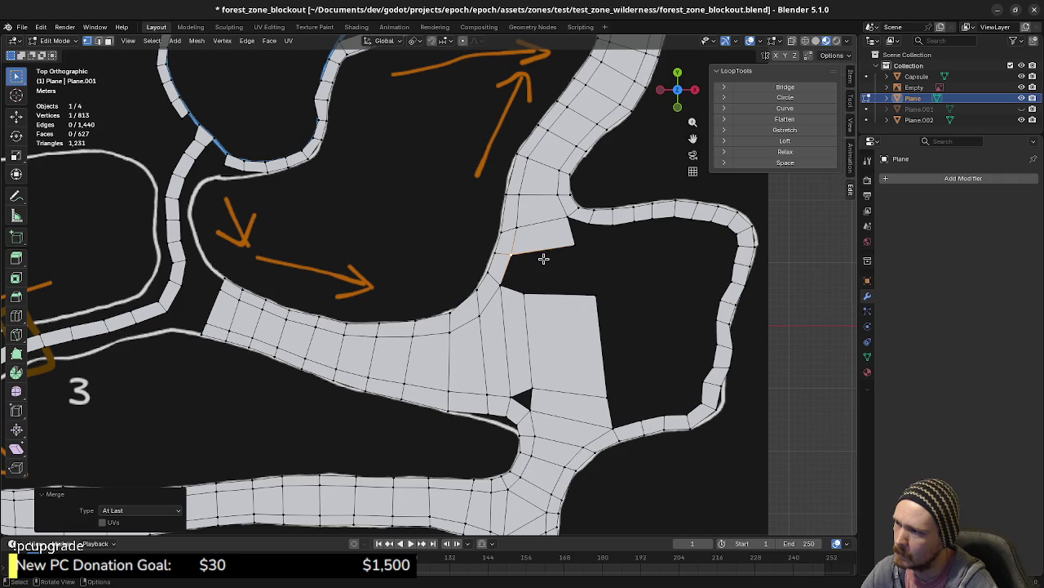
- Fill the remaining gap, the triangular hole and the small hole with faces
click(543, 249)
shift+click(552, 291)
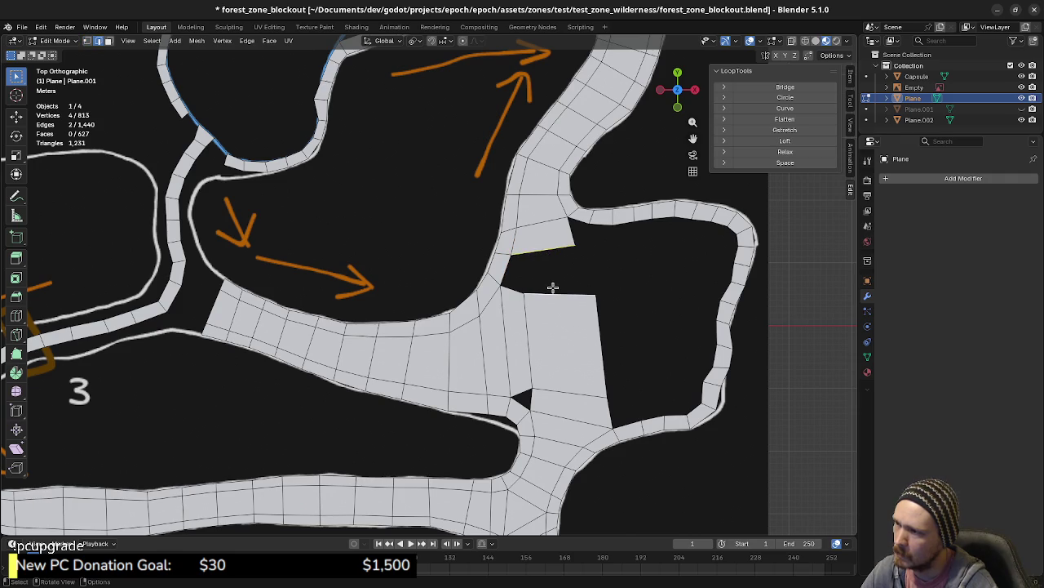
key(f)
click(523, 294)
shift+click(503, 286)
shift+click(512, 256)
key(f)
click(510, 395)
shift+click(531, 389)
shift+click(525, 410)
key(f)
- Move a vertex on the patch's right edge left onto the outline
shift+middle_drag(605, 317, 592, 342)
key(1)
click(582, 317)
key(g)
click(586, 327)
key(g)
click(581, 327)
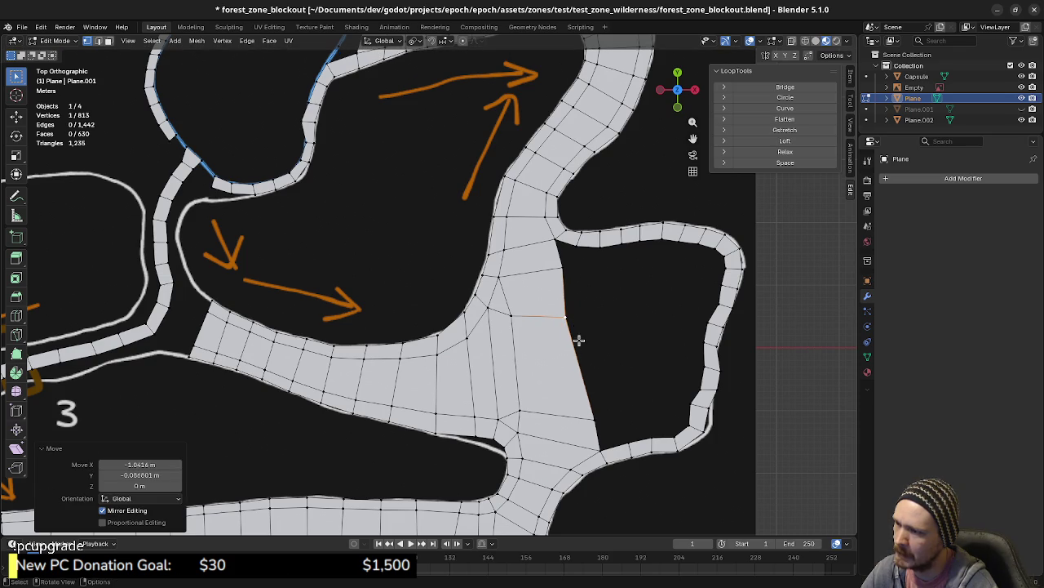
- Delete the three faces of the strip near the lower junction
click(594, 421)
shift+middle_drag(597, 459, 572, 379)
key(3)
click(548, 372)
shift+click(550, 349)
shift+click(553, 330)
key(x)
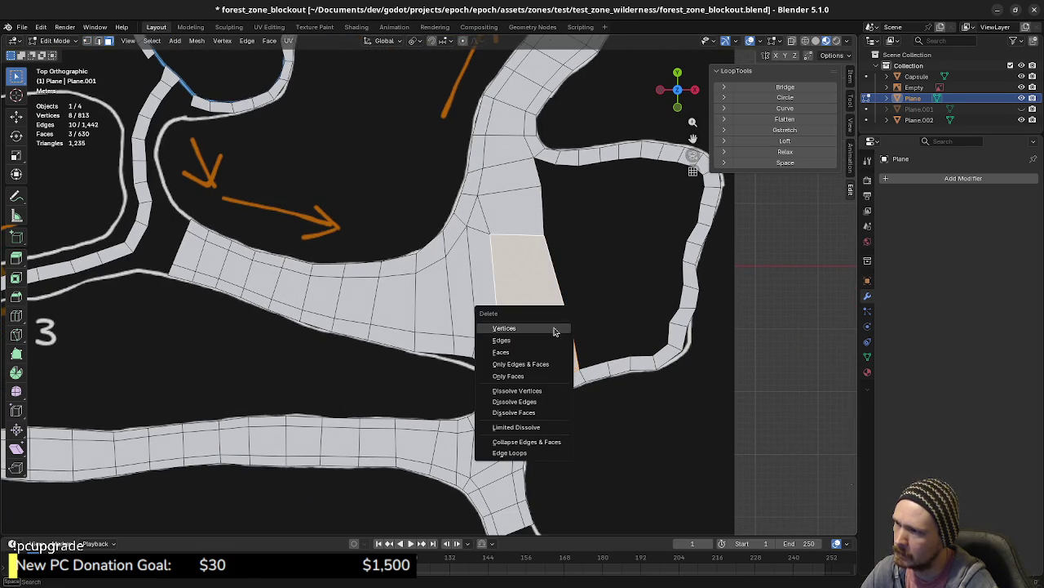
click(553, 329)
key(ctrl+z)
key(x)
click(543, 355)
- Extrude the lower junction edge up-left and merge its vertex into the neighbour
key(1)
click(534, 384)
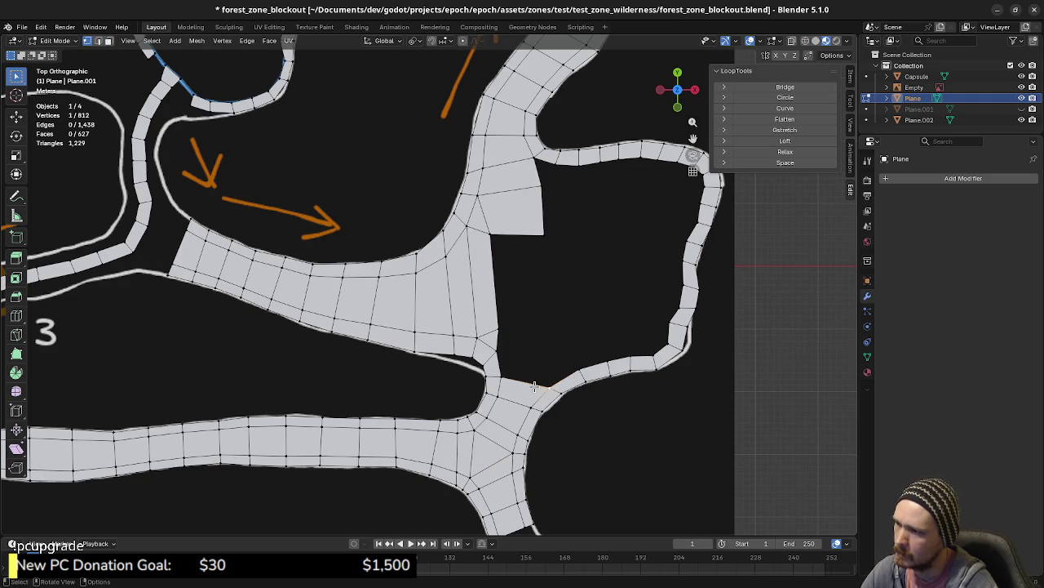
key(2)
click(526, 380)
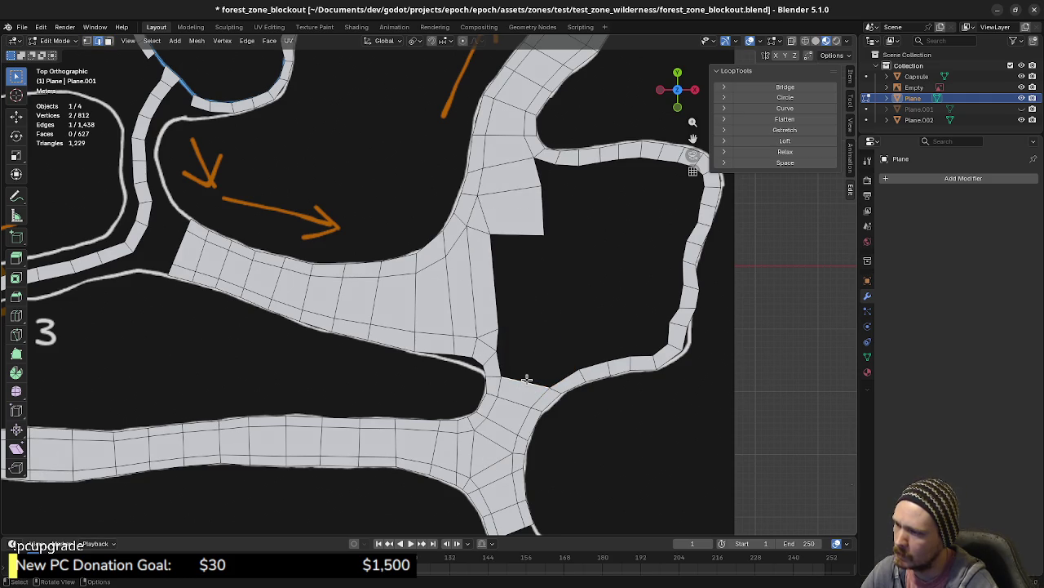
key(e)
click(501, 353)
click(502, 354)
shift+click(497, 349)
key(m)
click(481, 354)
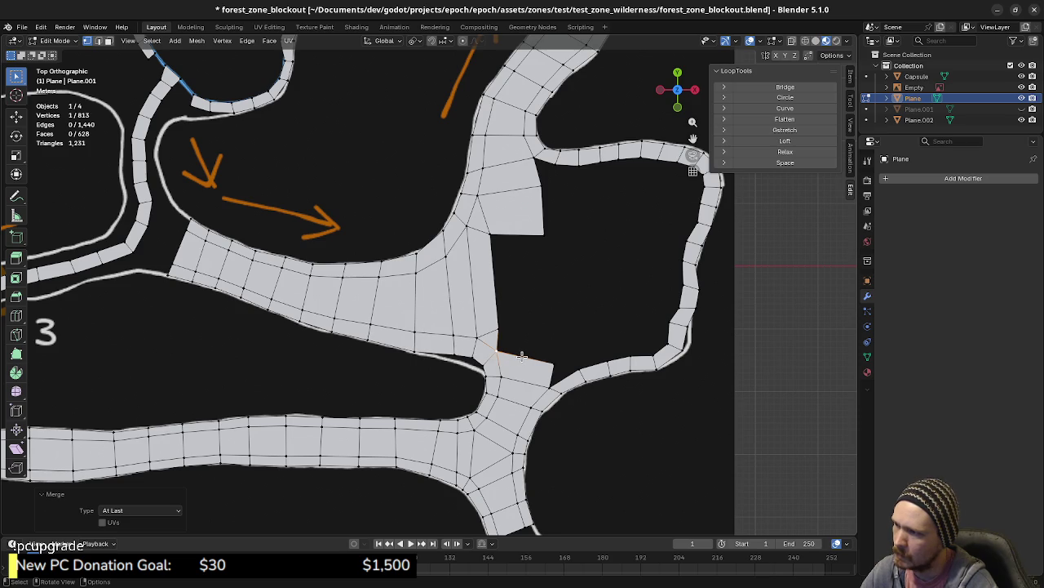
- Extrude the adjacent edge upward into a face and reposition its corner
key(2)
click(532, 357)
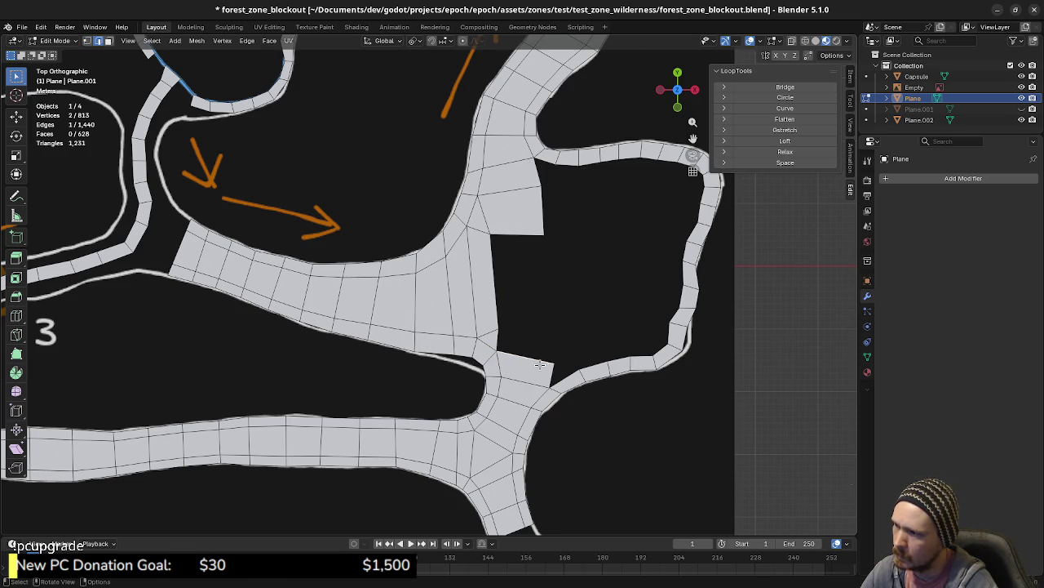
key(e)
click(545, 341)
key(1)
click(558, 341)
key(g)
click(552, 328)
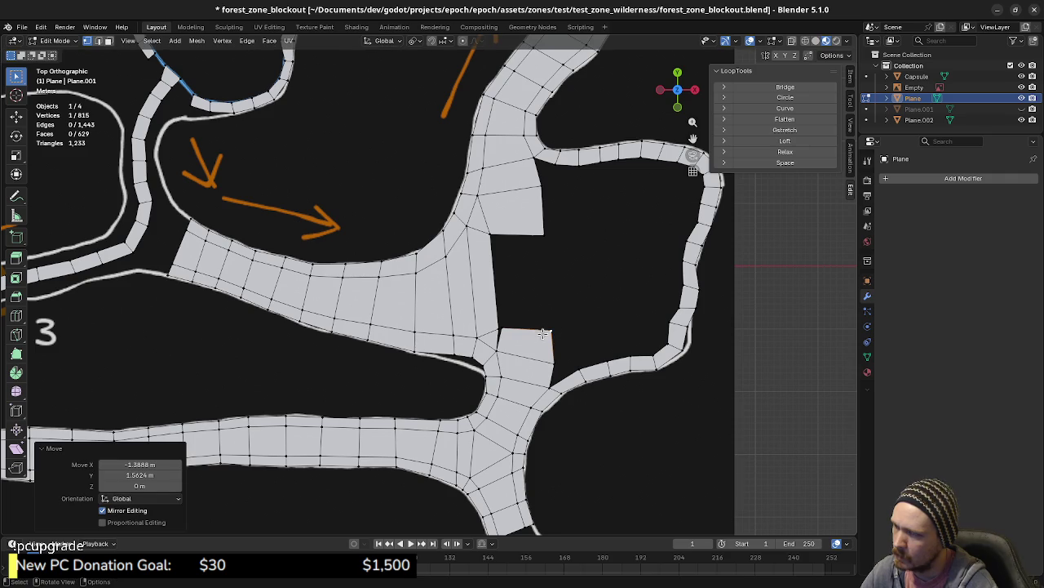
- Merge the overlapping junction vertices and fill the gap between upper and lower mesh parts
click(501, 330)
shift+click(496, 330)
key(m)
click(494, 334)
click(519, 330)
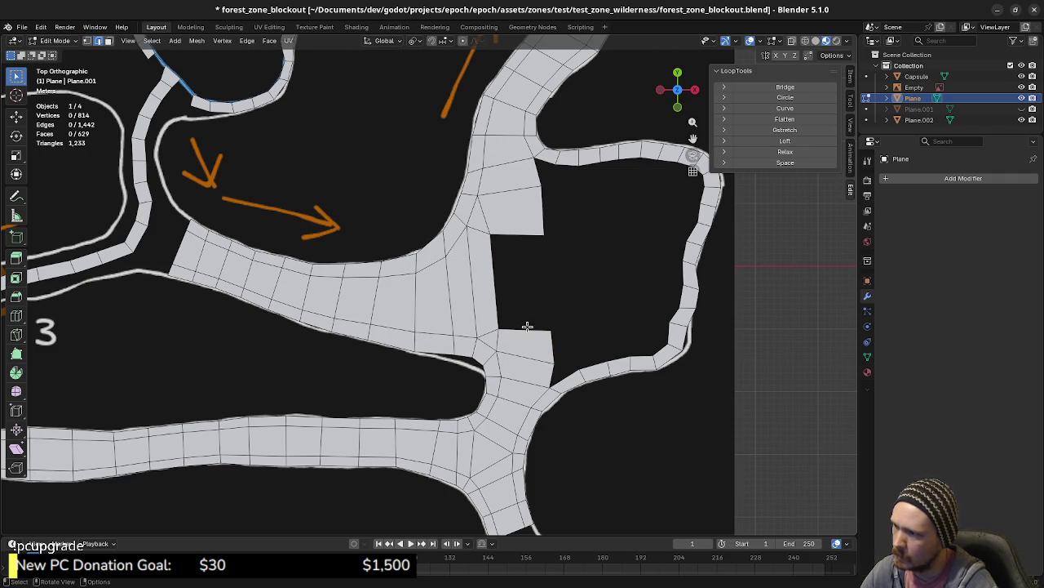
key(f)
key(alt+a)
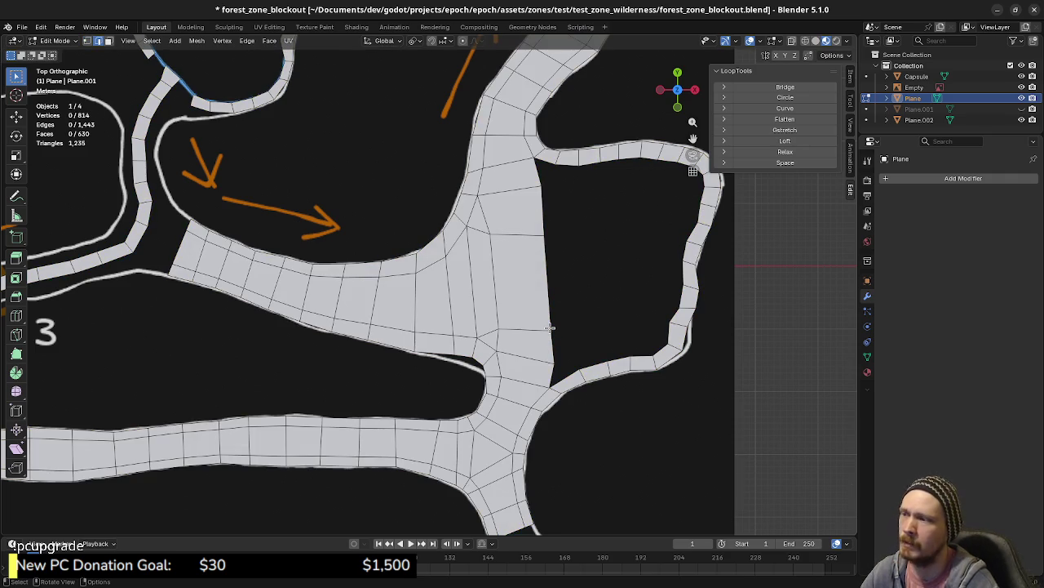
- Move two vertices on the new face's right edge into line with the outline
click(541, 188)
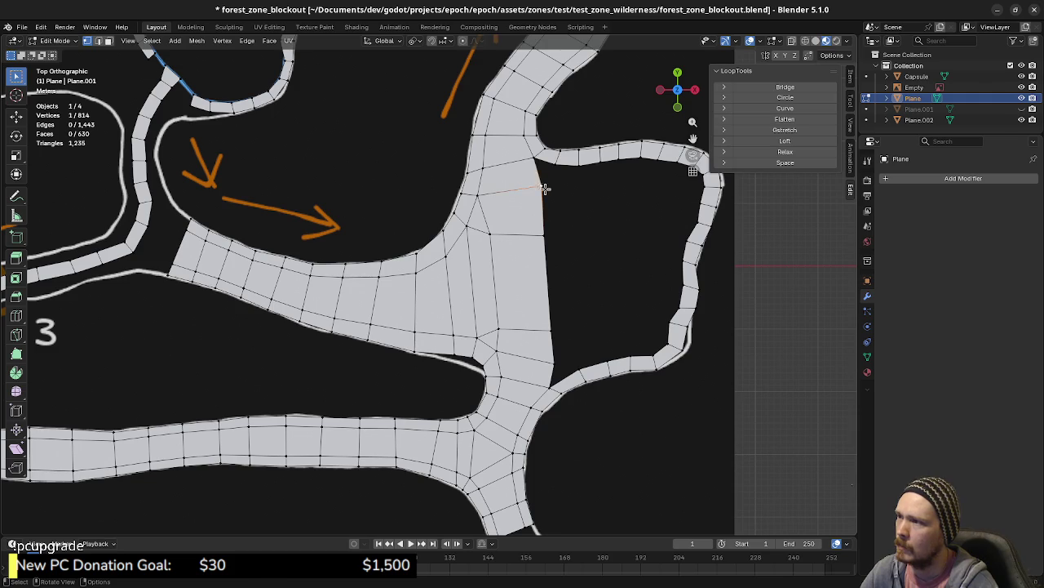
key(g)
click(536, 196)
click(542, 237)
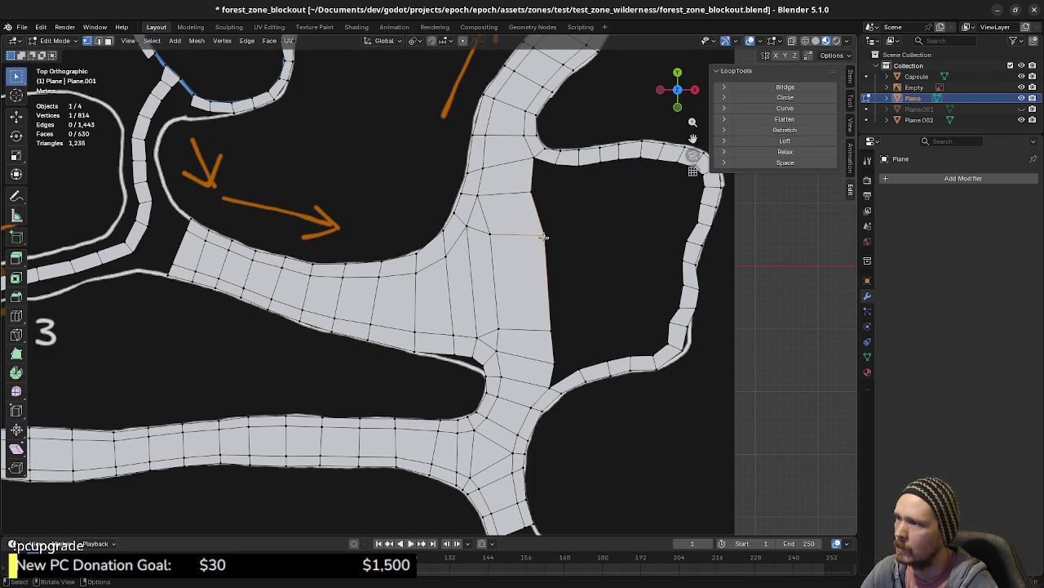
key(g)
click(539, 236)
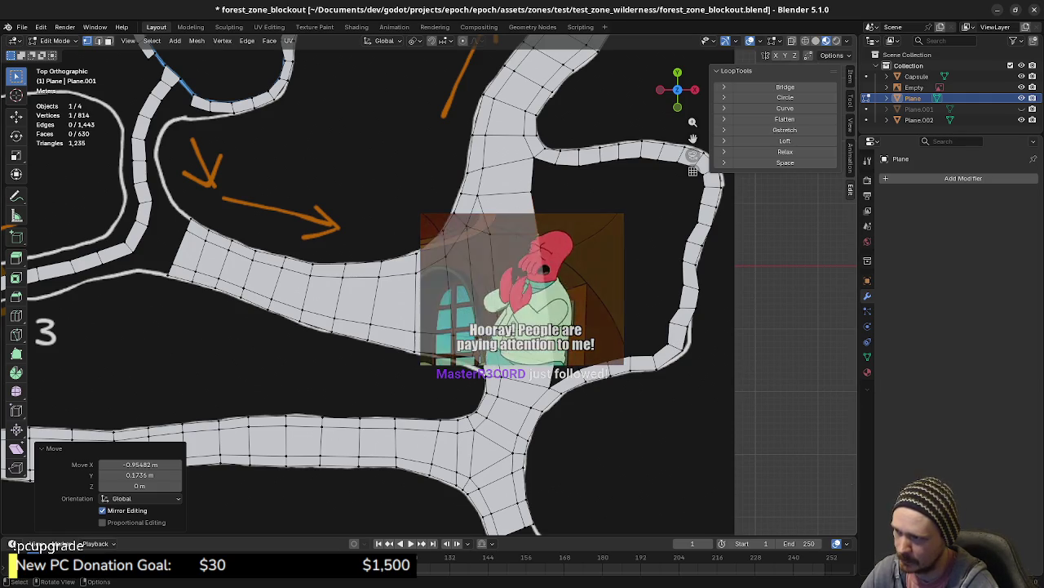
- Select a vertex on the junction's lower edge
click(508, 337)
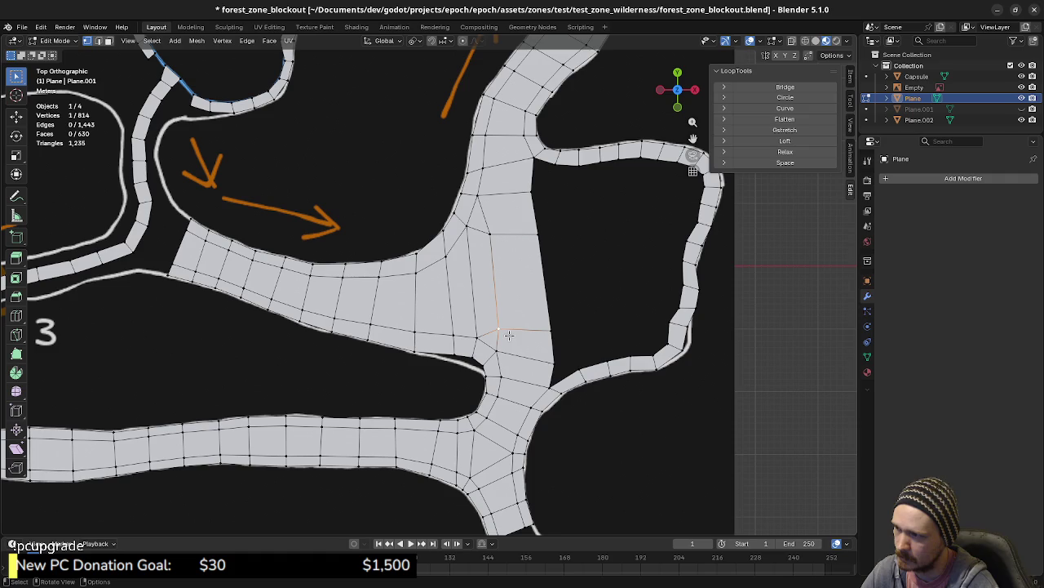
- Shift the junction's right-side vertices, one lowered about 3 m along Y, onto the drawn outline
key(g)
click(512, 343)
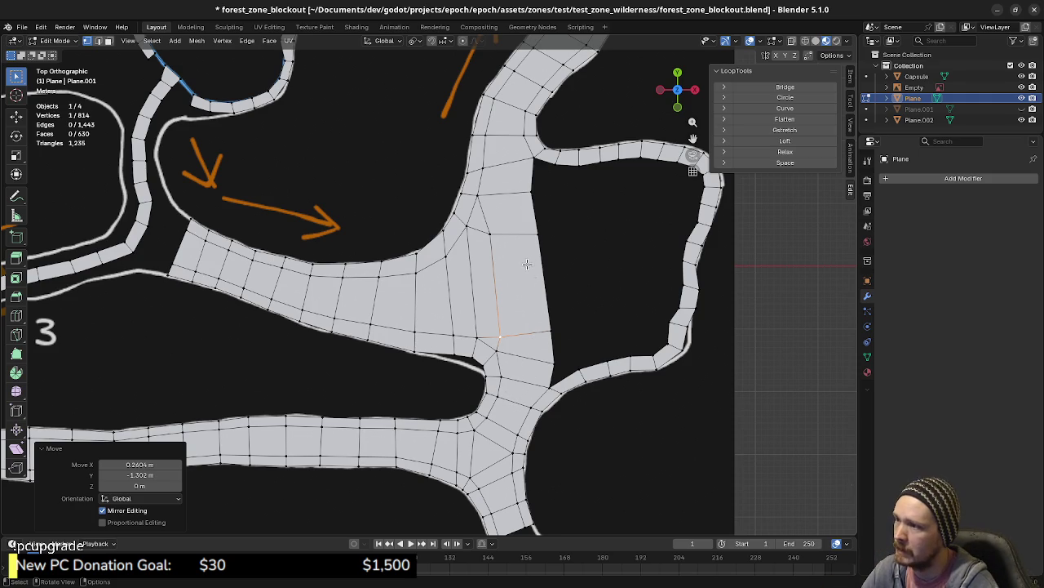
key(g)
click(543, 307)
key(g)
key(y)
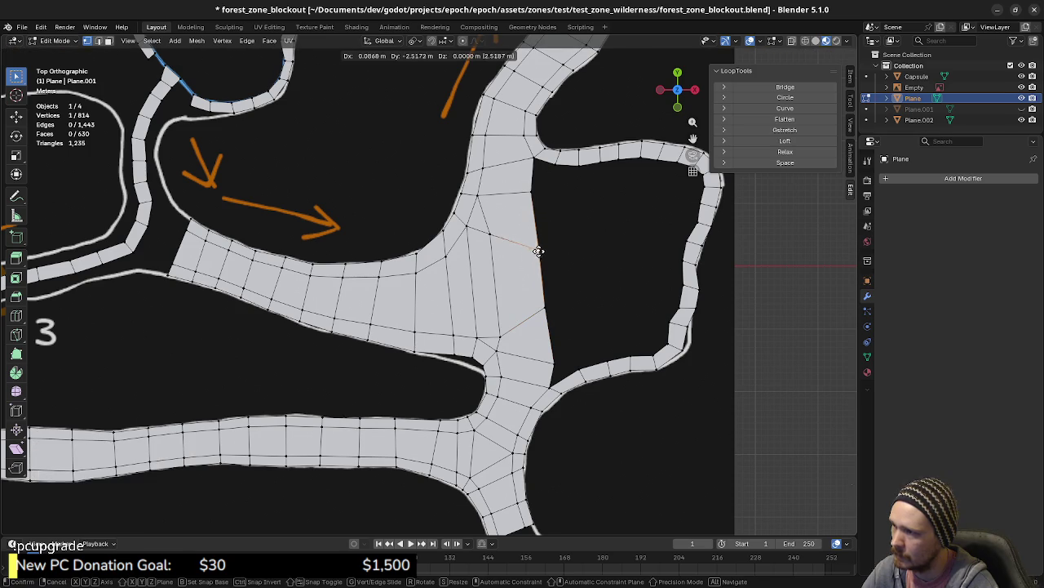
click(546, 305)
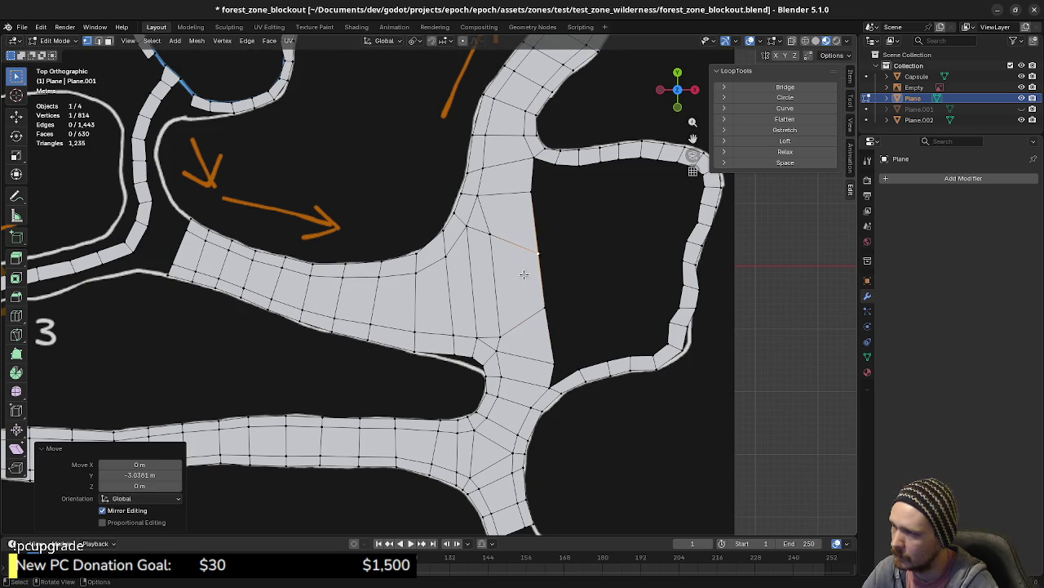
click(534, 194)
key(g)
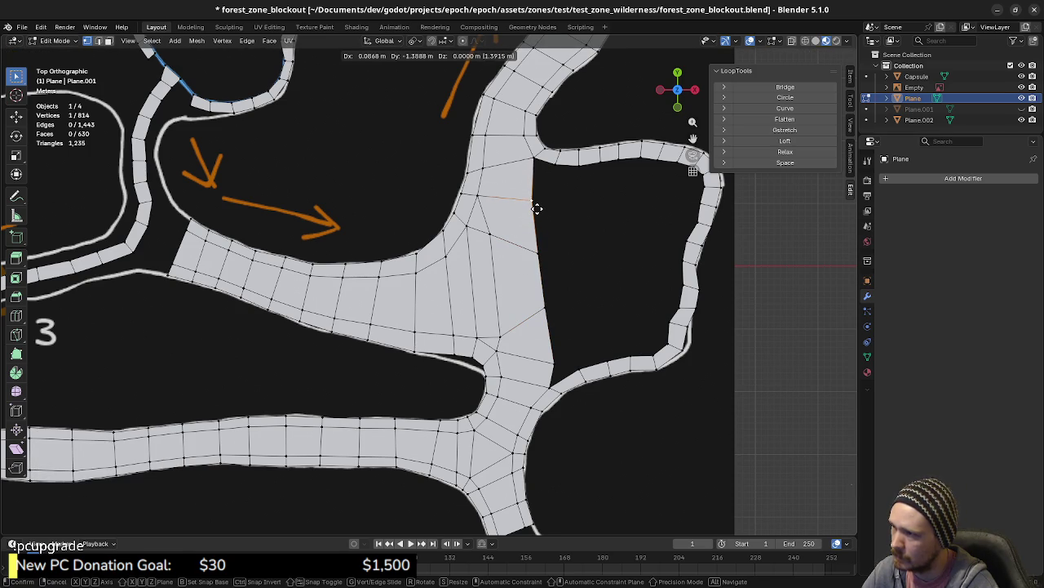
click(537, 207)
- Raise a bottom vertex 1.736 m, pull a right-edge vertex 1.9 m left, and refit the lower right corner
click(551, 366)
key(g)
key(y)
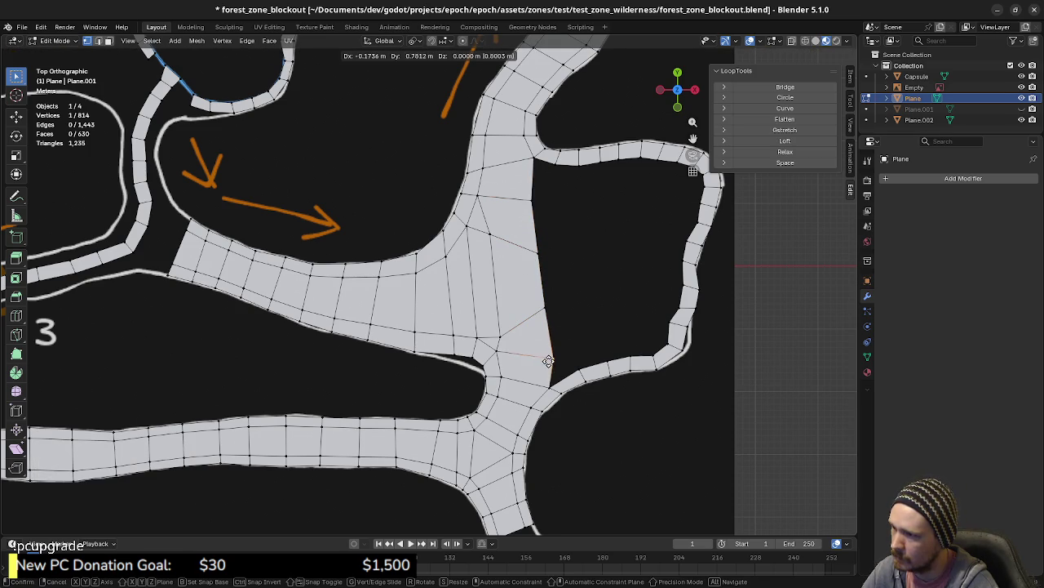
click(554, 349)
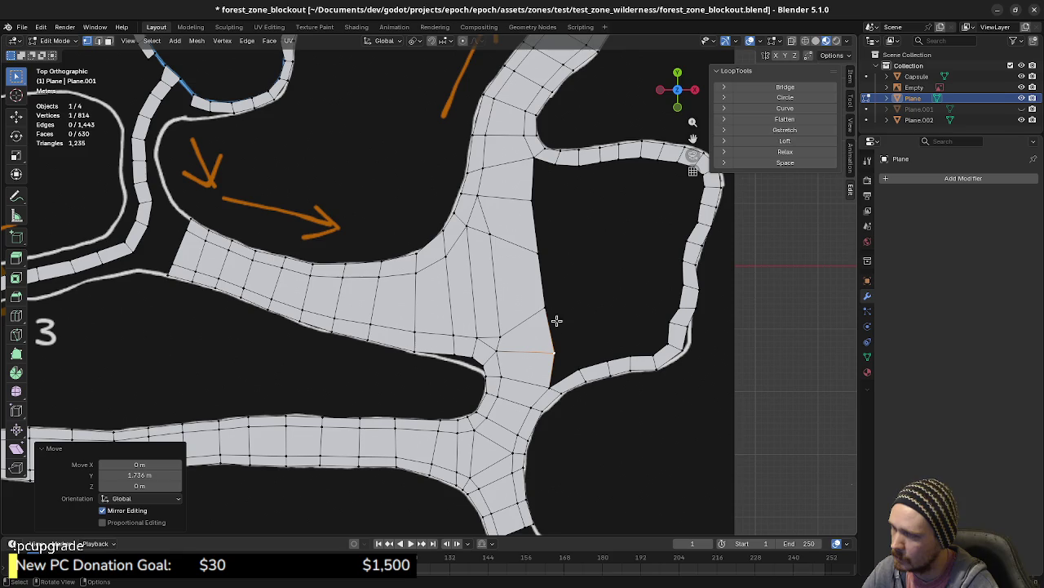
click(529, 255)
key(g)
click(527, 253)
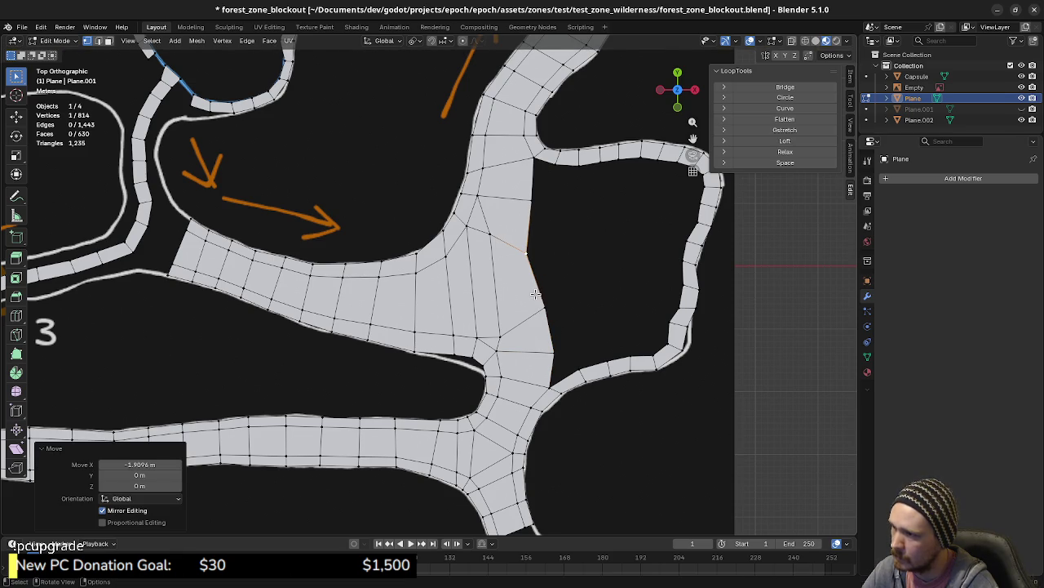
key(g)
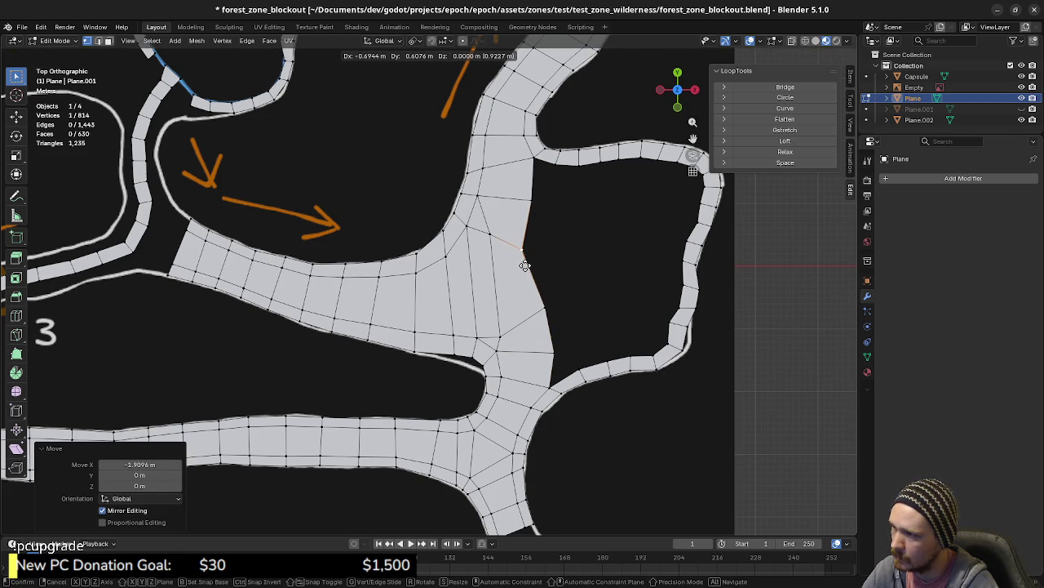
click(541, 275)
key(g)
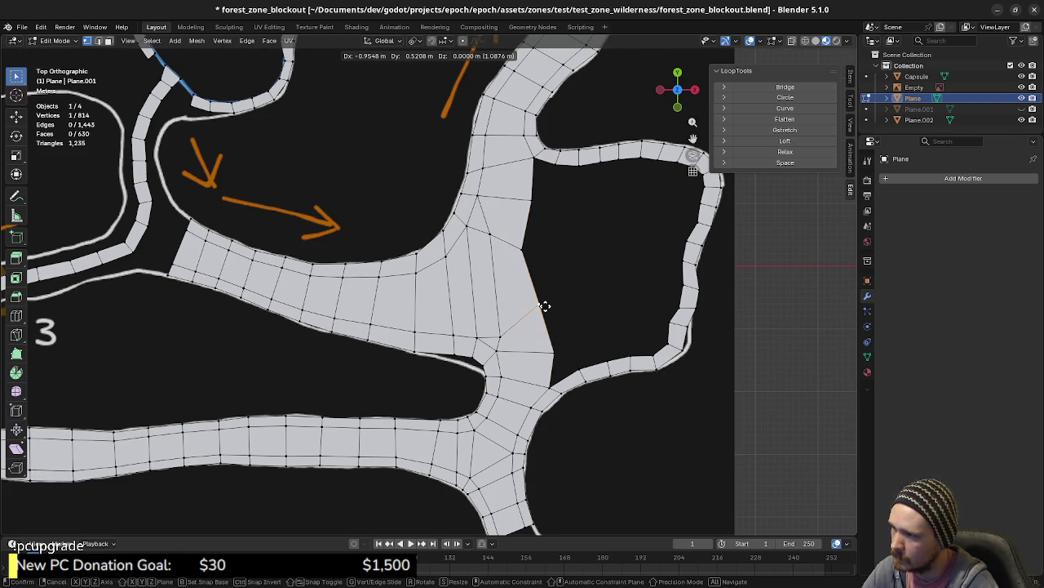
click(545, 306)
click(555, 352)
key(g)
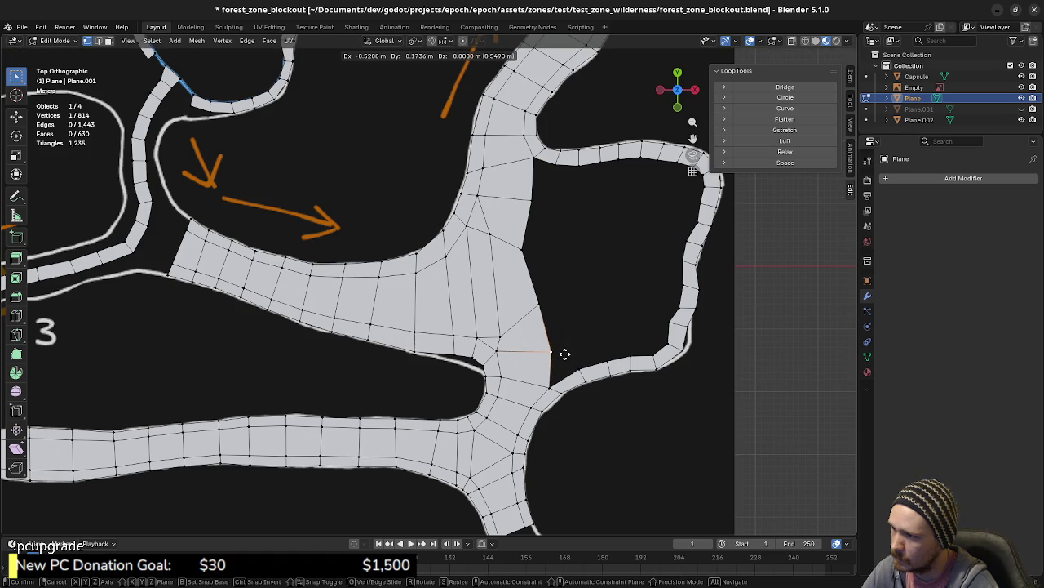
click(563, 353)
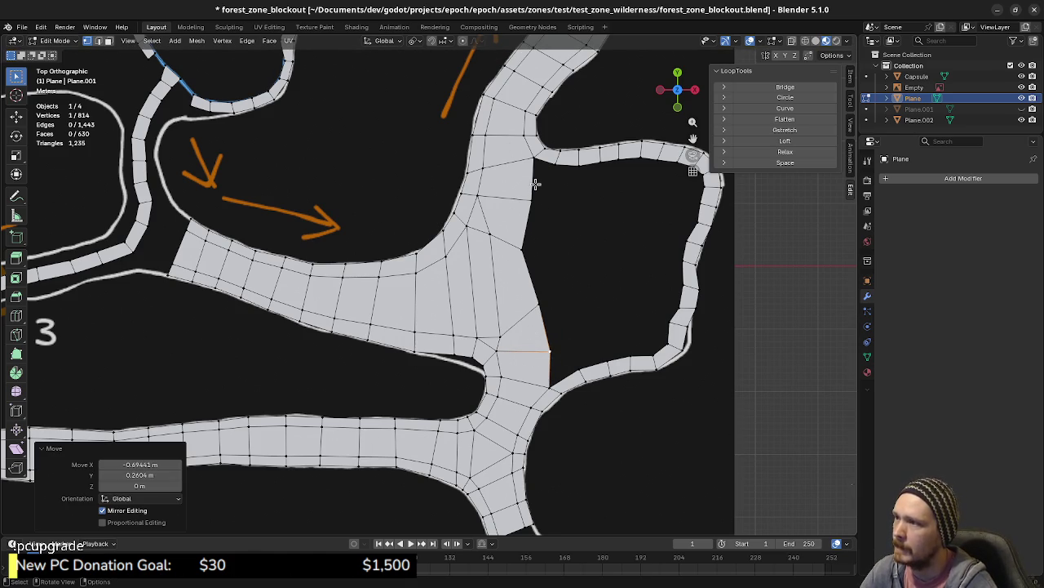
- Extrude three vertices from the right road's end up along the outline of the gap
click(576, 371)
scroll(594, 392, up, 3)
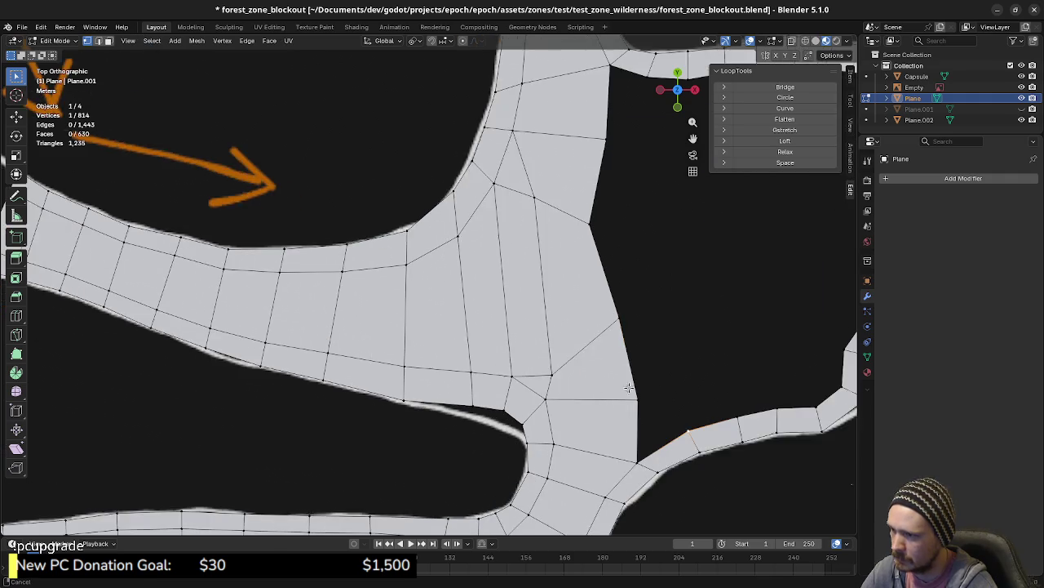
scroll(648, 390, down, 1)
key(e)
click(565, 389)
key(e)
click(539, 299)
key(e)
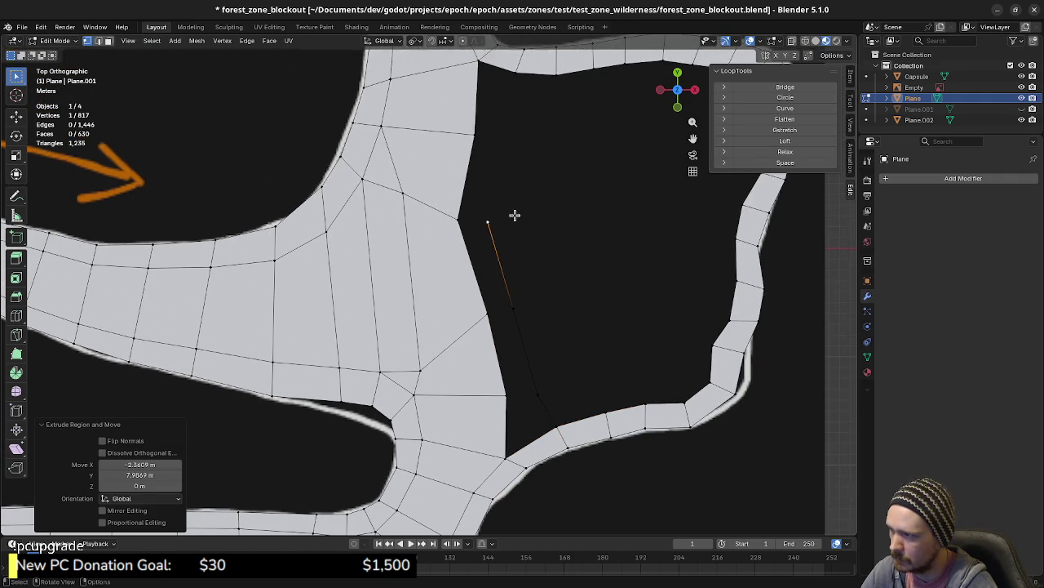
click(528, 133)
shift+middle_drag(537, 153, 544, 223)
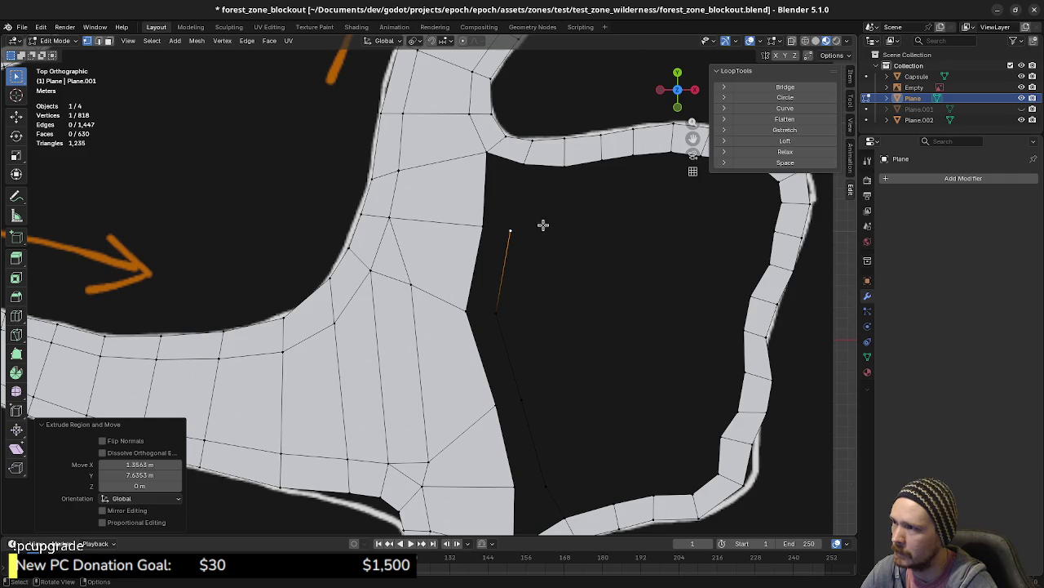
- Join the chain's top to the junction vertex and fill the first face across the gap
shift+click(524, 163)
key(f)
key(2)
click(487, 187)
shift+click(518, 188)
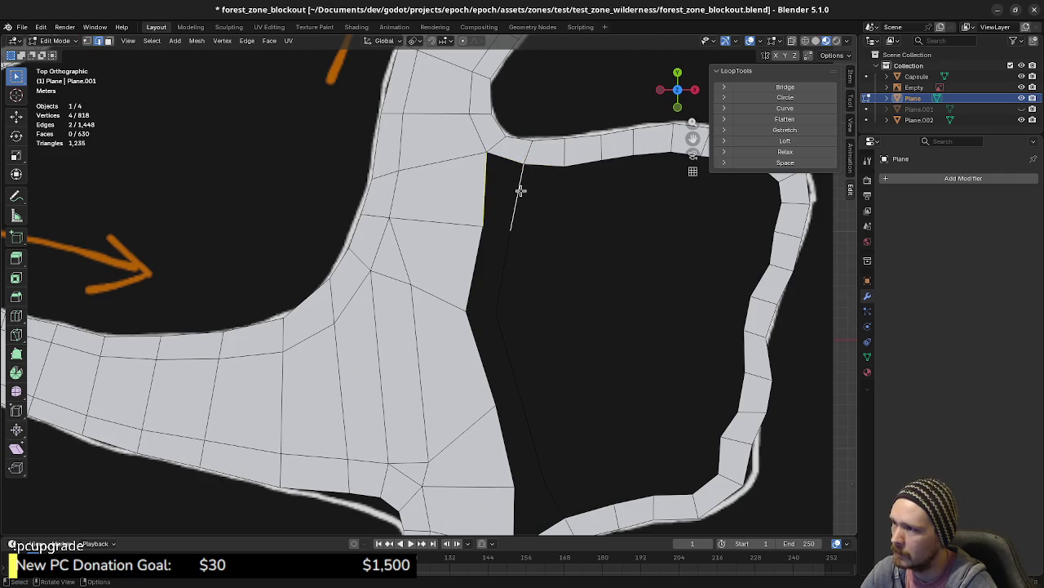
key(f)
key(f)
click(483, 357)
key(f)
shift+middle_drag(548, 390, 538, 348)
key(ctrl+z)
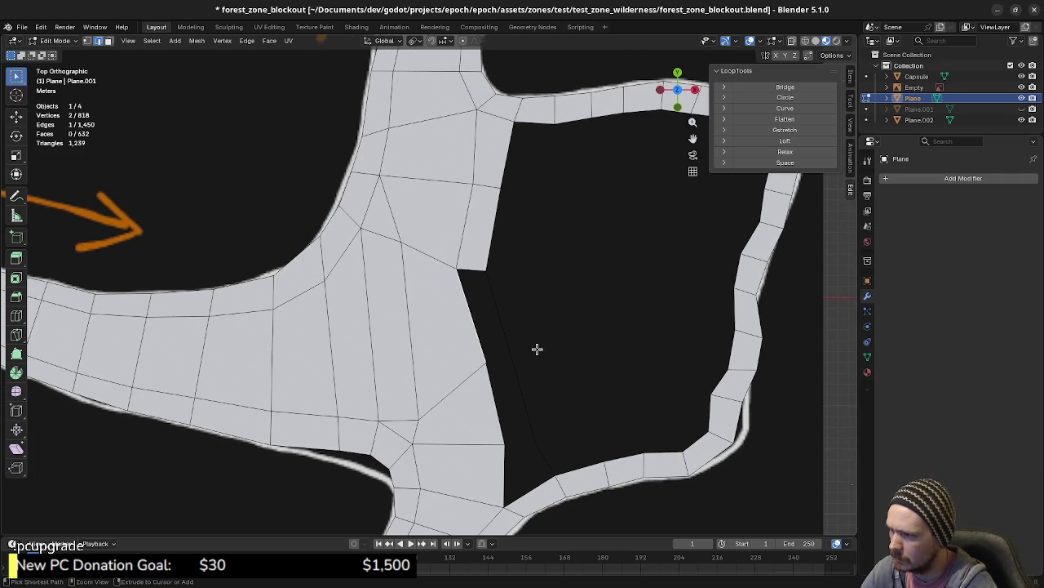
- Fill the remaining faces down the gap so they reach the right road strip
click(521, 371)
click(485, 340)
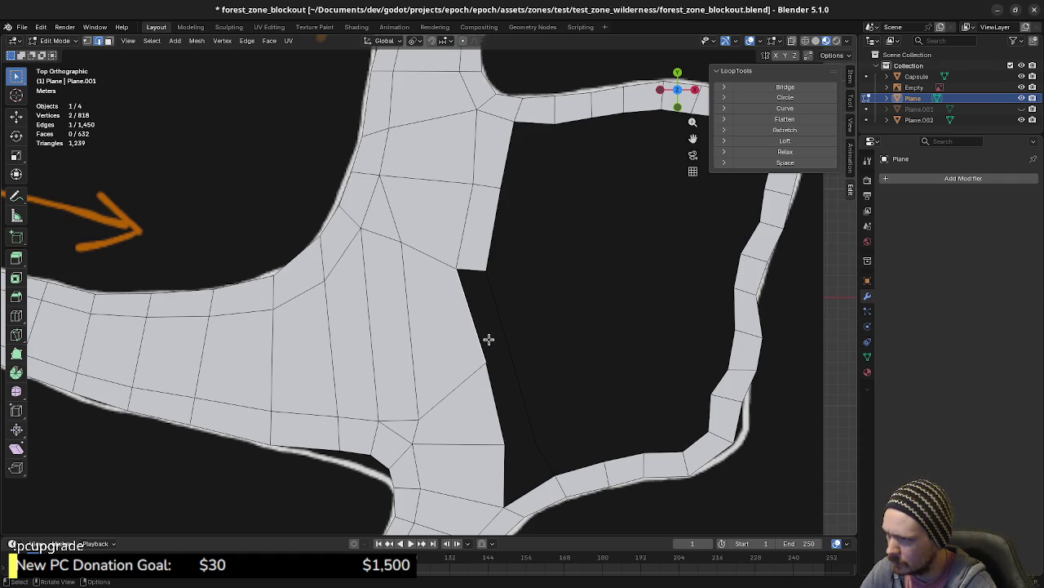
key(f)
click(515, 386)
key(f)
click(518, 462)
key(f)
scroll(517, 462, down, 1)
shift+middle_drag(518, 462, 530, 387)
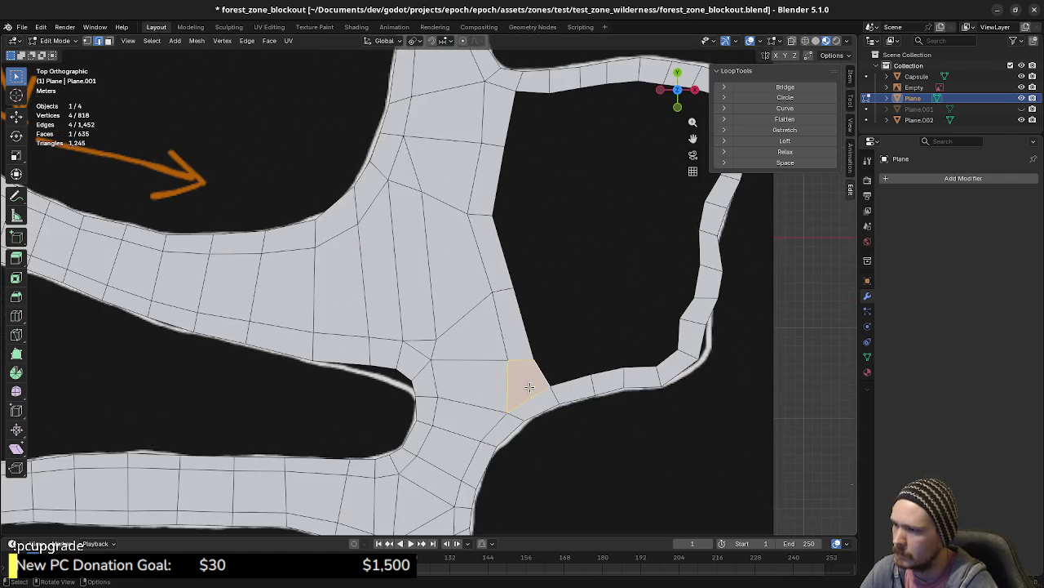
scroll(530, 387, down, 1)
shift+middle_drag(465, 350, 484, 416)
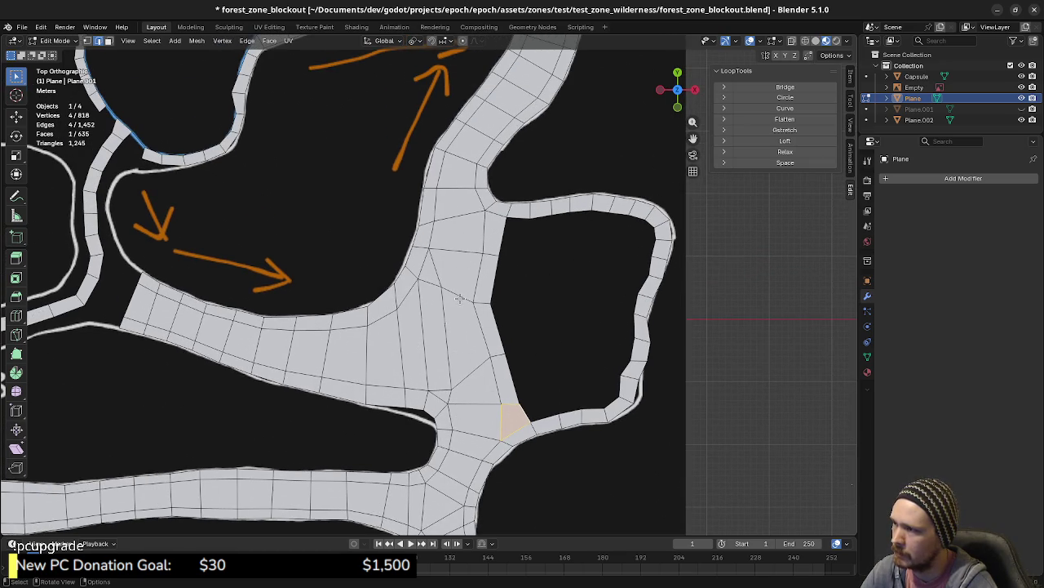
- Slide the junction's vertical edge onto its neighbour and merge the overlapping vertices by distance
shift+middle_drag(464, 264, 492, 295)
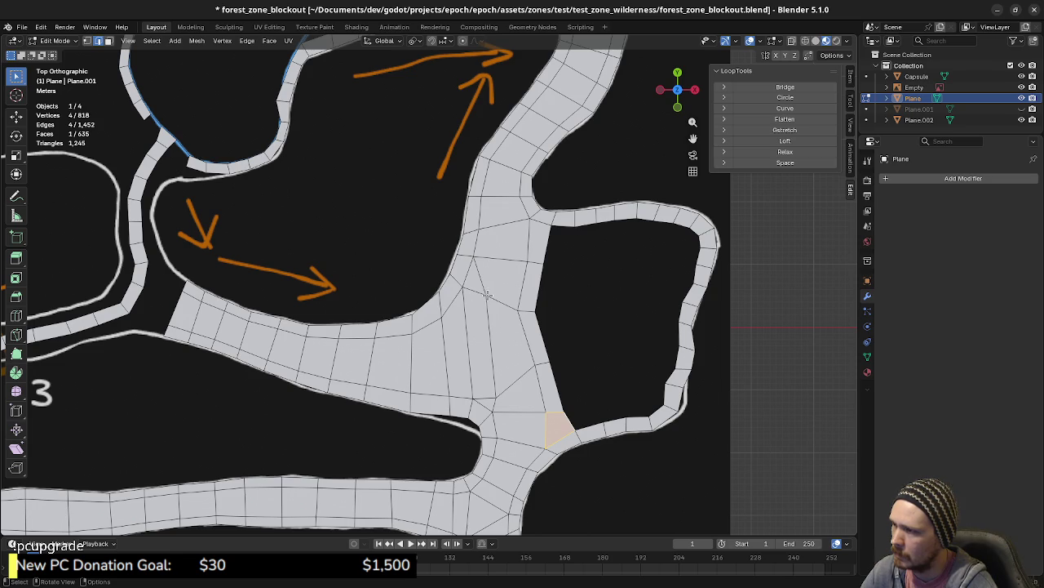
key(2)
click(491, 334)
key(g)
key(g)
click(447, 369)
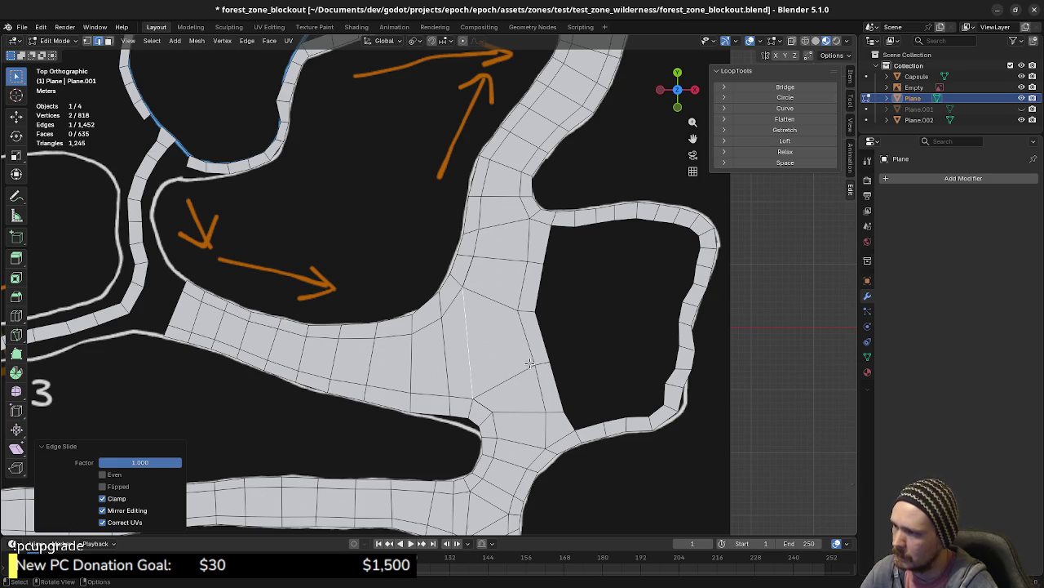
key(a)
key(m)
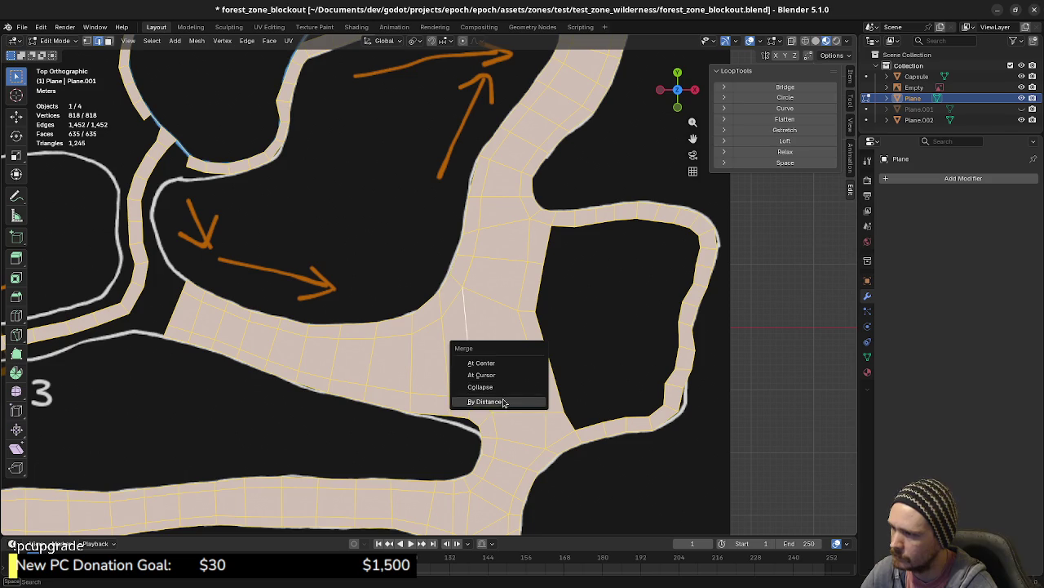
click(504, 403)
- Move a leftover junction vertex by -0.347 m in X and 0.174 m in Y
click(517, 307)
key(g)
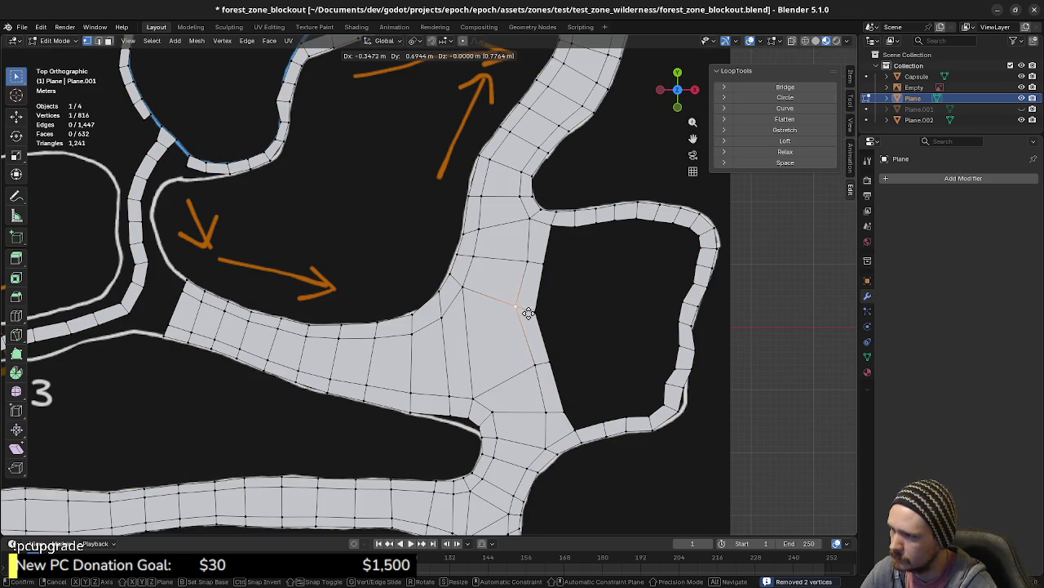
click(566, 313)
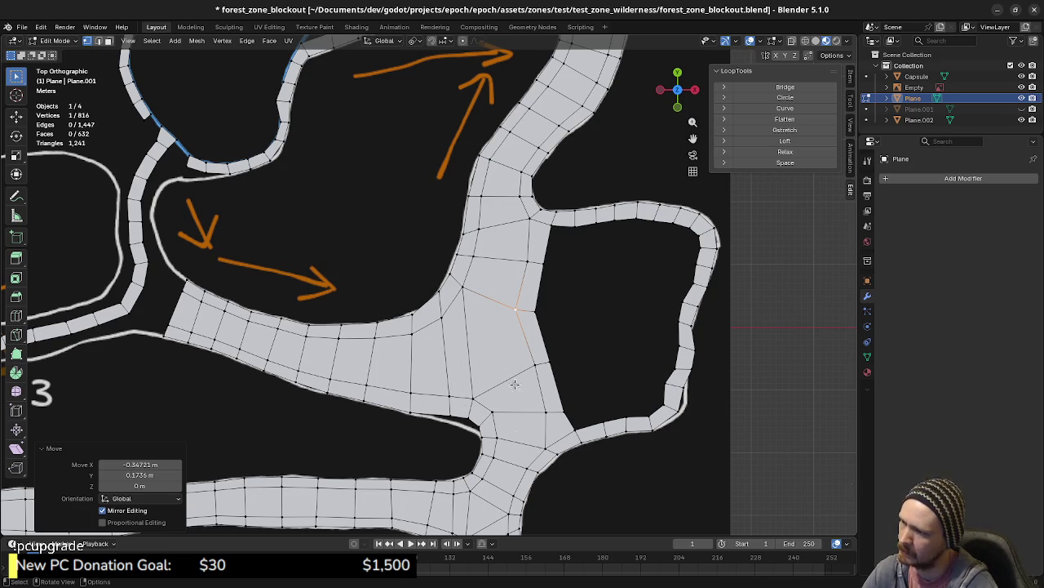
mouse_move(522, 313)
shift+middle_down()
mouse_move(531, 344)
mouse_move(492, 319)
shift+middle_up()
- Move two vertices on the junction's right edge to straighten it beside the loop hole
click(471, 275)
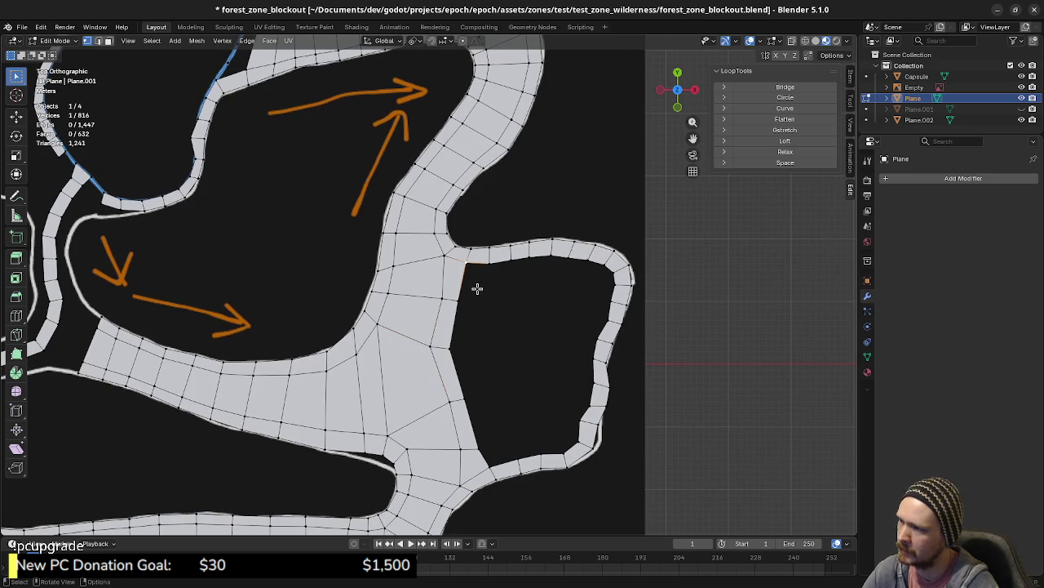
click(451, 350)
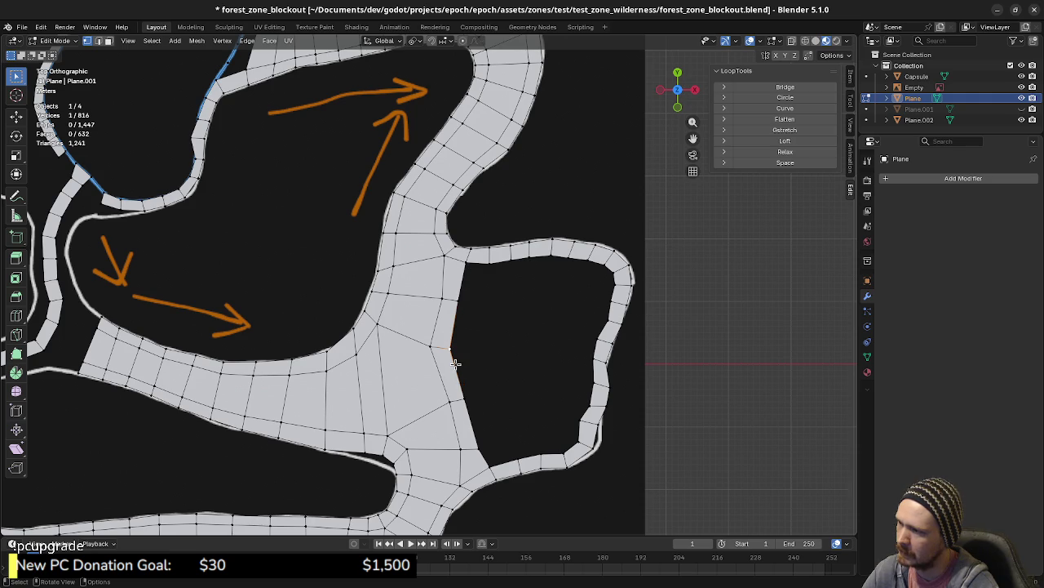
shift+click(441, 296)
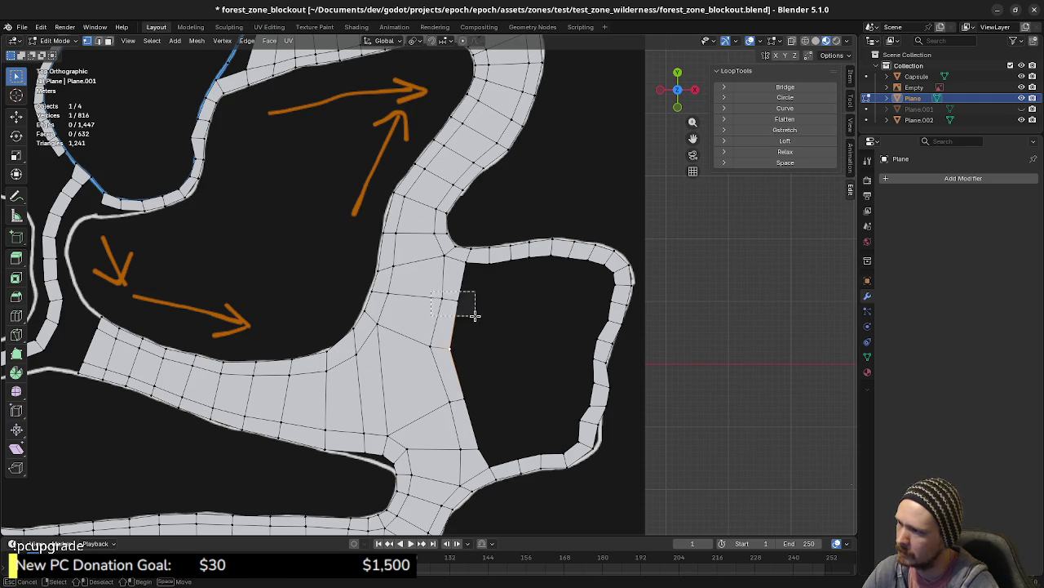
key(g)
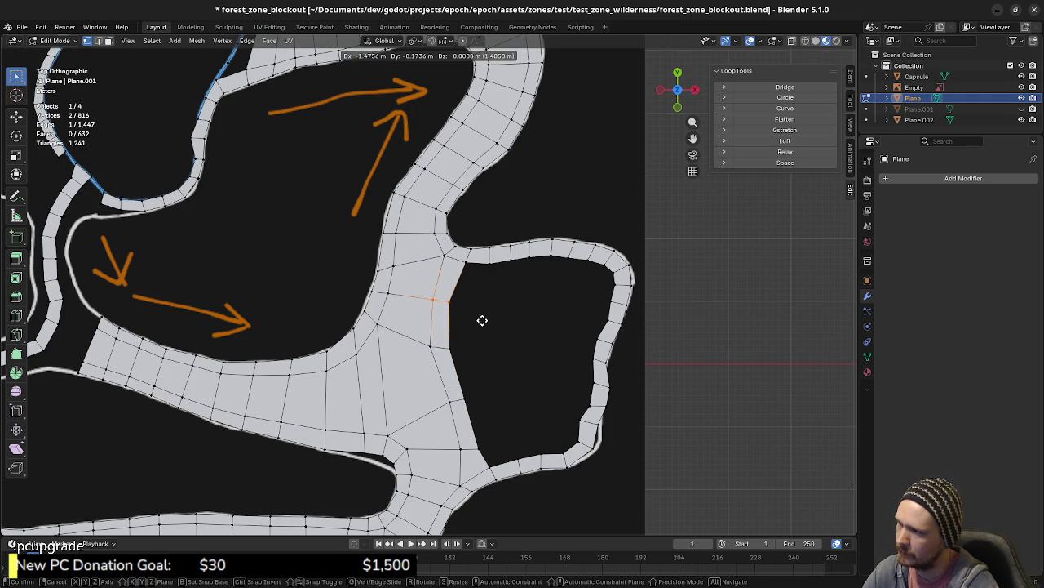
click(482, 320)
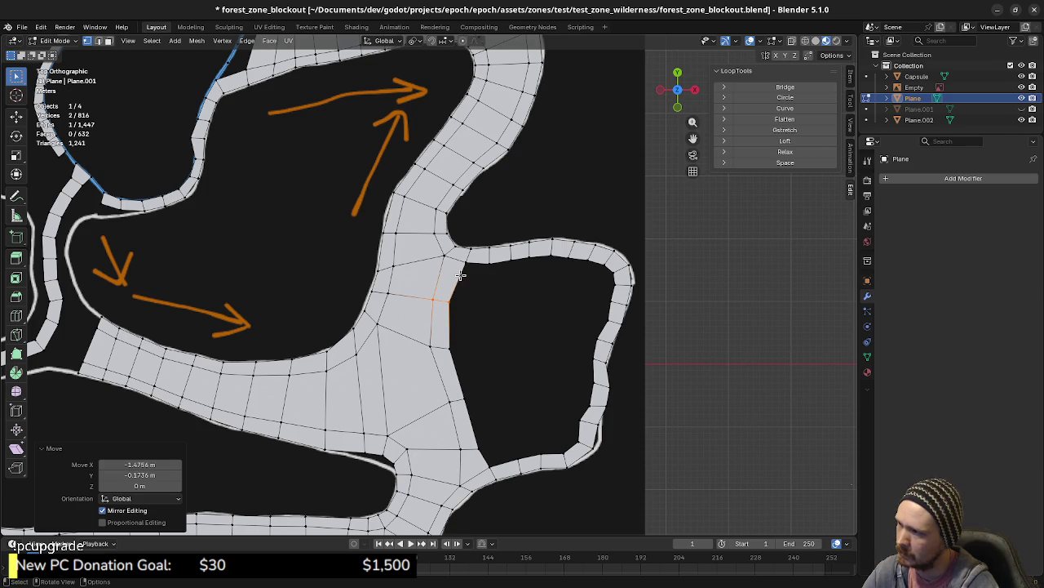
- Reposition the junction's lower corner vertex, finishing with a -1.476 m shift along X
click(452, 349)
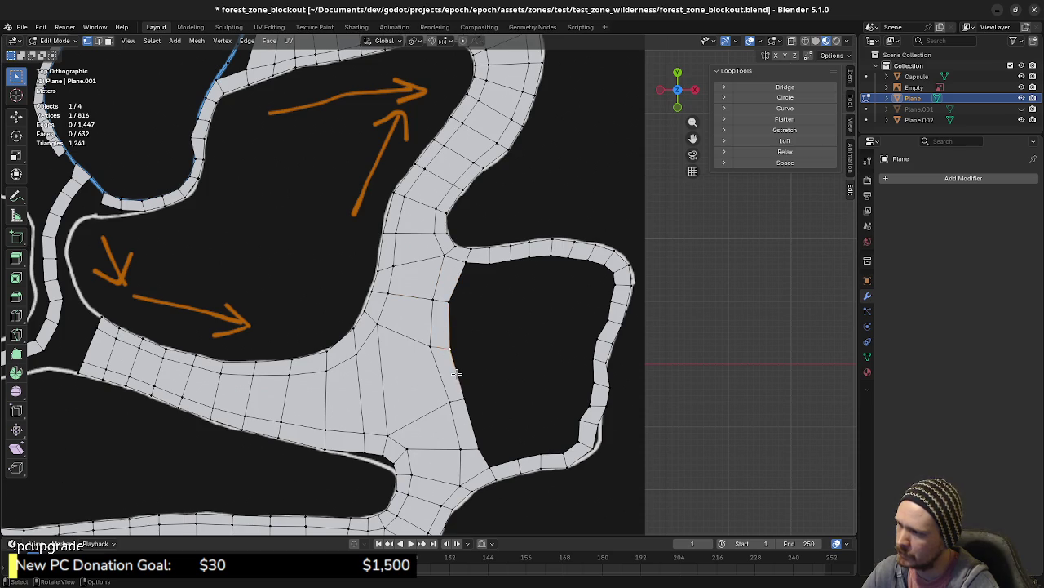
click(465, 398)
key(g)
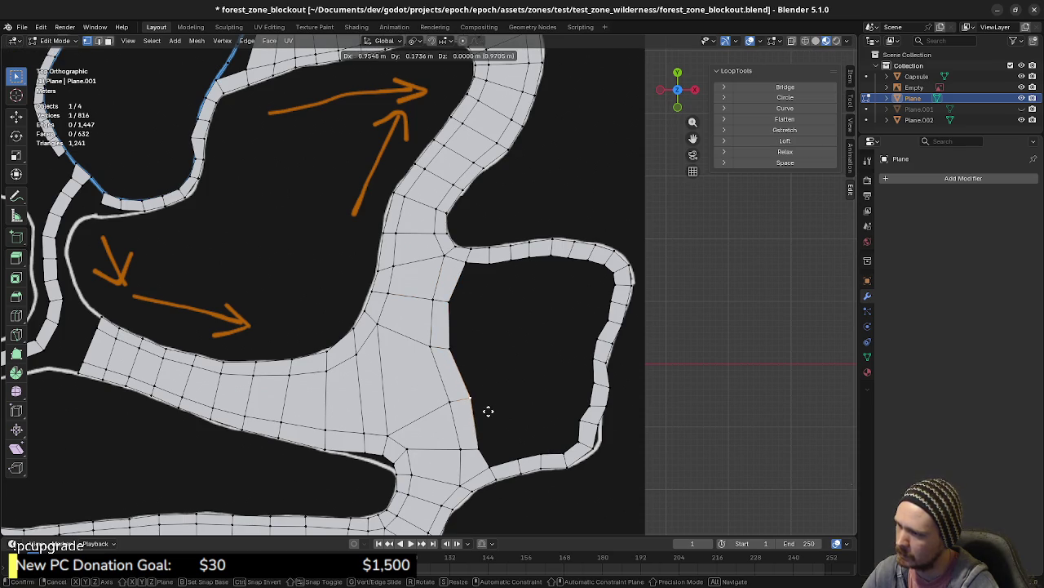
click(487, 413)
key(g)
key(x)
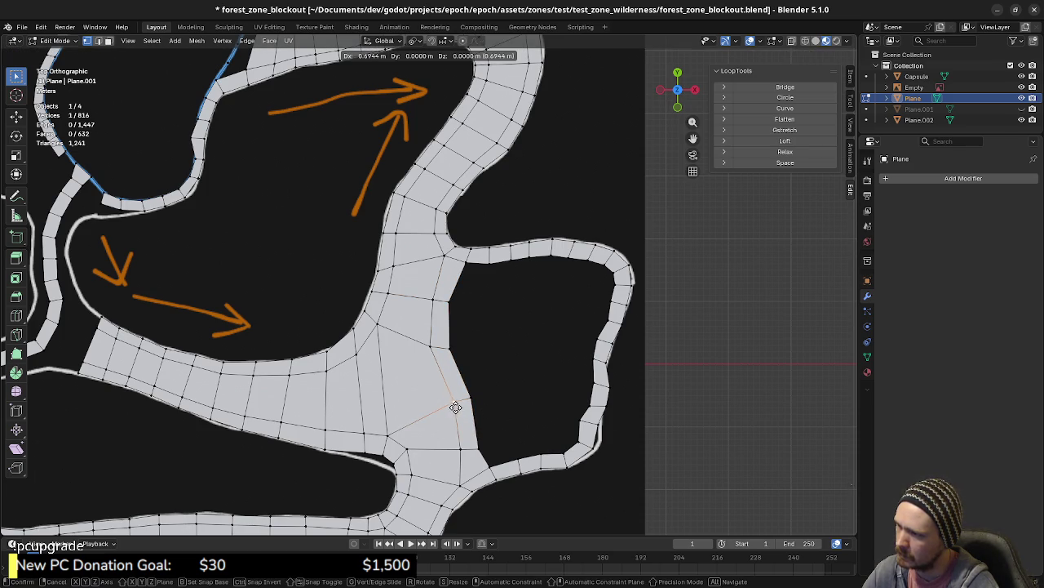
click(455, 407)
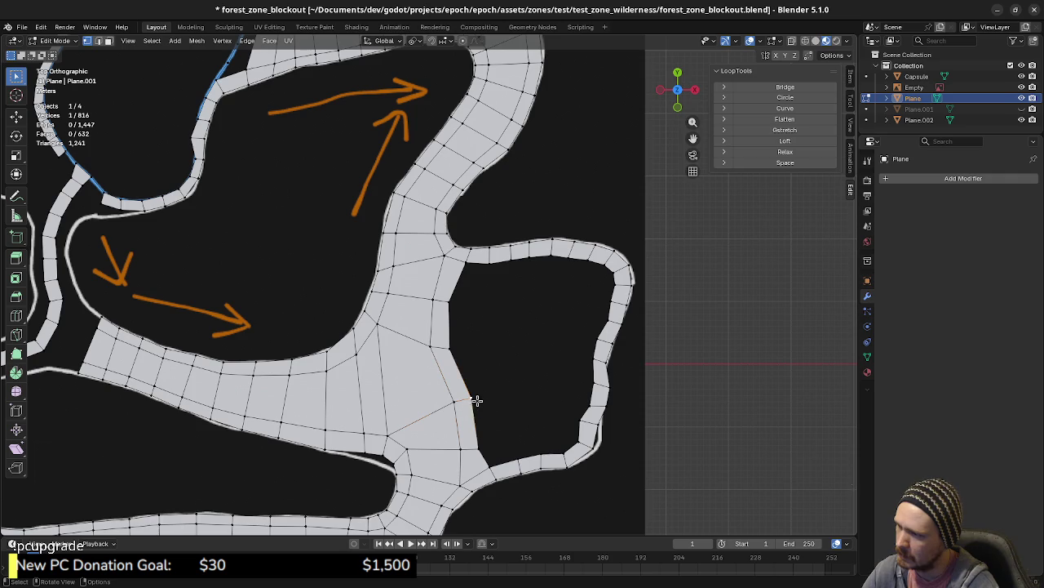
- Extrude three vertices from the junction corner into the empty area toward the loop strip
key(e)
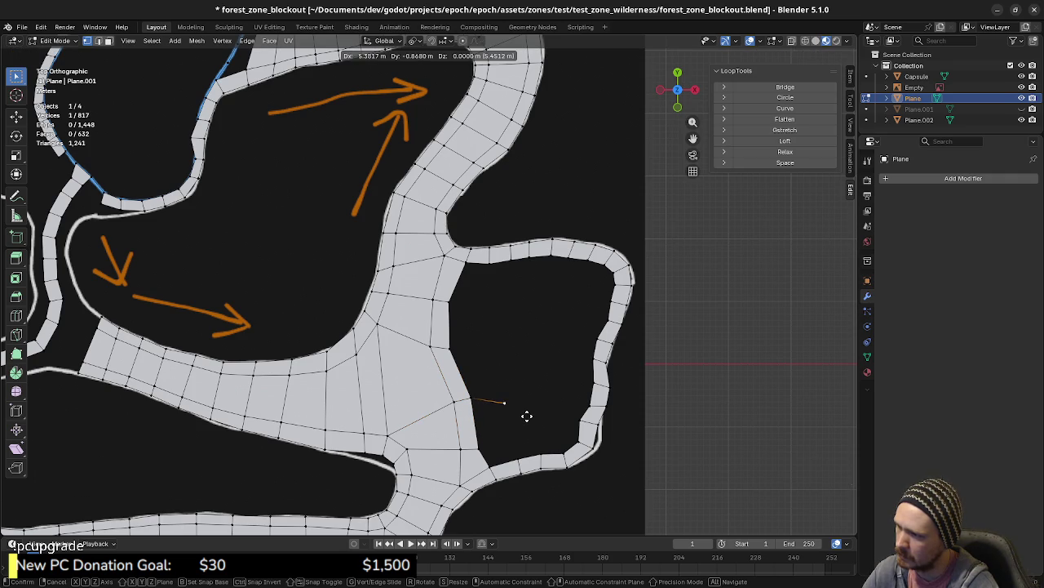
click(527, 414)
key(e)
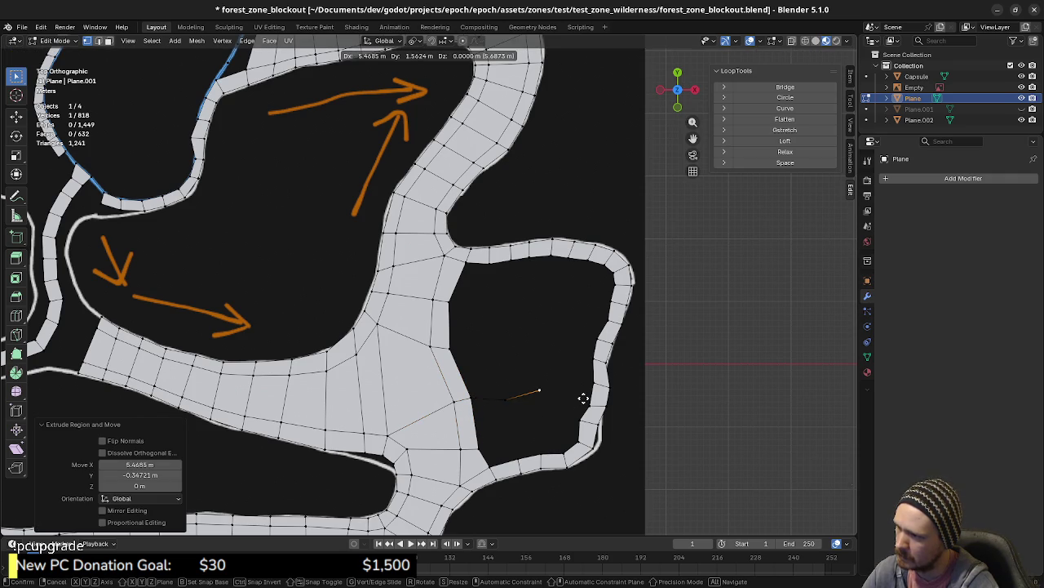
click(584, 399)
key(e)
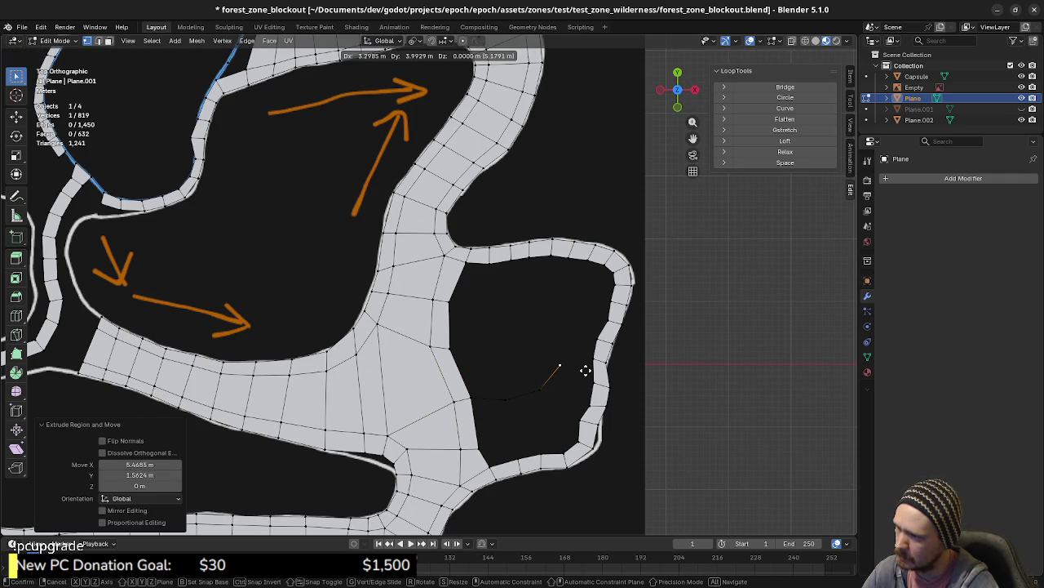
click(584, 372)
shift+middle_drag(543, 433, 492, 420)
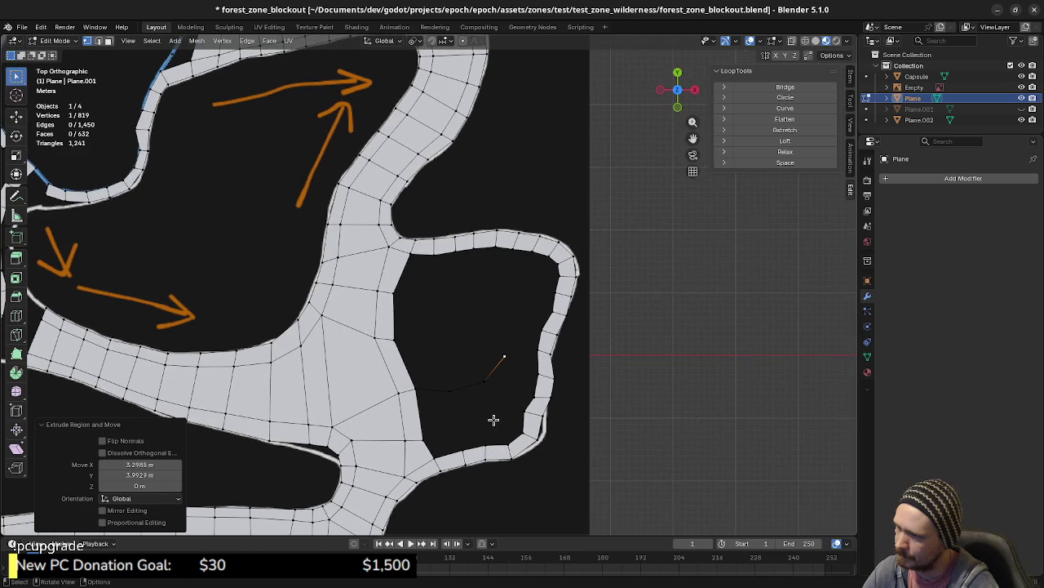
scroll(431, 395, up, 2)
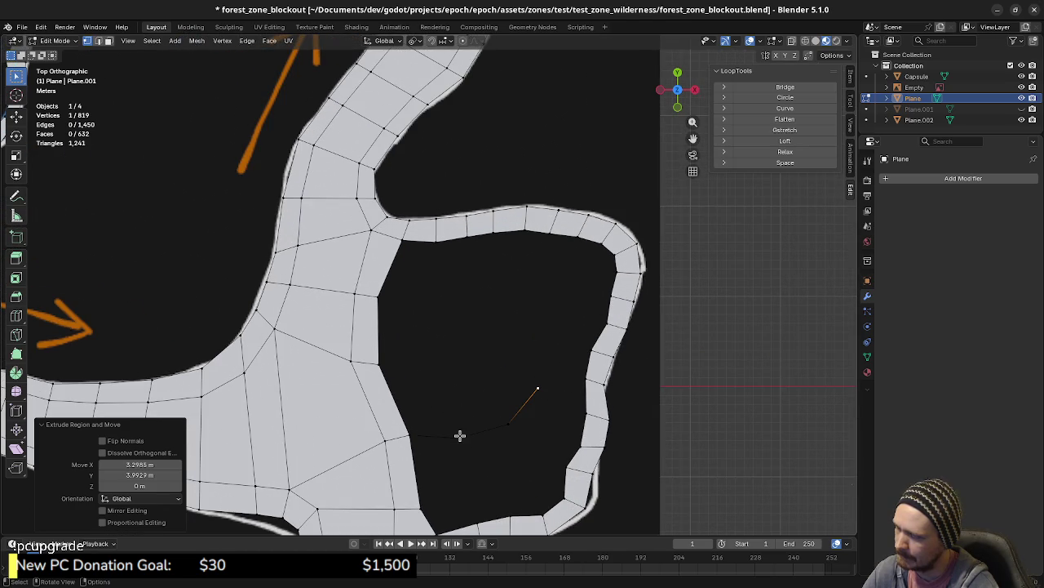
- Add a new end vertex to the chain and slide it horizontally along X
click(458, 436)
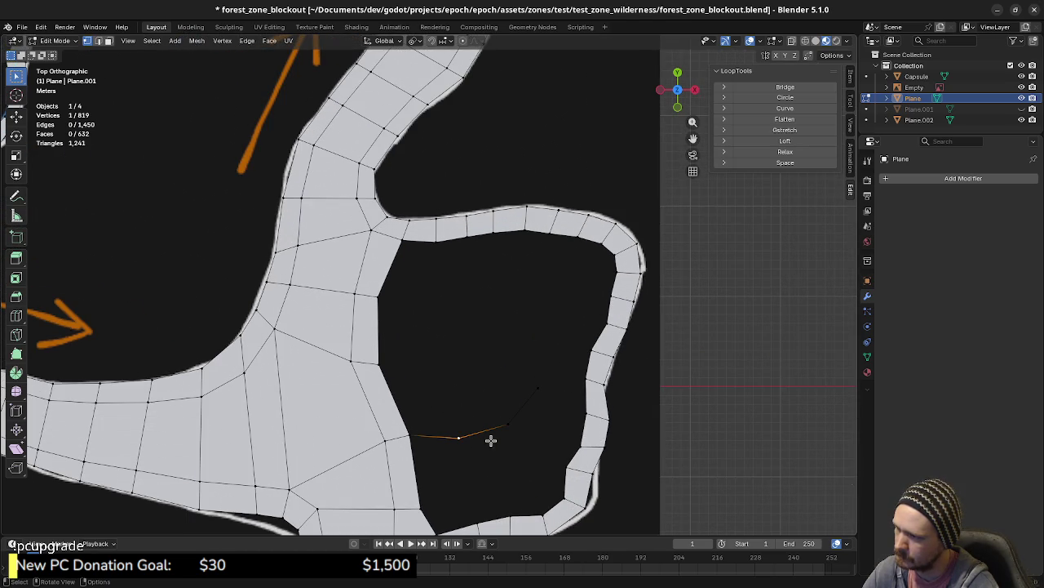
shift+middle_drag(501, 459, 468, 462)
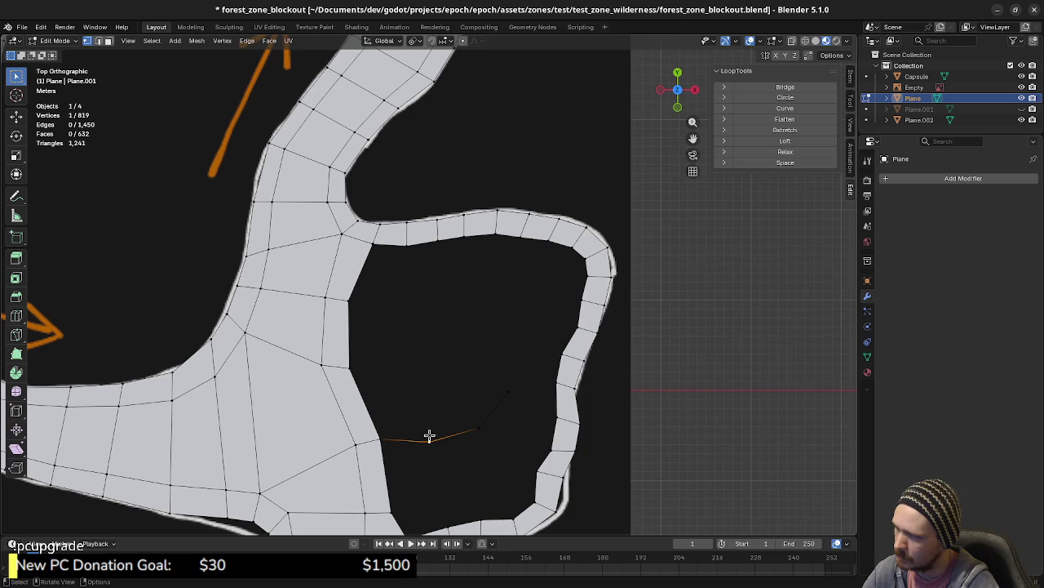
ctrl+right_click(510, 391)
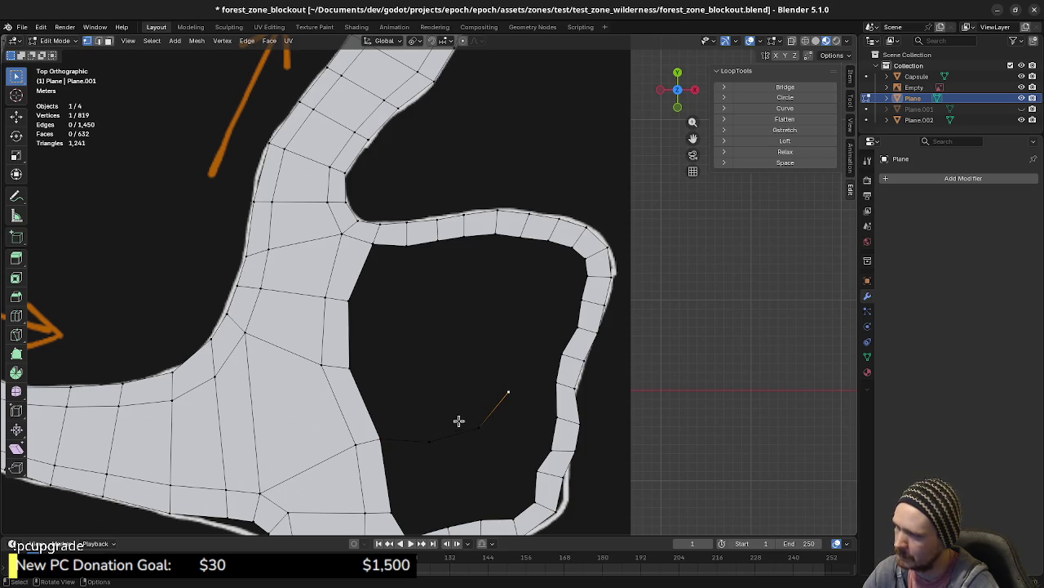
shift+middle_drag(497, 440, 531, 435)
key(g)
key(x)
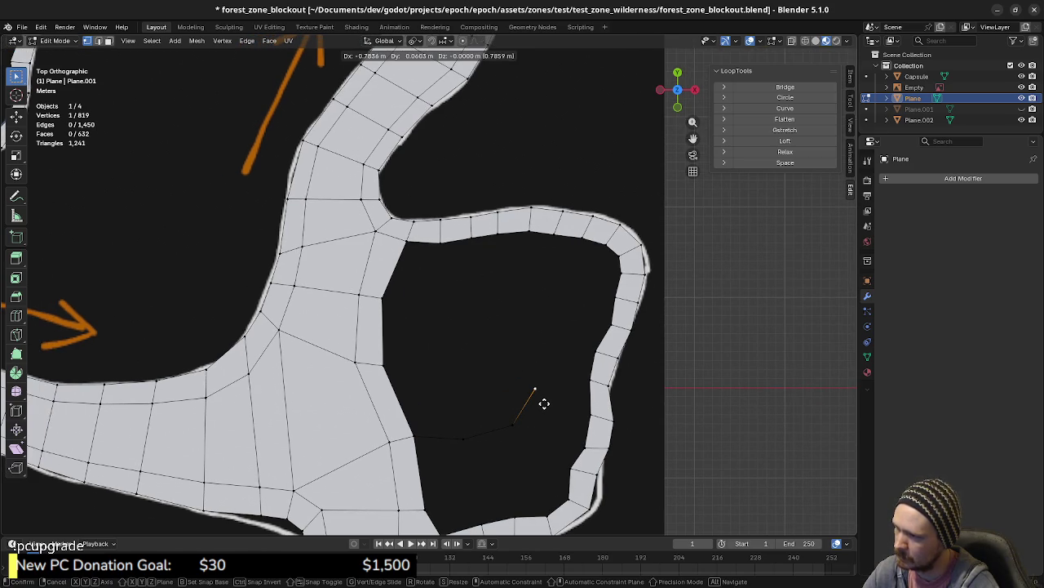
click(543, 404)
- Reposition the middle and end chain vertices toward the loop strip's outline
shift+middle_drag(462, 497, 525, 409)
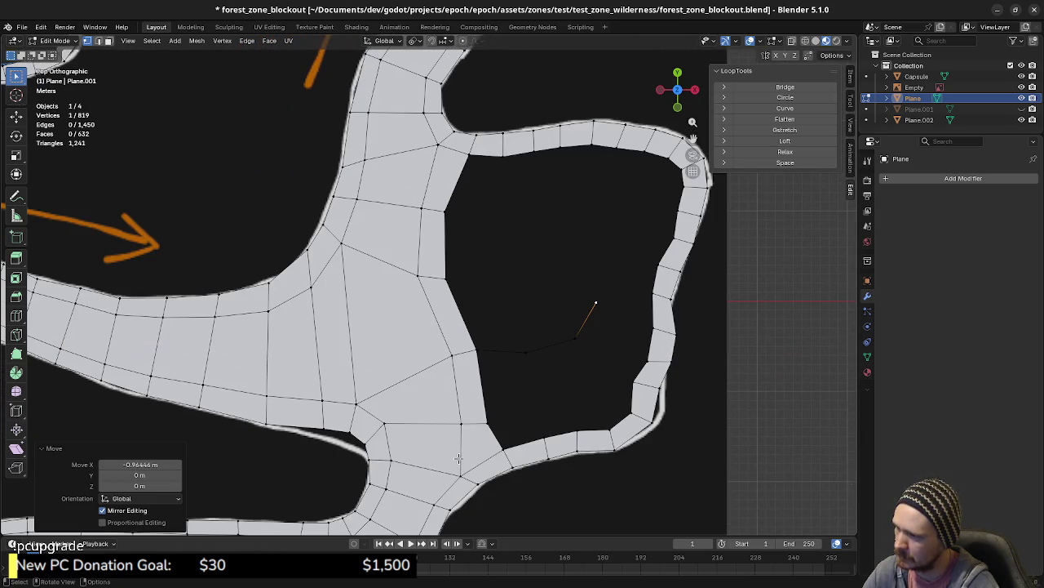
click(527, 352)
key(g)
click(527, 388)
click(571, 353)
key(g)
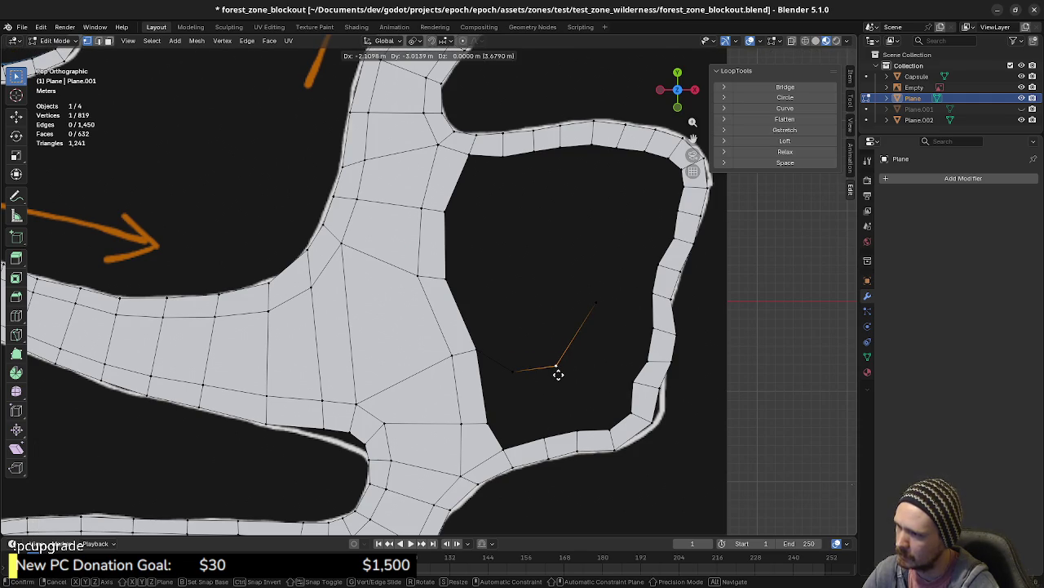
click(560, 381)
key(g)
click(587, 345)
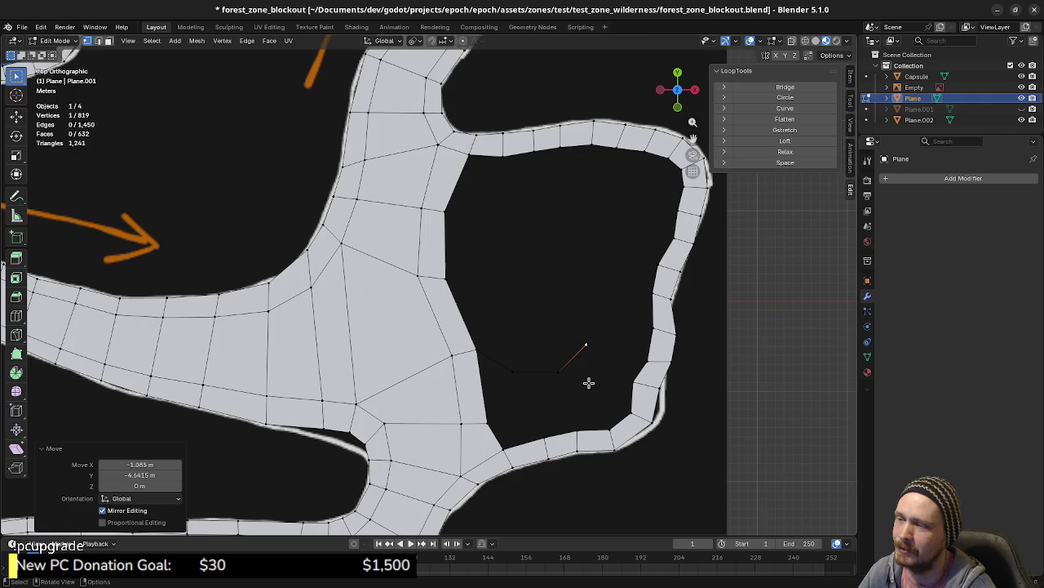
mouse_move(468, 382)
shift+middle_down()
mouse_move(560, 406)
mouse_move(725, 405)
shift+middle_up()
scroll(620, 392, down, 3)
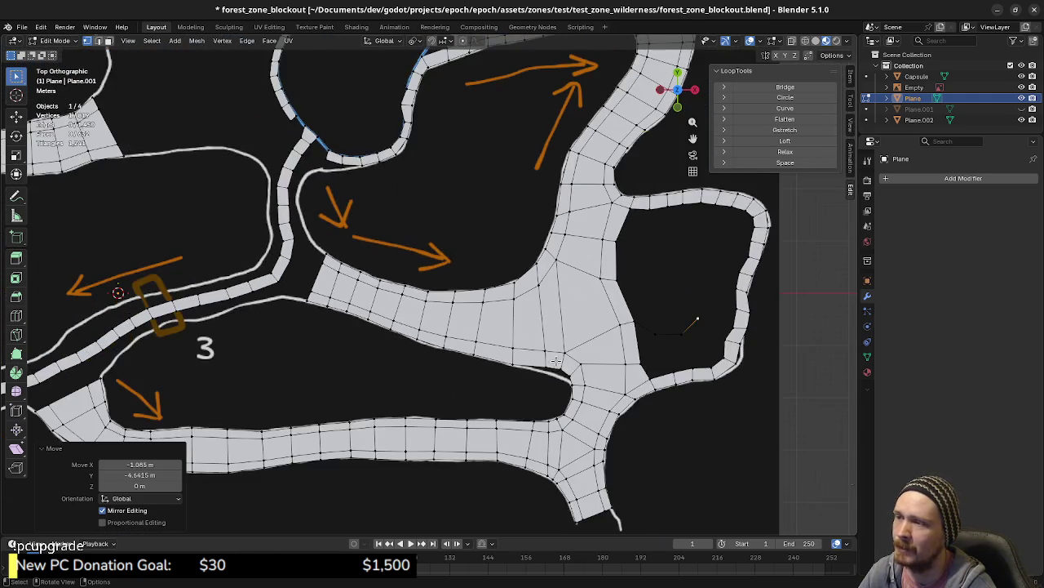
scroll(571, 375, down, 3)
scroll(518, 364, up, 1)
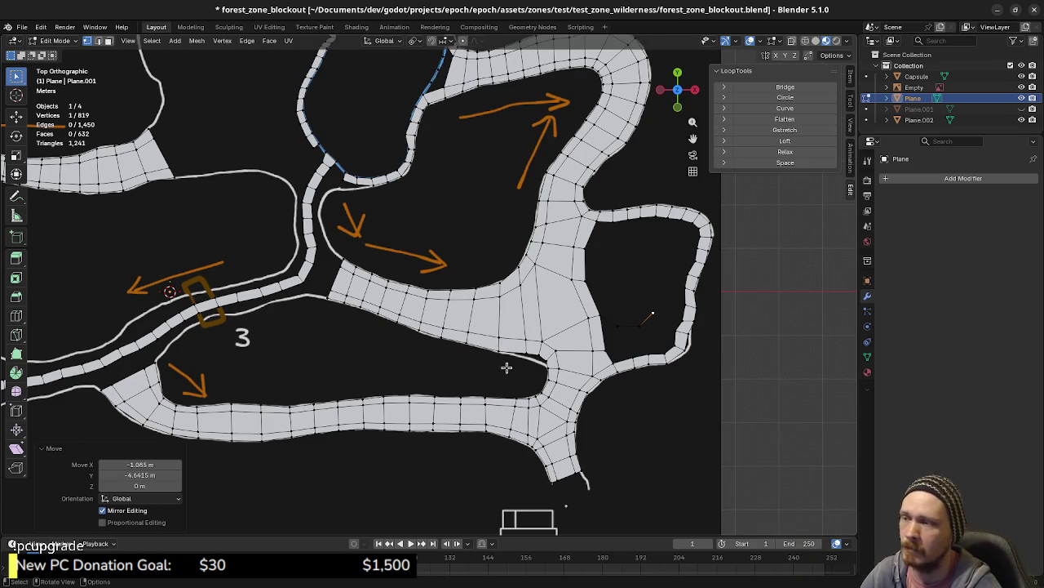
shift+middle_drag(553, 389, 651, 383)
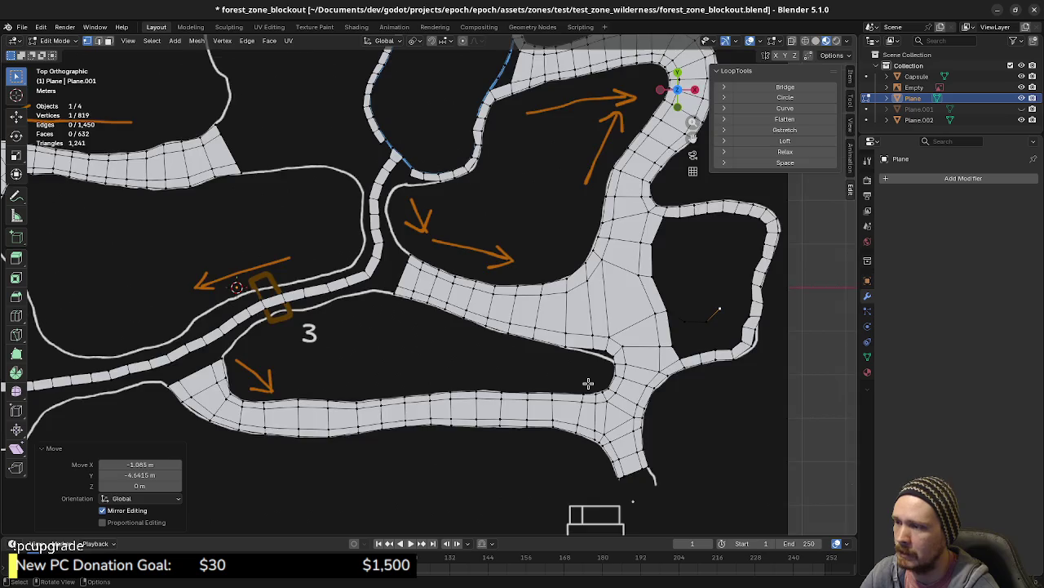
- Zoom into the junction's lower corner and nudge its lower-edge vertices into place
scroll(588, 381, up, 2)
mouse_move(664, 406)
shift+middle_down()
mouse_move(578, 391)
mouse_move(543, 374)
shift+middle_up()
scroll(578, 392, up, 2)
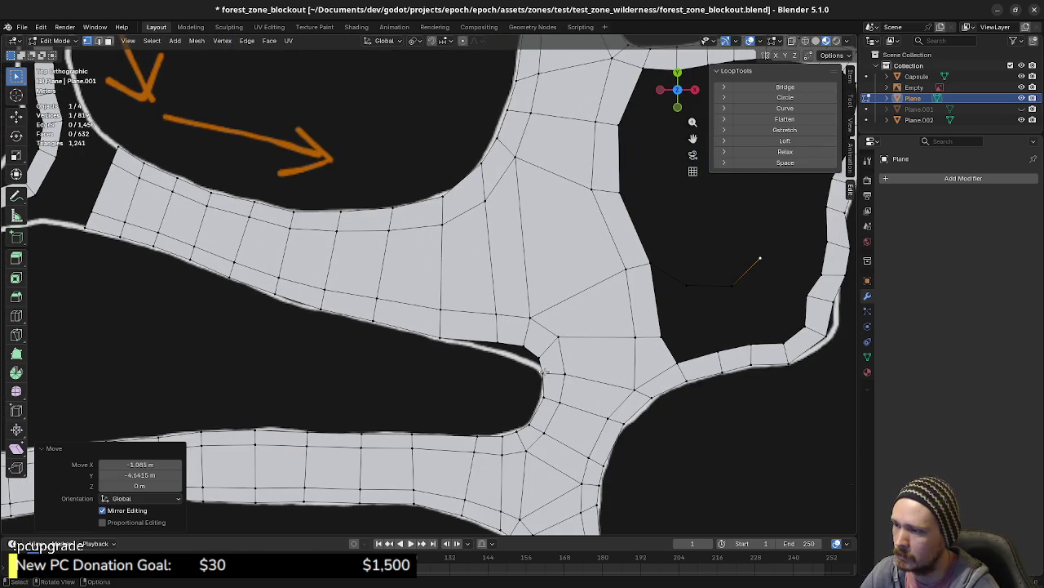
drag(492, 345, 484, 351)
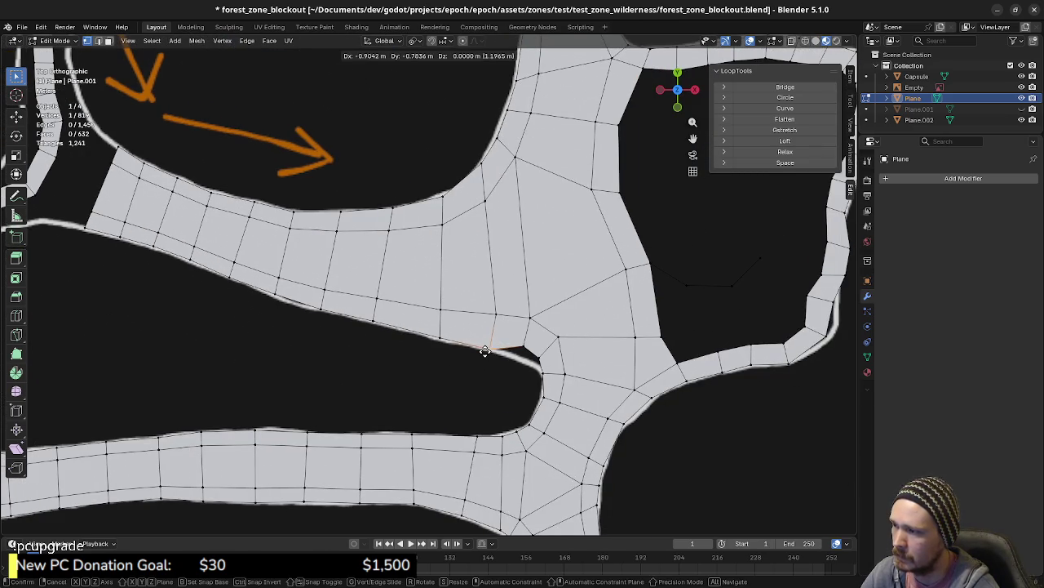
drag(495, 315, 487, 314)
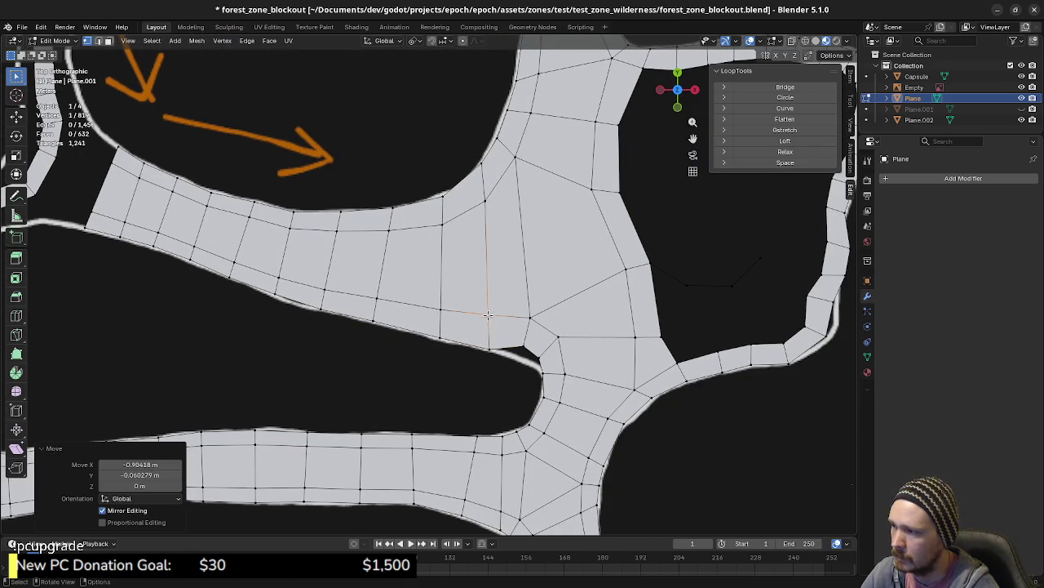
mouse_move(520, 346)
mouse_down()
mouse_move(513, 359)
mouse_move(539, 374)
mouse_move(539, 407)
mouse_move(544, 378)
mouse_up()
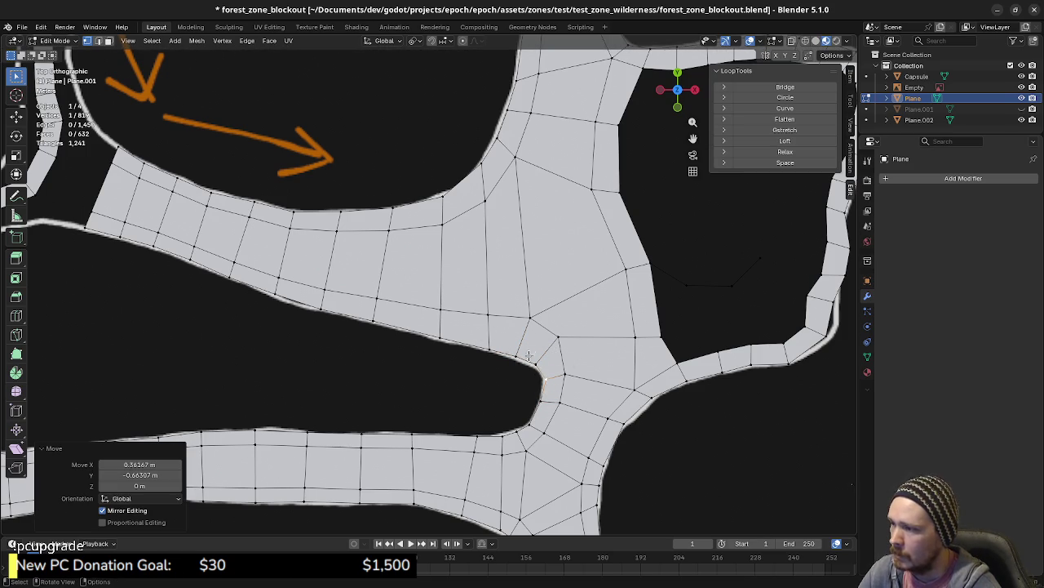
mouse_move(514, 351)
mouse_down()
mouse_move(516, 364)
mouse_move(487, 348)
mouse_move(519, 356)
mouse_up()
- Reframe on the road strip's open end by the curving outline and select its end vertex
scroll(531, 339, down, 2)
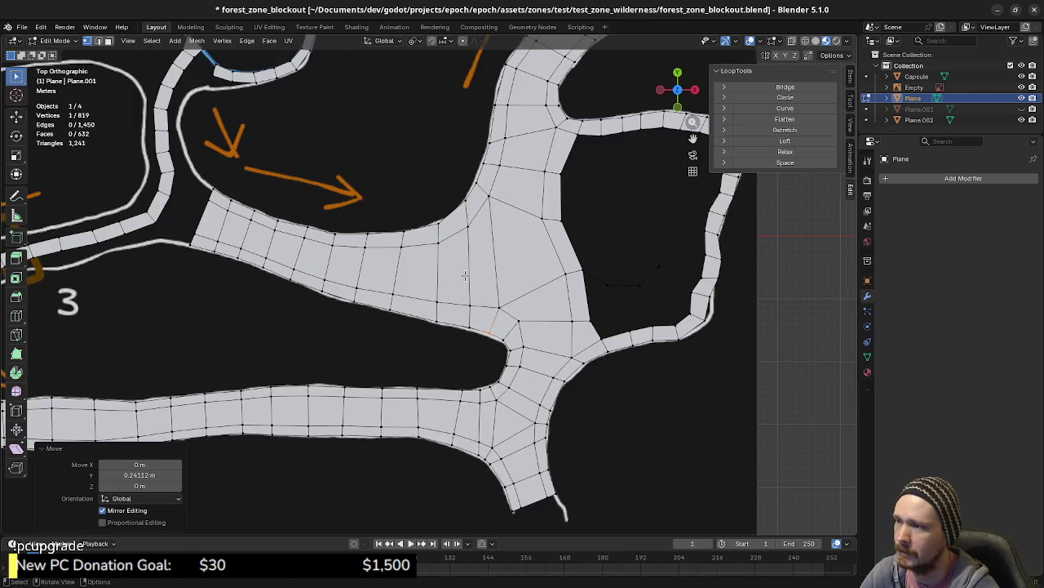
scroll(465, 306, down, 2)
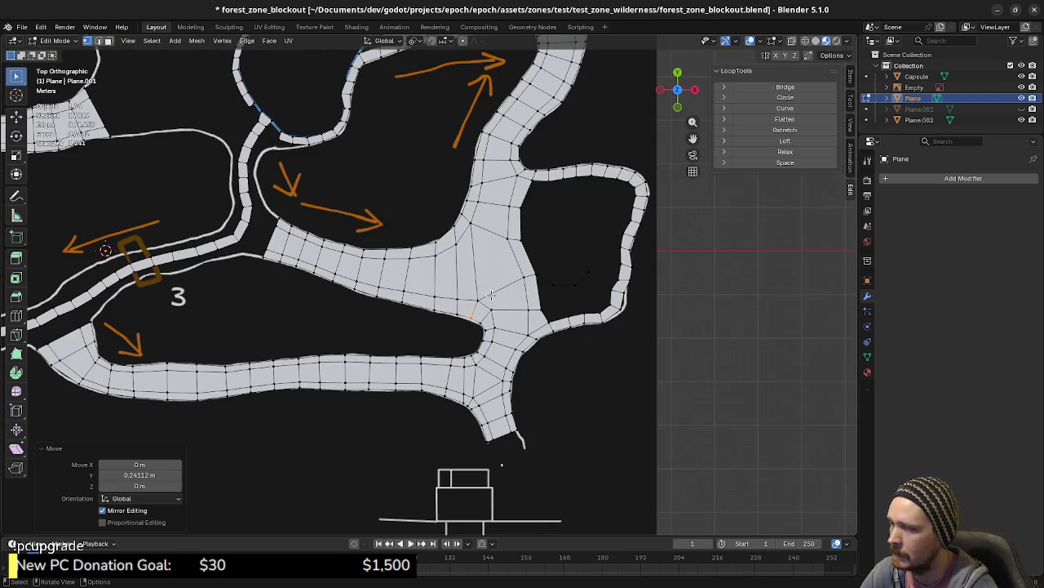
shift+middle_drag(477, 301, 505, 319)
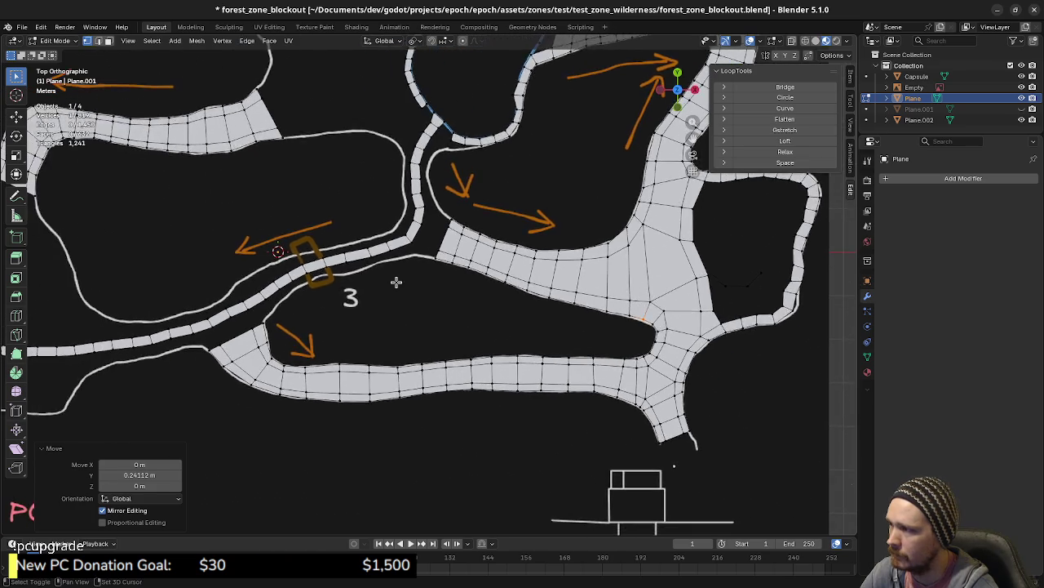
scroll(392, 327, up, 1)
scroll(435, 340, up, 1)
scroll(455, 354, up, 1)
click(394, 372)
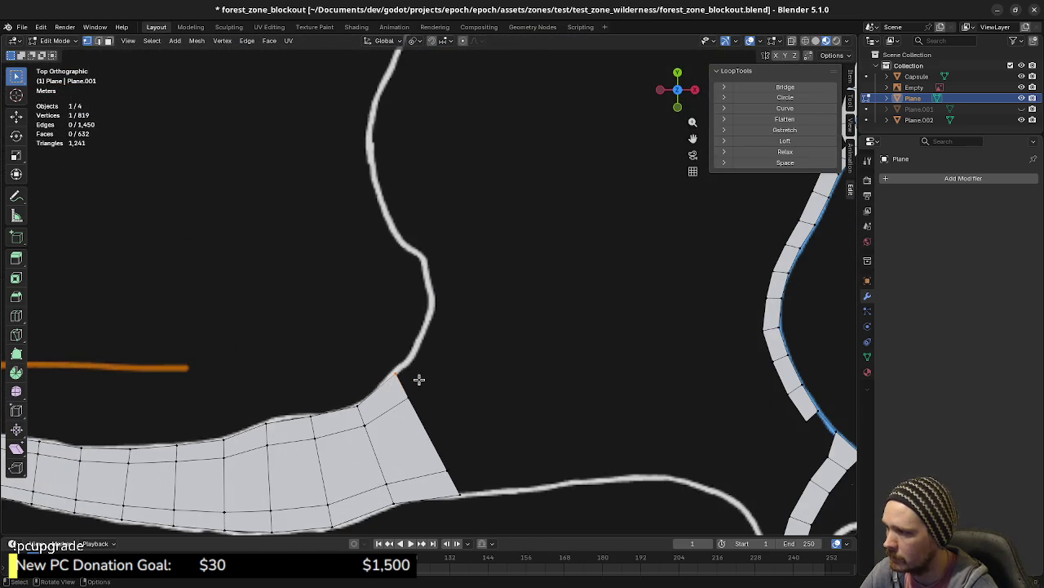
- In edge select mode, extrude the strip's end edge into a first new face along the outline
shift+scroll(436, 387, up, 2)
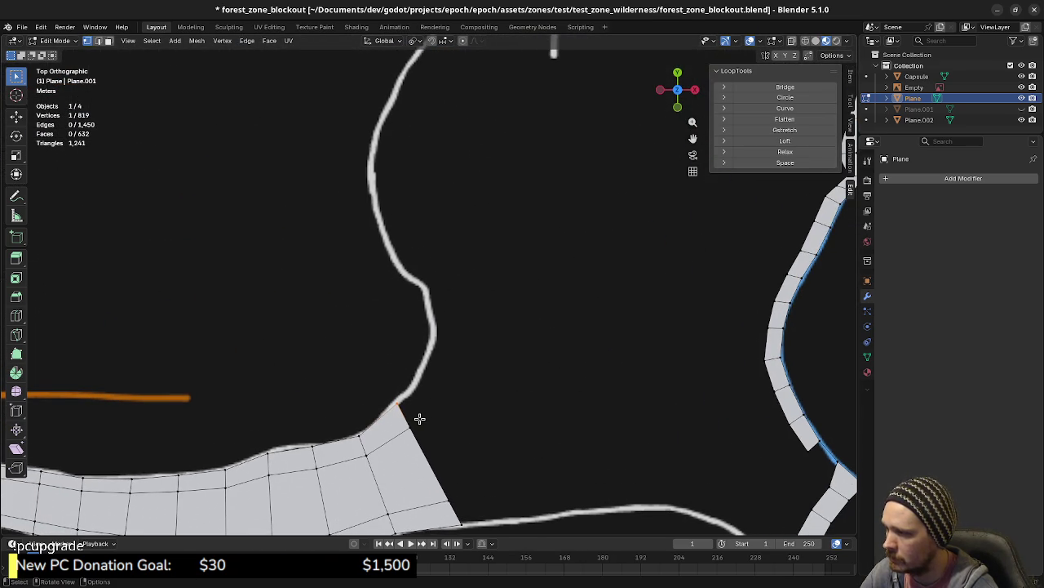
key(2)
shift+click(415, 411)
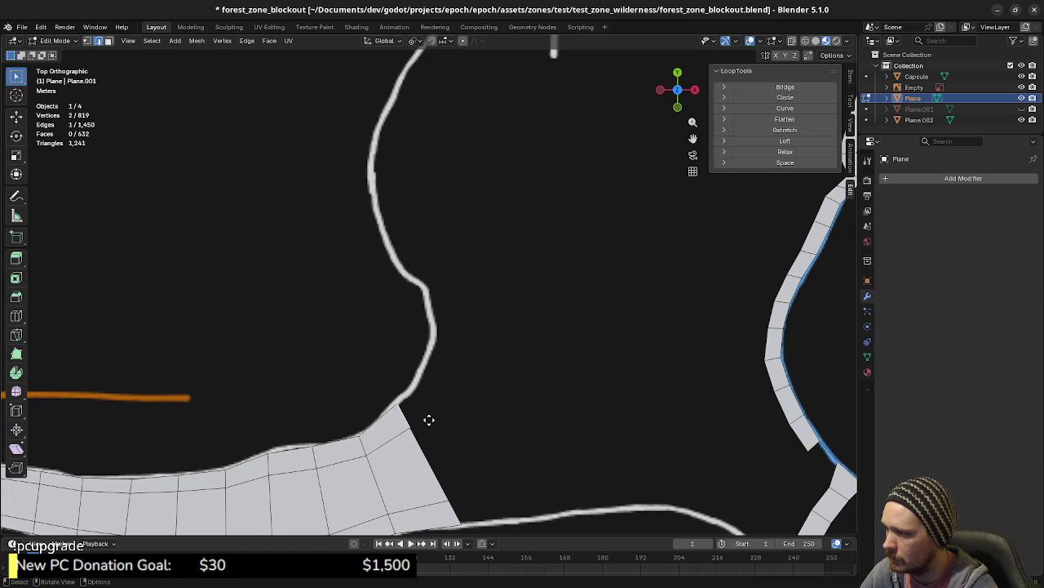
key(e)
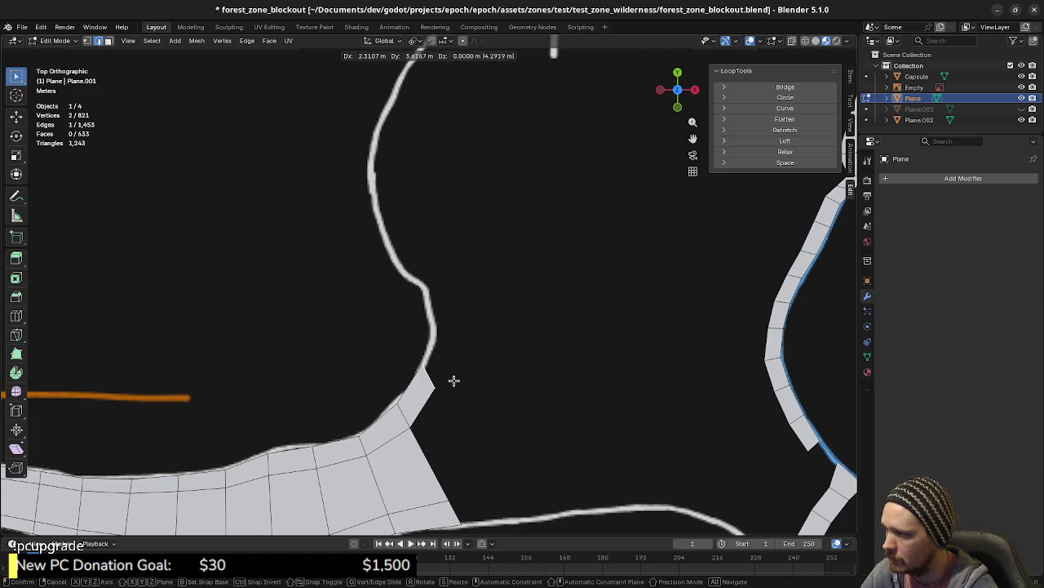
click(453, 380)
key(g)
click(505, 355)
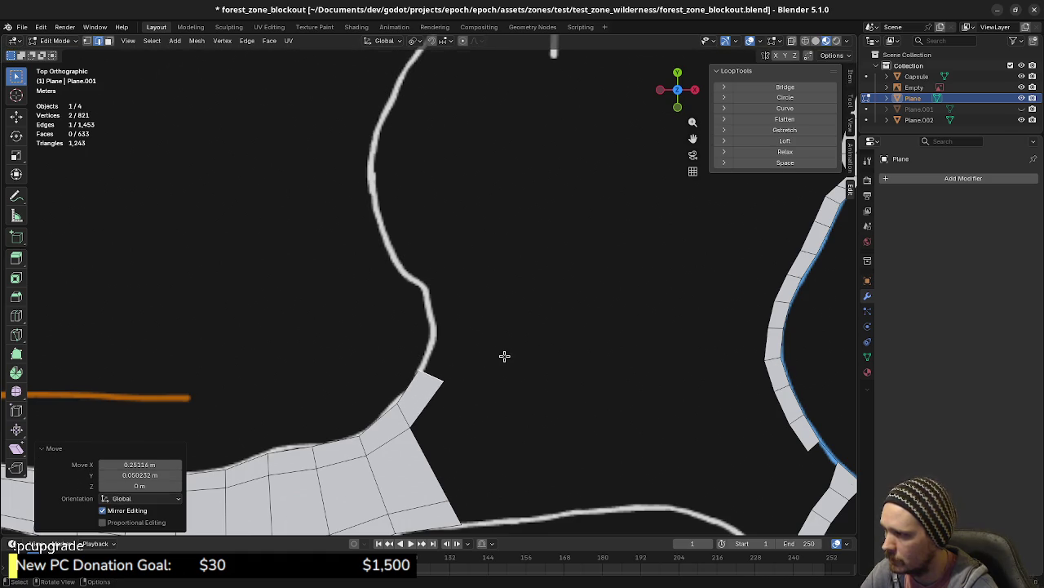
- Extrude two more faces, rotating and moving the tip edge to follow the curve
key(e)
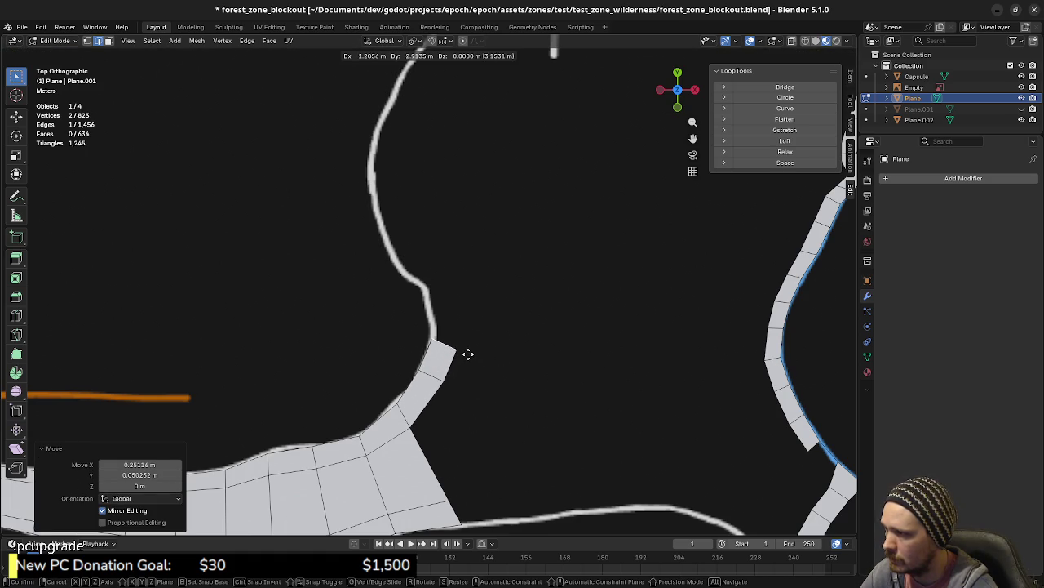
click(472, 354)
key(r)
click(524, 335)
key(e)
click(511, 310)
key(r)
click(507, 277)
key(g)
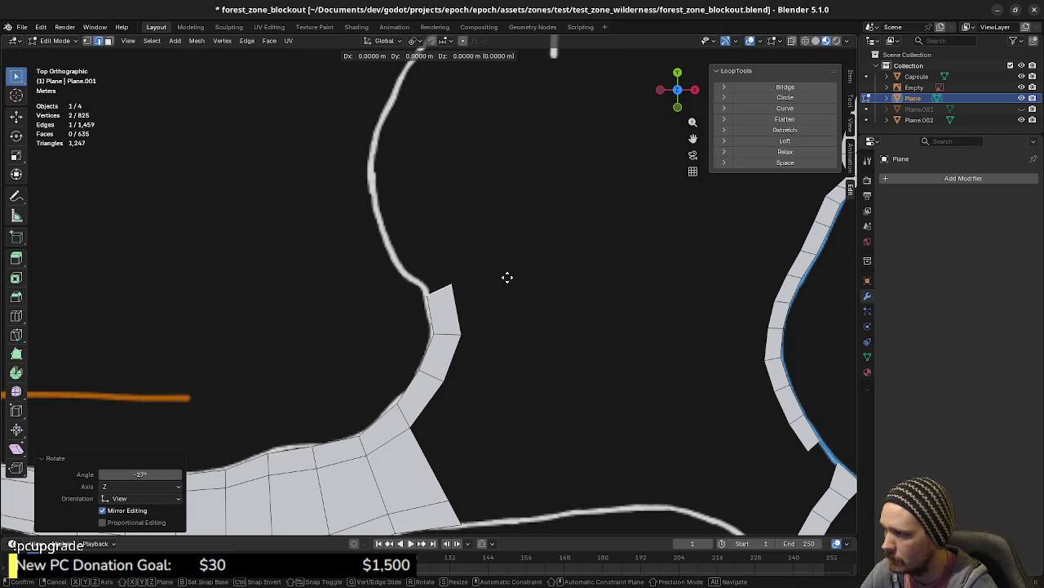
click(511, 280)
- Add two faces heading up-left, rotating the tip and dragging it onto the outline
key(e)
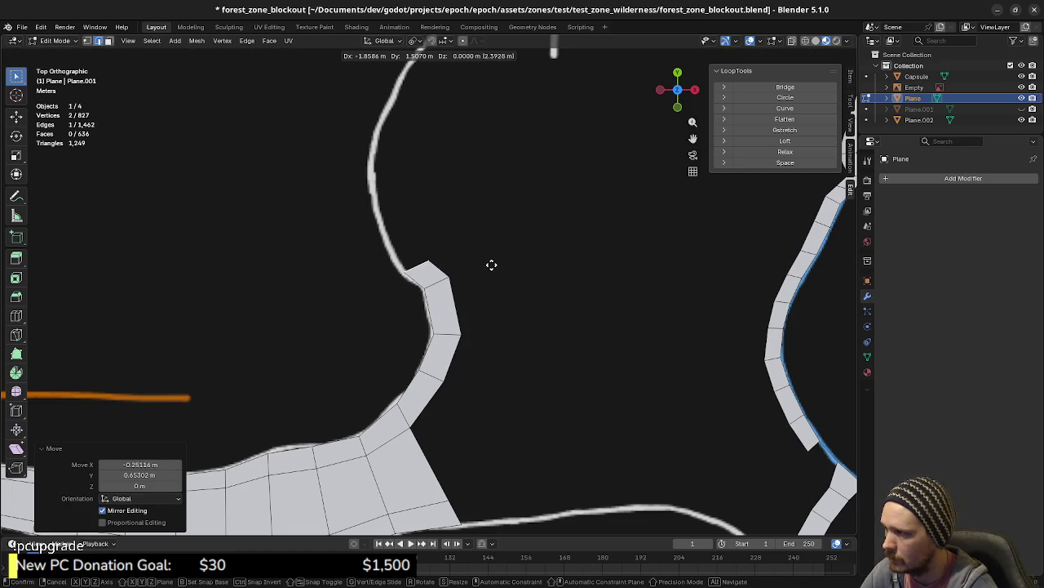
click(491, 264)
key(e)
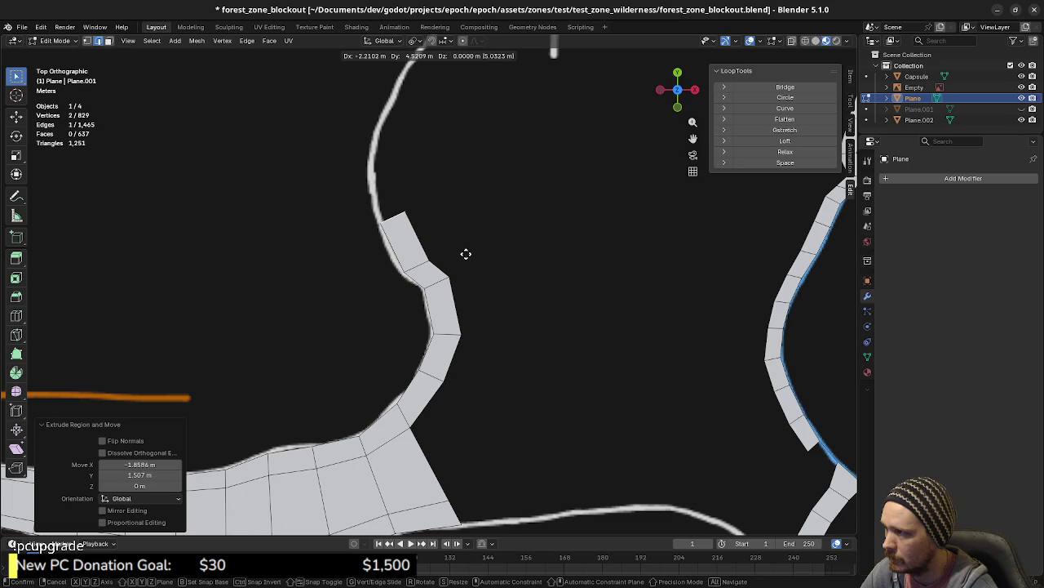
click(467, 253)
key(r)
click(474, 280)
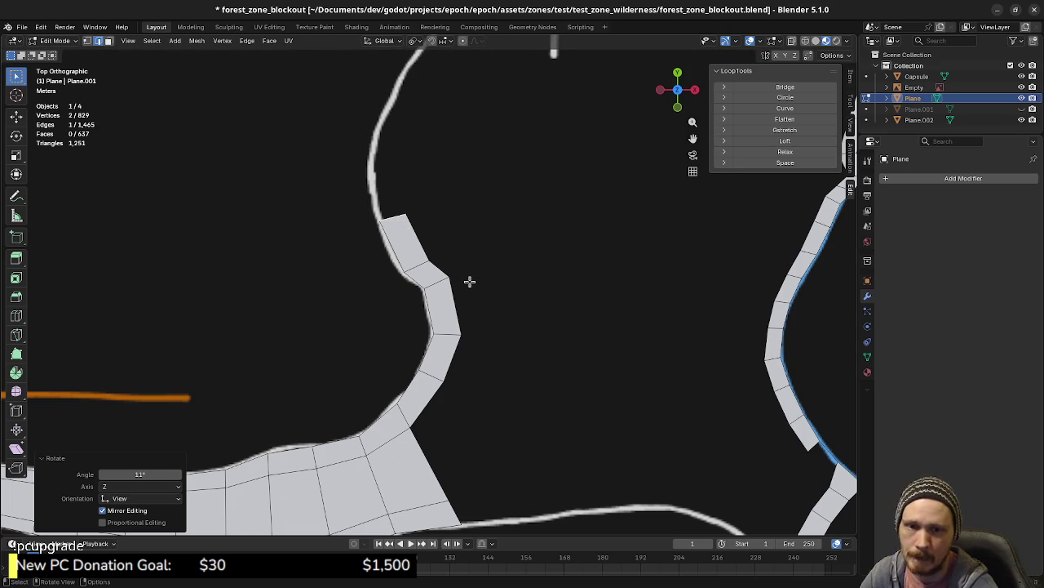
scroll(485, 343, down, 2)
scroll(477, 371, down, 1)
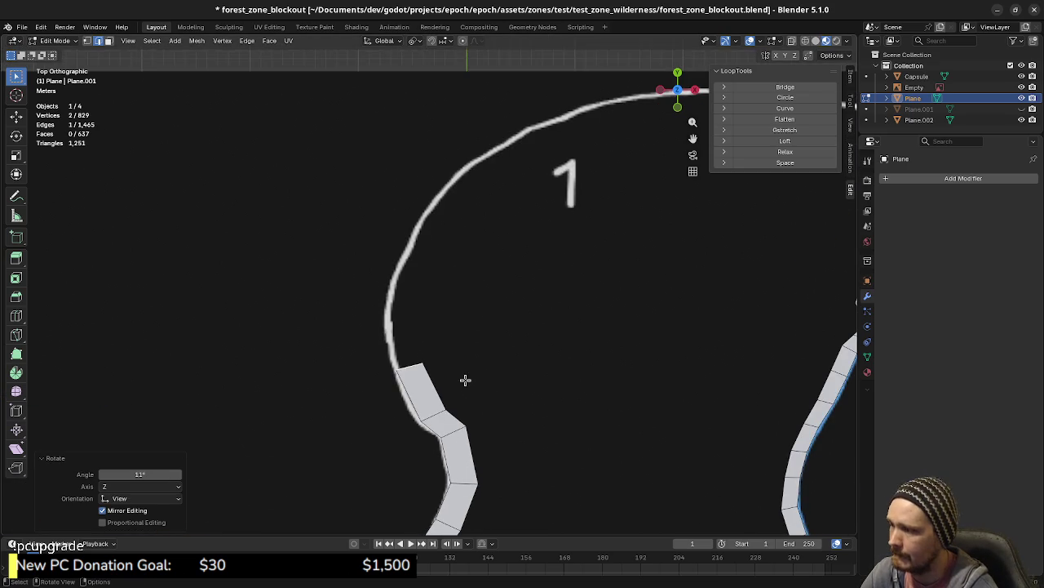
scroll(490, 355, up, 2)
scroll(494, 339, up, 1)
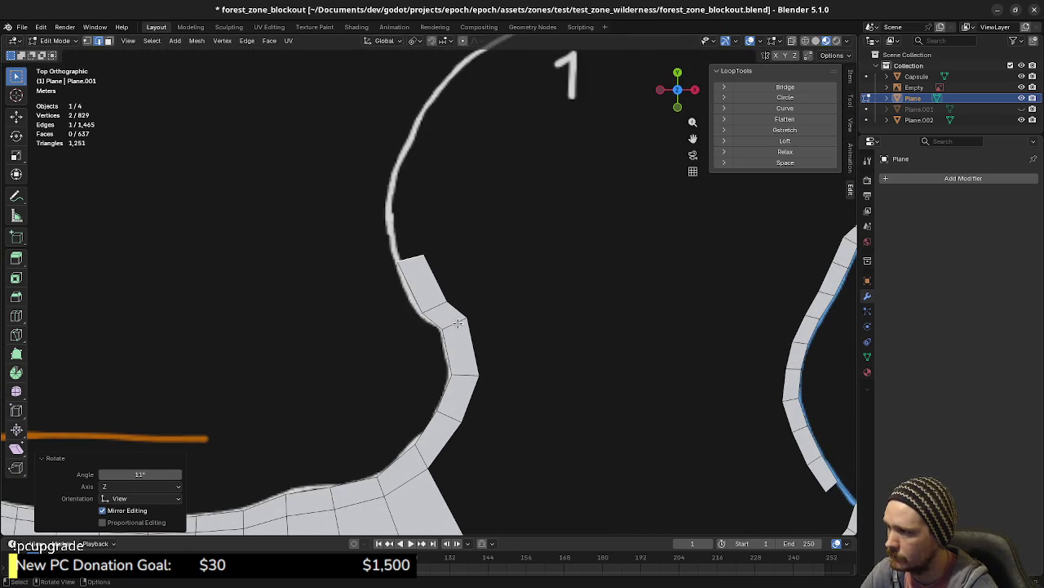
drag(434, 308, 418, 259)
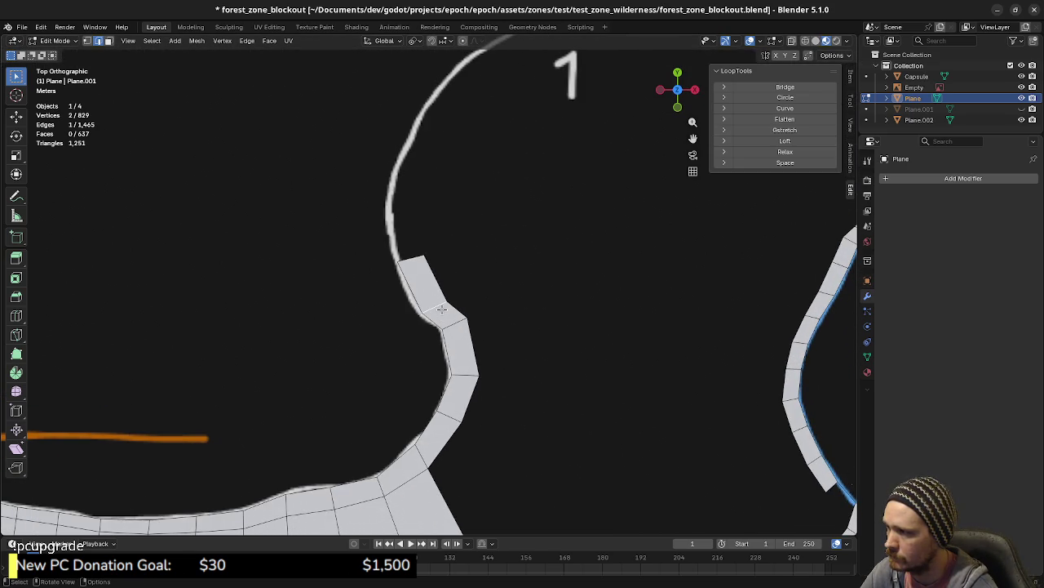
- Extrude further faces upward toward zone 1, rotating and lowering the top edge slightly
key(e)
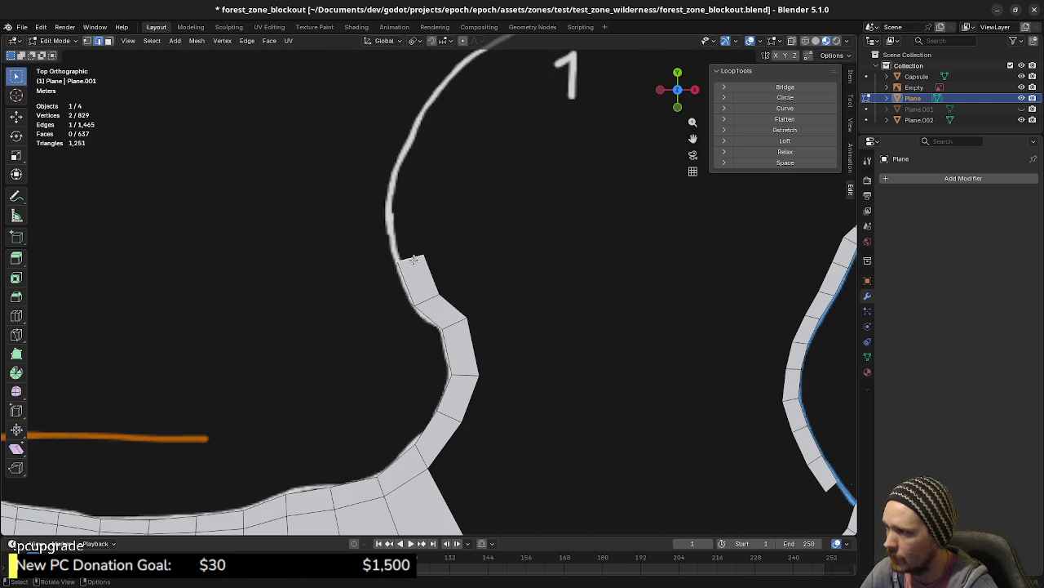
click(445, 212)
key(r)
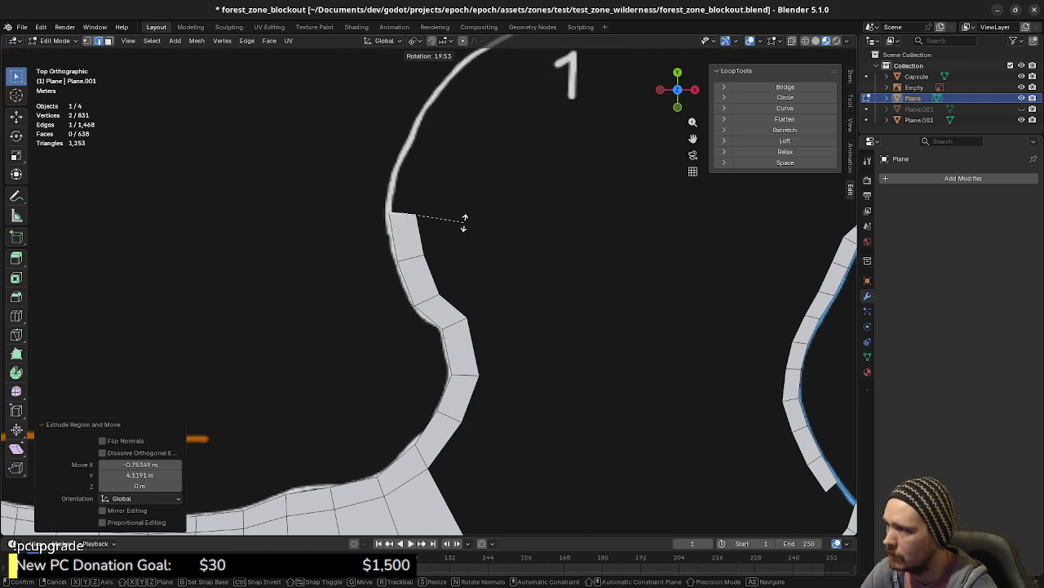
click(457, 218)
shift+middle_drag(452, 217, 445, 282)
key(e)
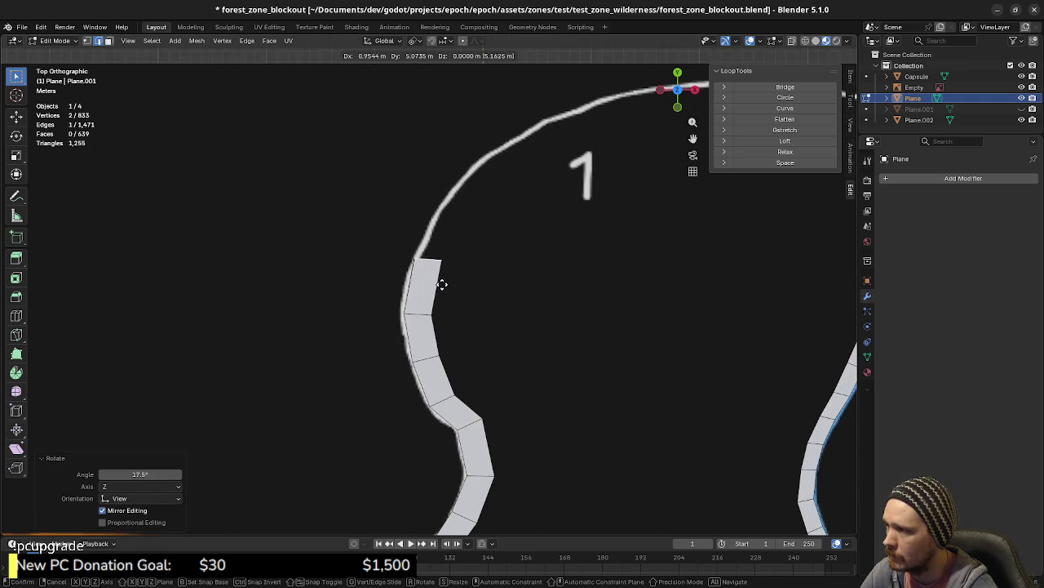
key(g)
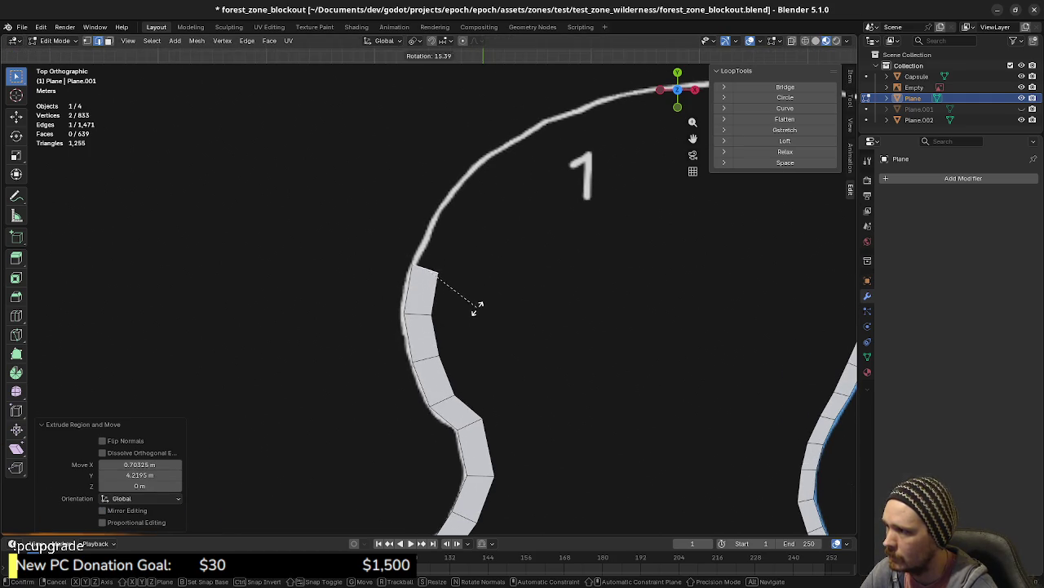
click(478, 304)
key(e)
shift+middle_drag(501, 306, 511, 131)
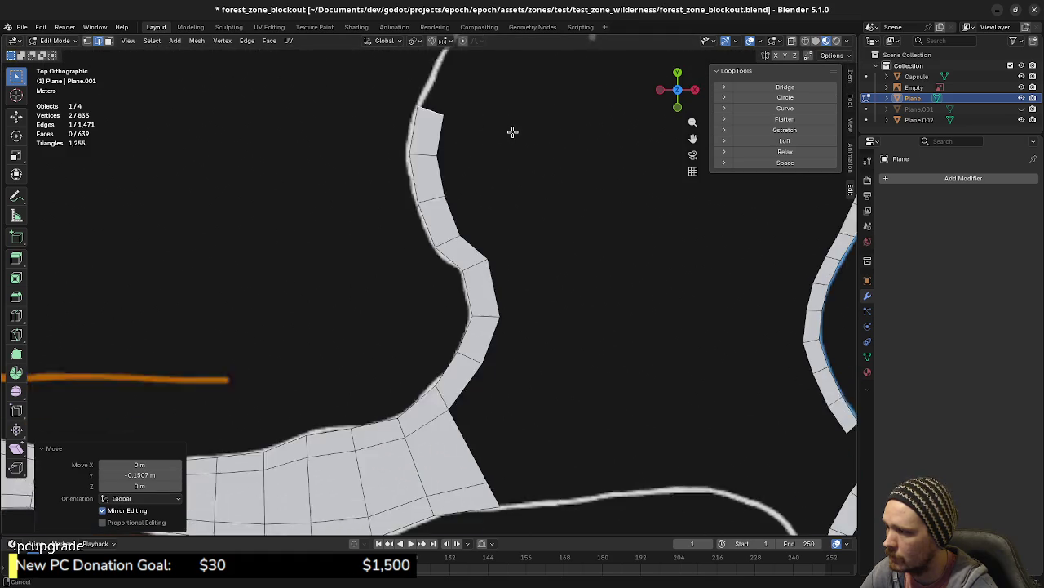
shift+middle_drag(511, 193, 490, 364)
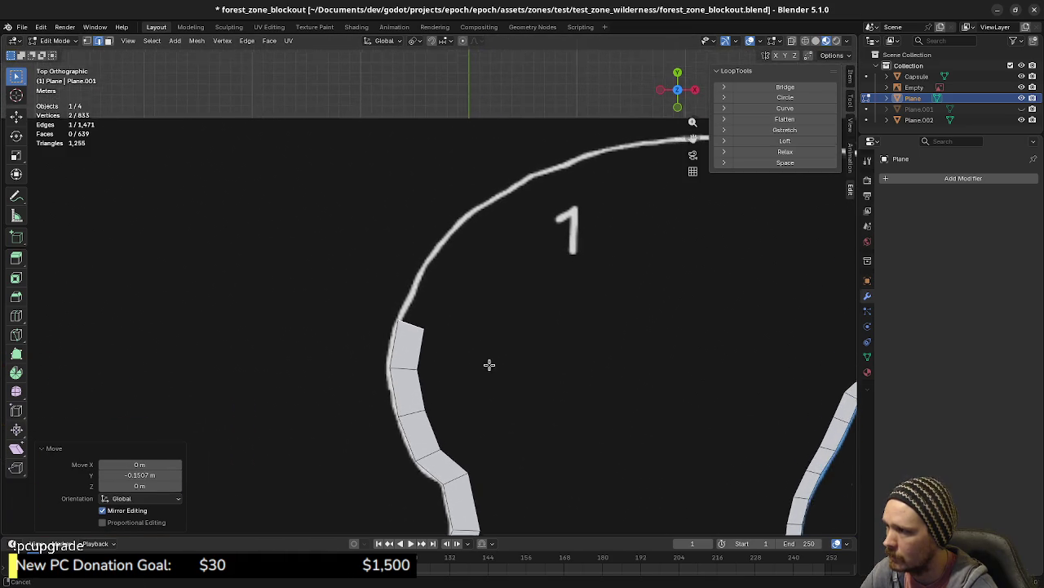
- Place the next two quads along the top outline, rotating the end edge to match the curve
click(495, 286)
key(e)
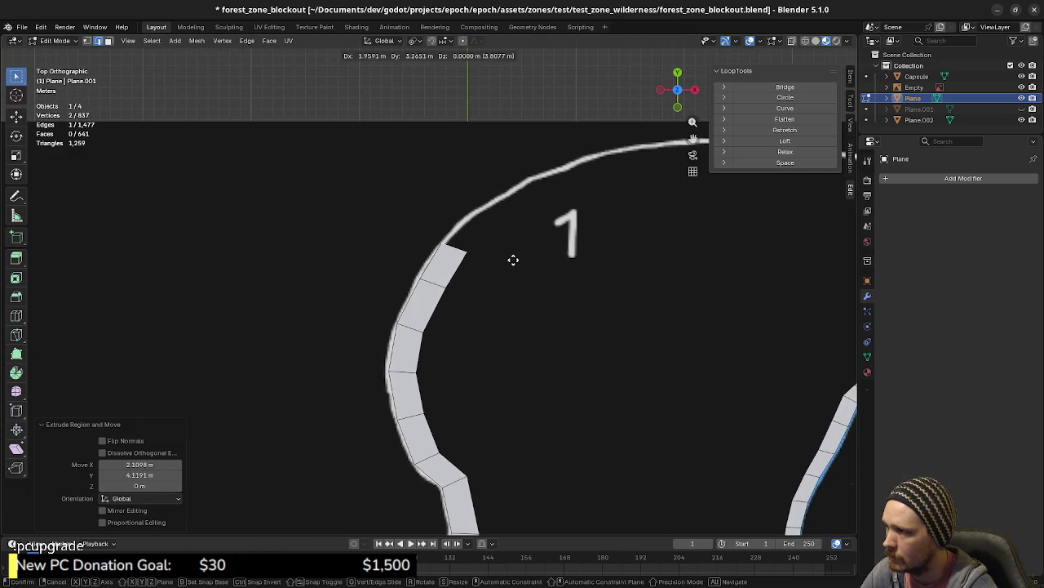
click(519, 256)
key(r)
click(517, 288)
mouse_move(518, 289)
shift+middle_down()
mouse_move(517, 301)
mouse_move(401, 310)
shift+middle_up()
key(r)
click(504, 314)
key(r)
click(457, 300)
- Extrude two more quads along zone 1's top outline and angle the end edge
key(e)
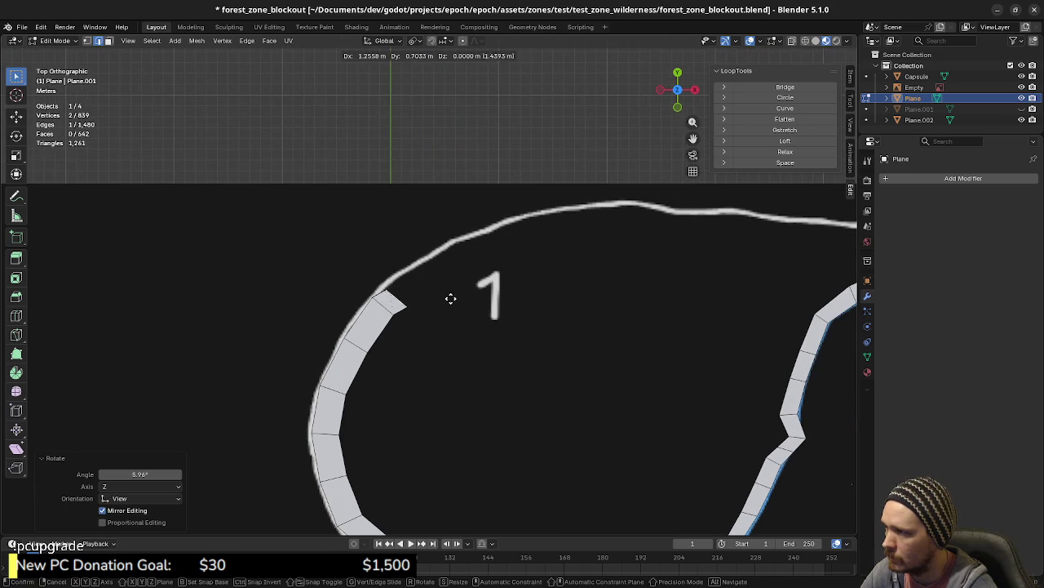
click(474, 287)
key(e)
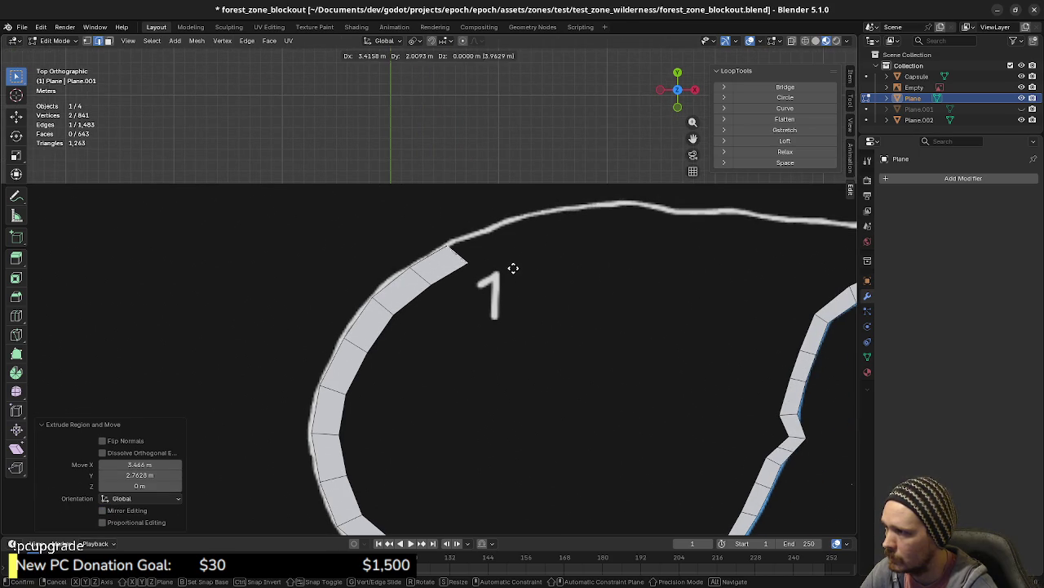
click(515, 264)
key(r)
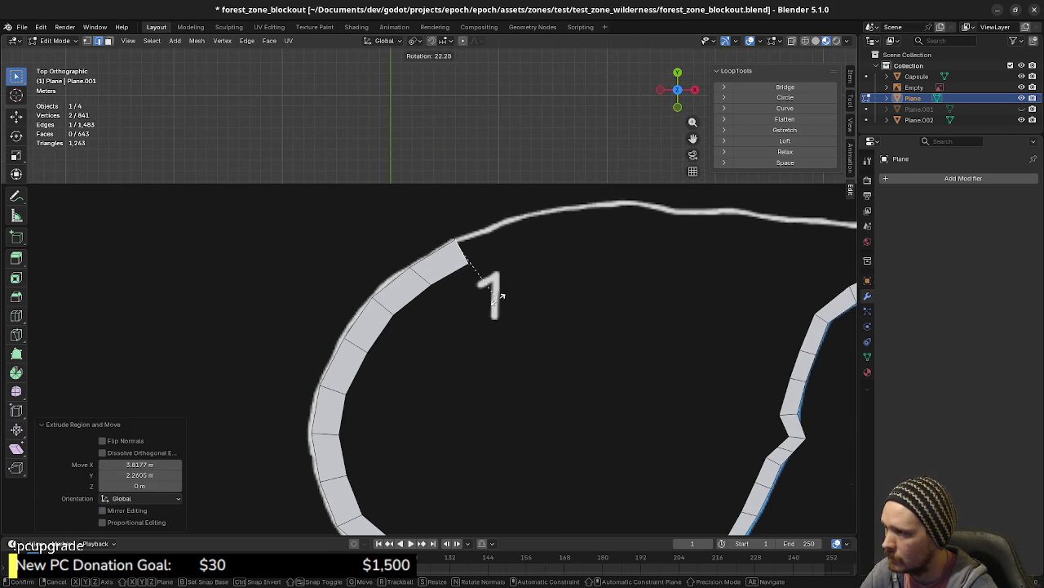
click(431, 293)
key(r)
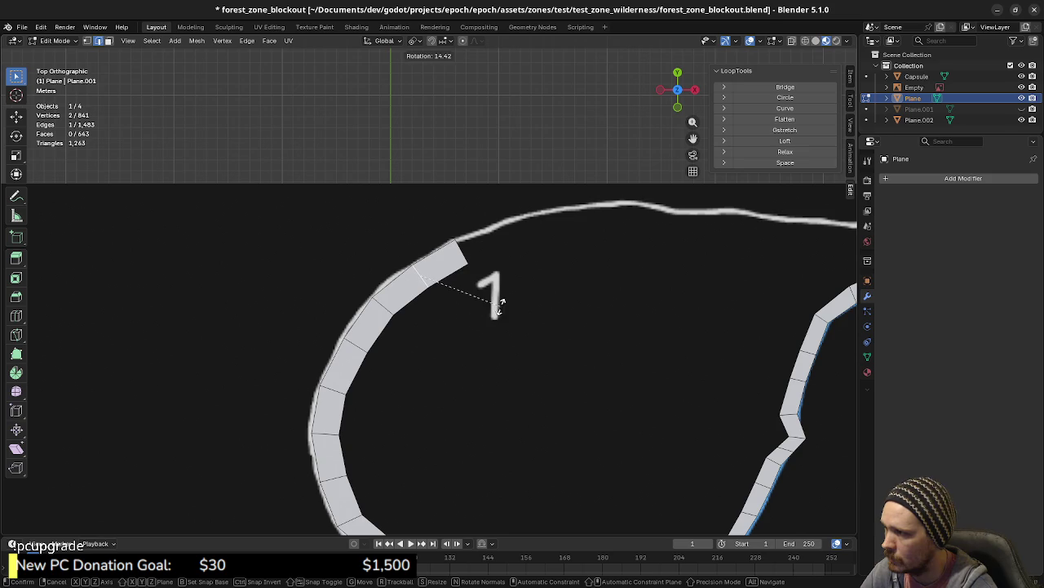
click(500, 303)
- Add two further quads rightward, rotating the end 24.6° and nudging it onto the outline
key(e)
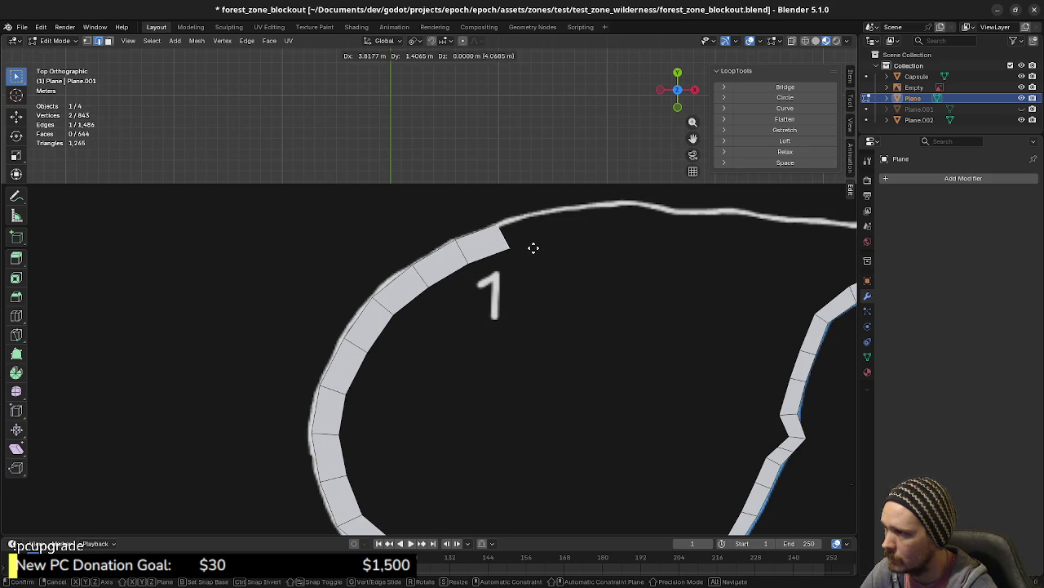
click(538, 243)
shift+middle_drag(546, 269, 465, 305)
key(e)
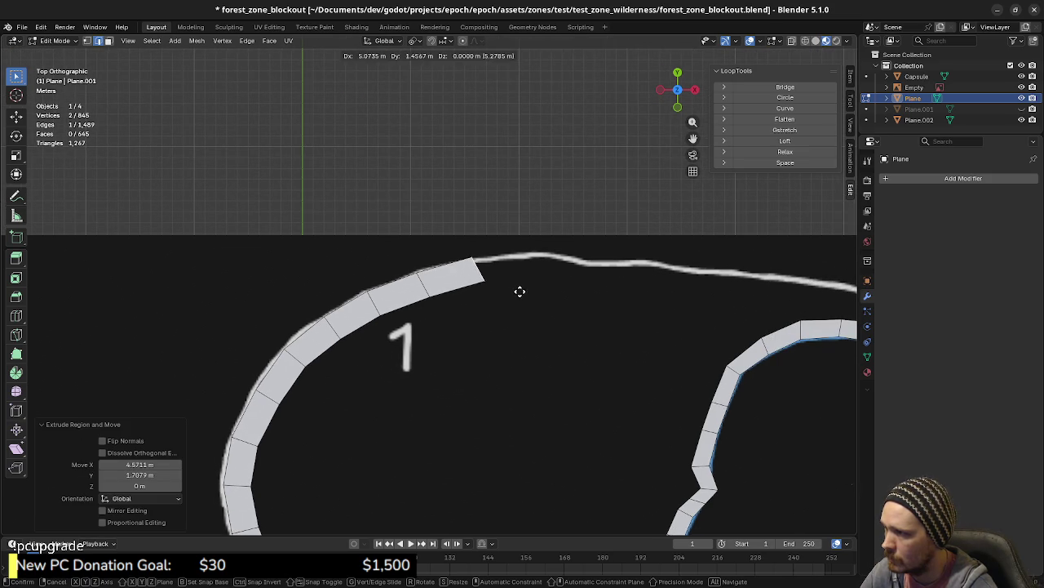
click(527, 291)
key(r)
click(506, 312)
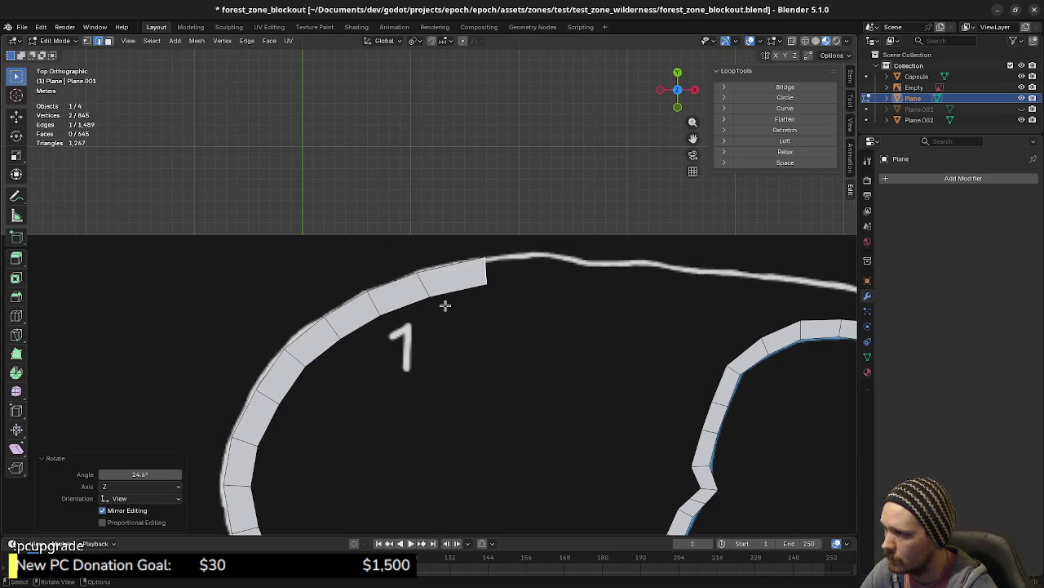
key(r)
click(485, 308)
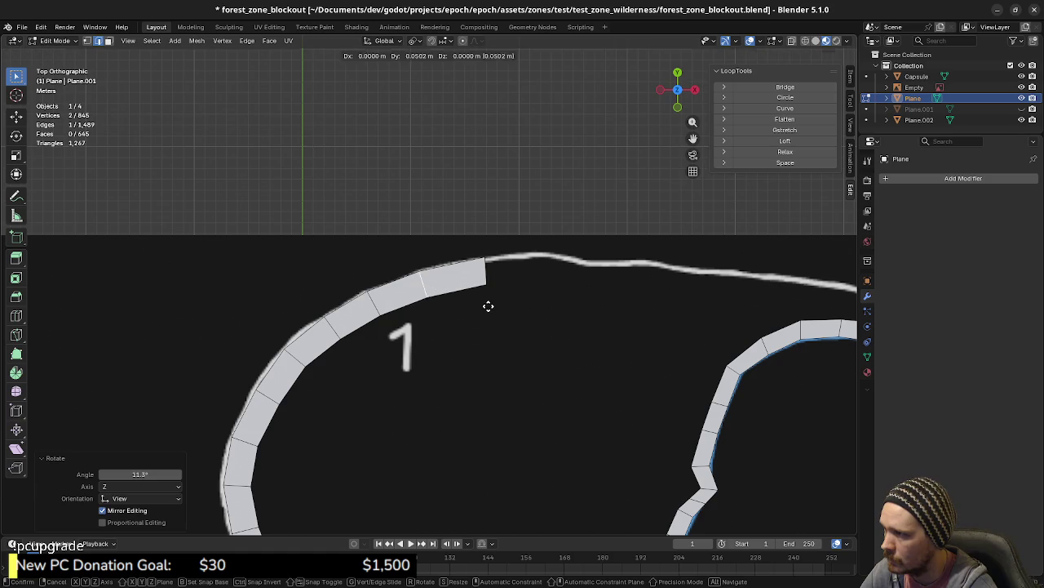
key(g)
click(490, 303)
- Extrude two more segments along the curve, adjusting the end segment's angle each time
key(e)
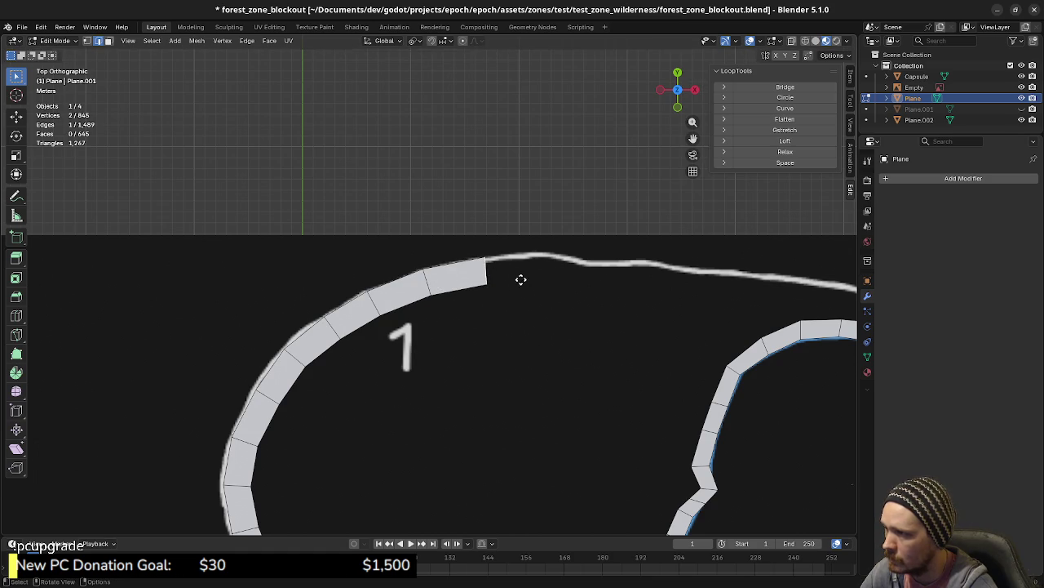
click(571, 282)
key(r)
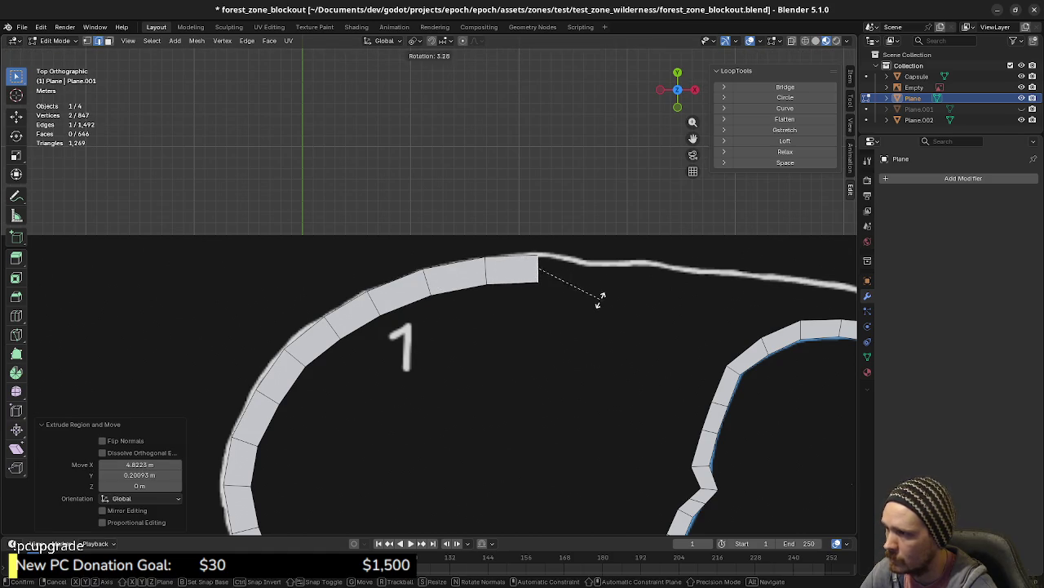
click(600, 301)
shift+middle_drag(602, 302, 438, 296)
key(e)
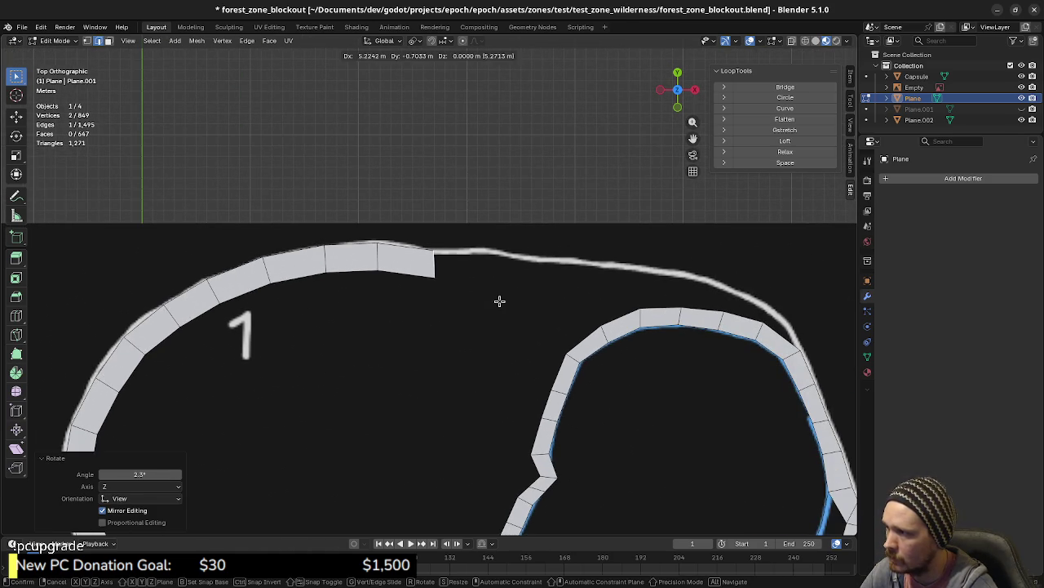
click(512, 300)
key(r)
click(514, 300)
key(r)
click(516, 317)
- Extend the strip by three straight segments further right along the outline
key(e)
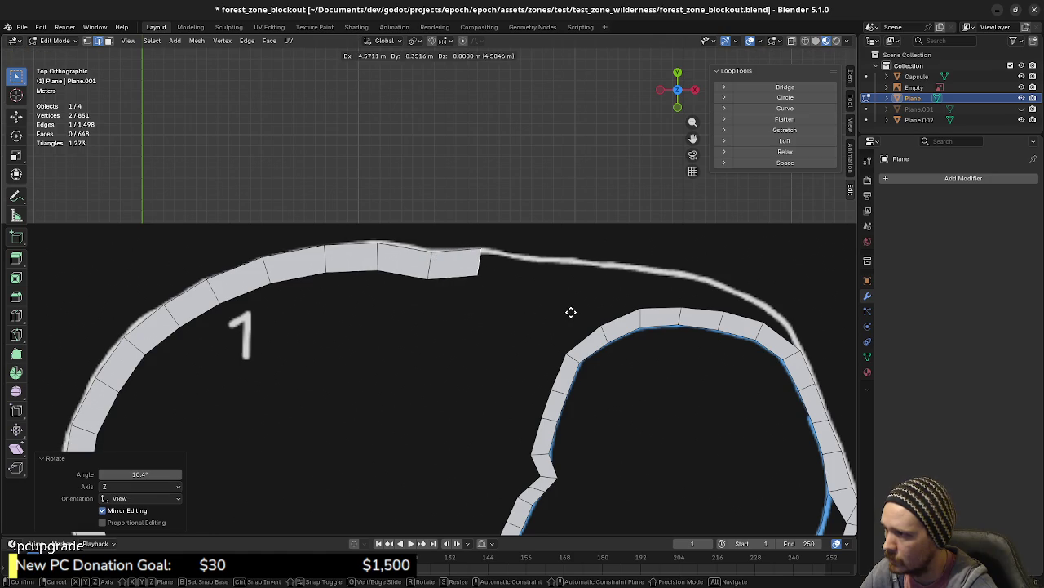
click(573, 313)
key(e)
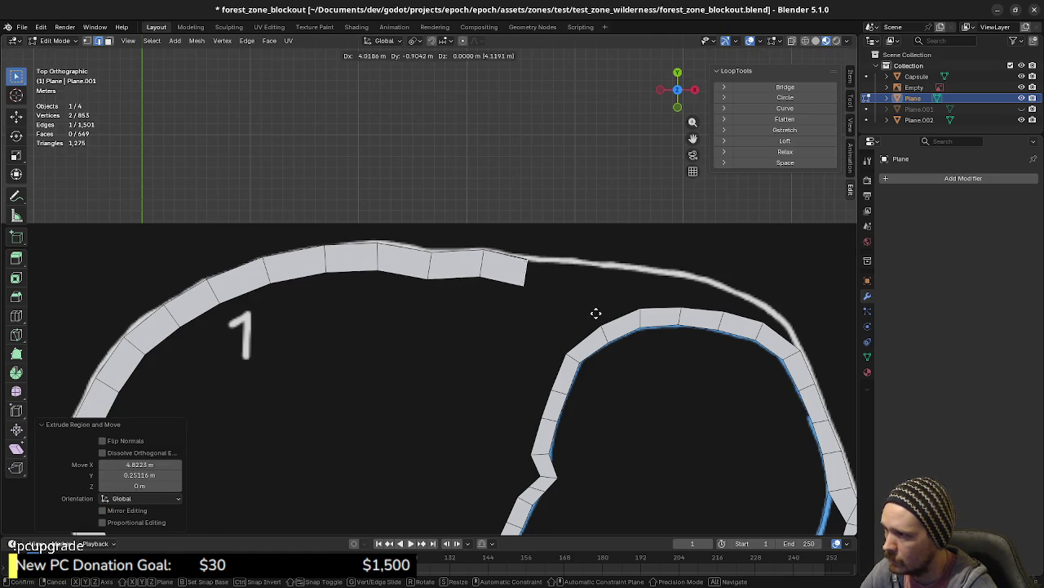
click(600, 313)
key(e)
shift+middle_drag(692, 315, 569, 307)
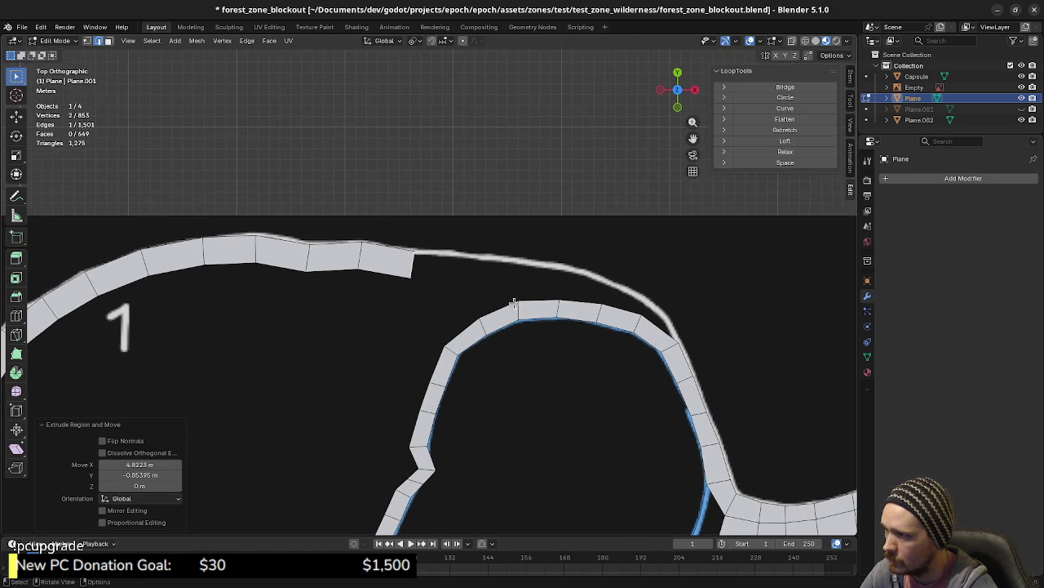
- Extrude four more segments rightward to where the outline converges with the inner strip
click(542, 304)
key(e)
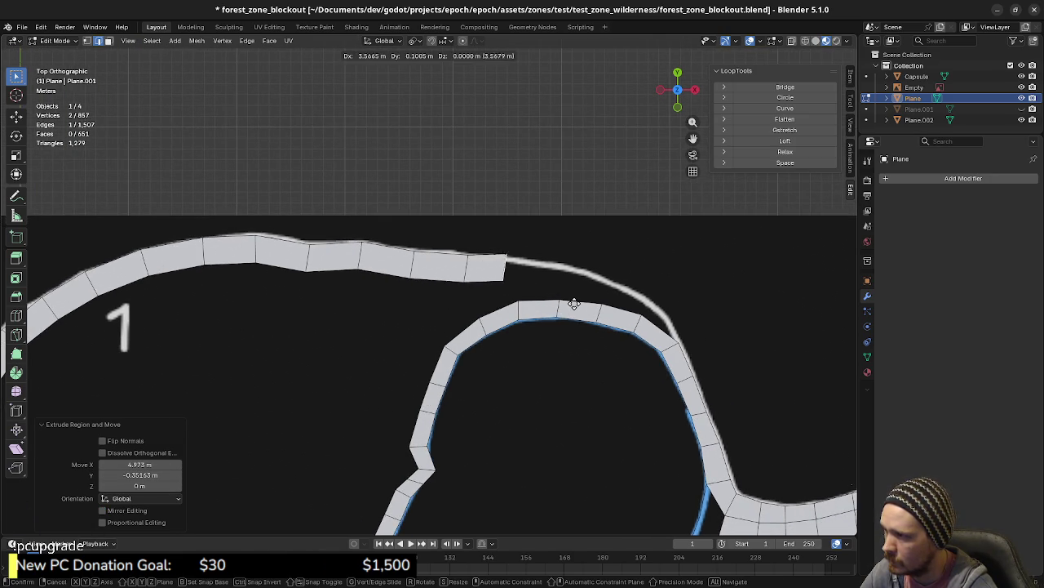
click(590, 309)
key(e)
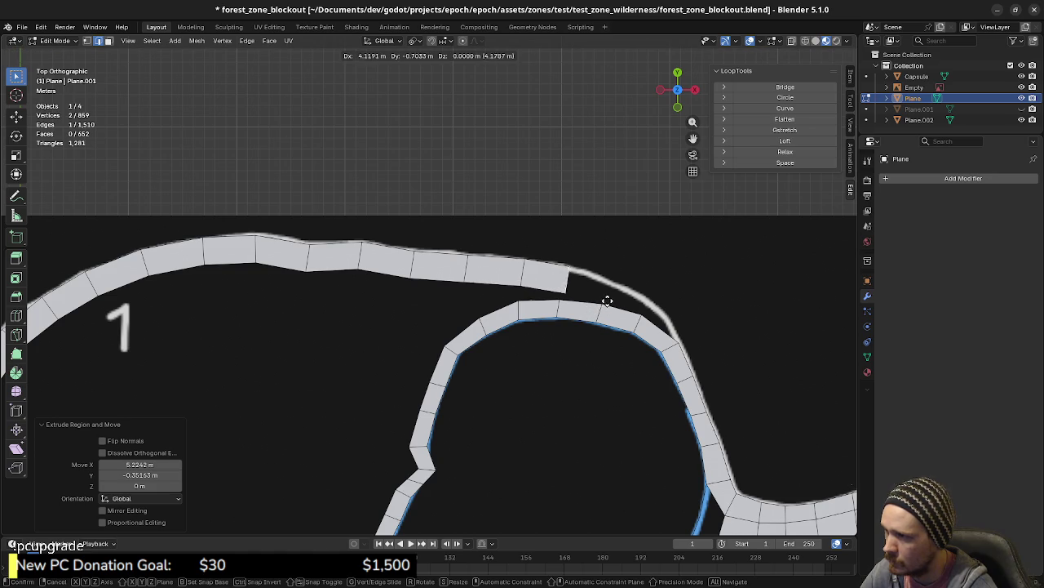
click(619, 305)
key(r)
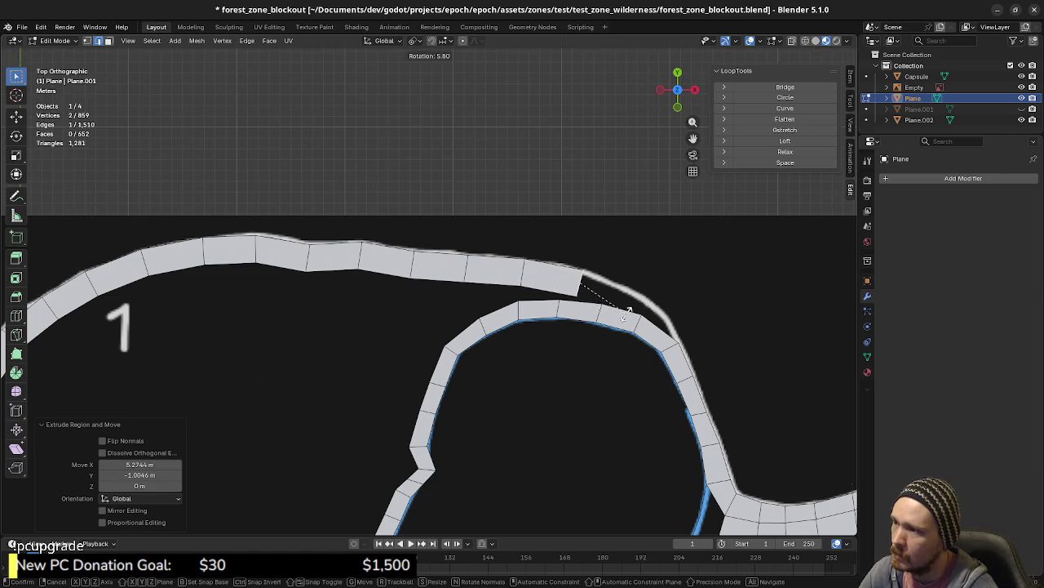
click(626, 327)
shift+middle_drag(626, 327, 554, 322)
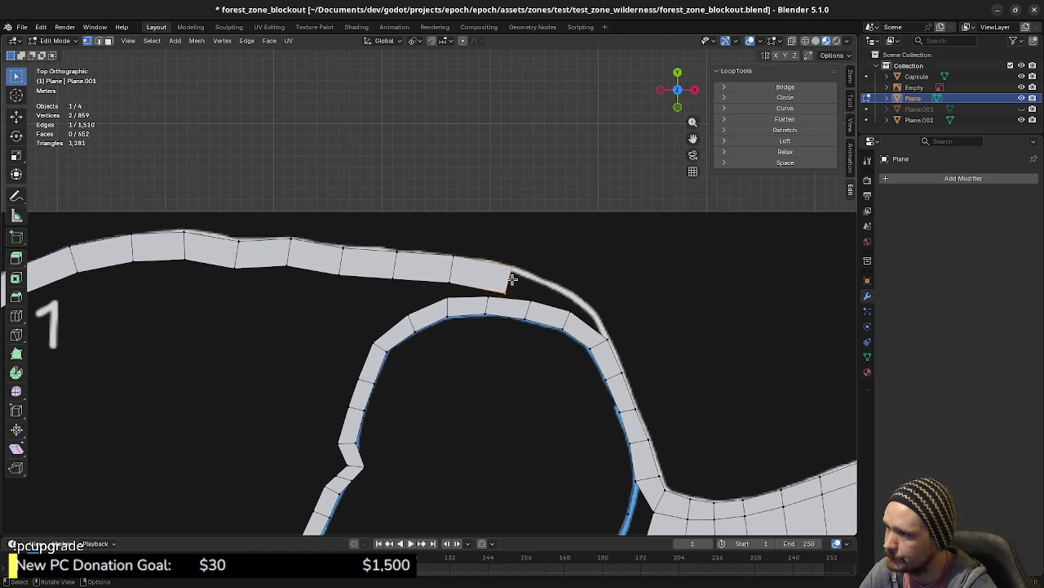
key(e)
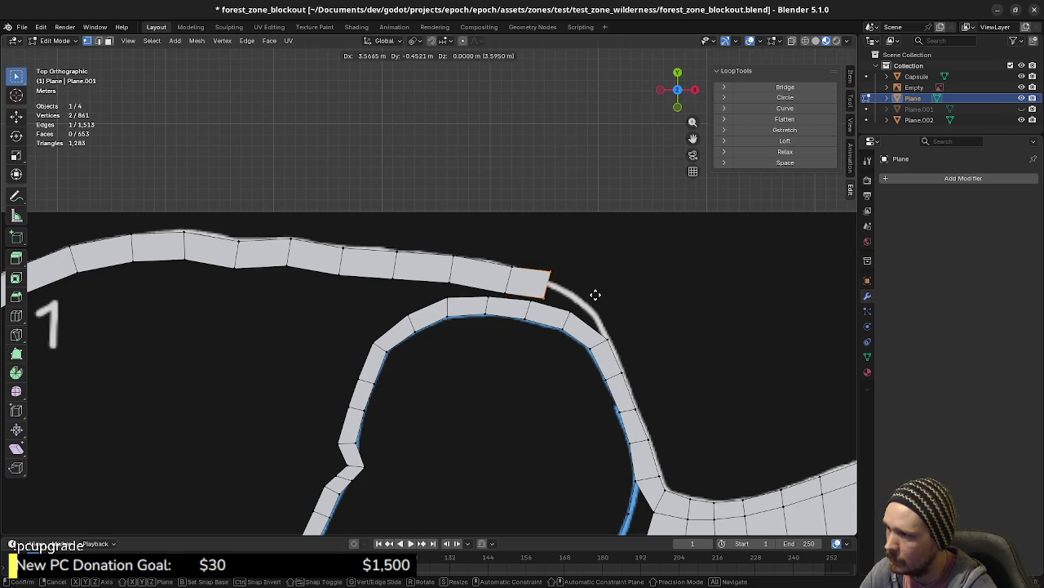
click(604, 295)
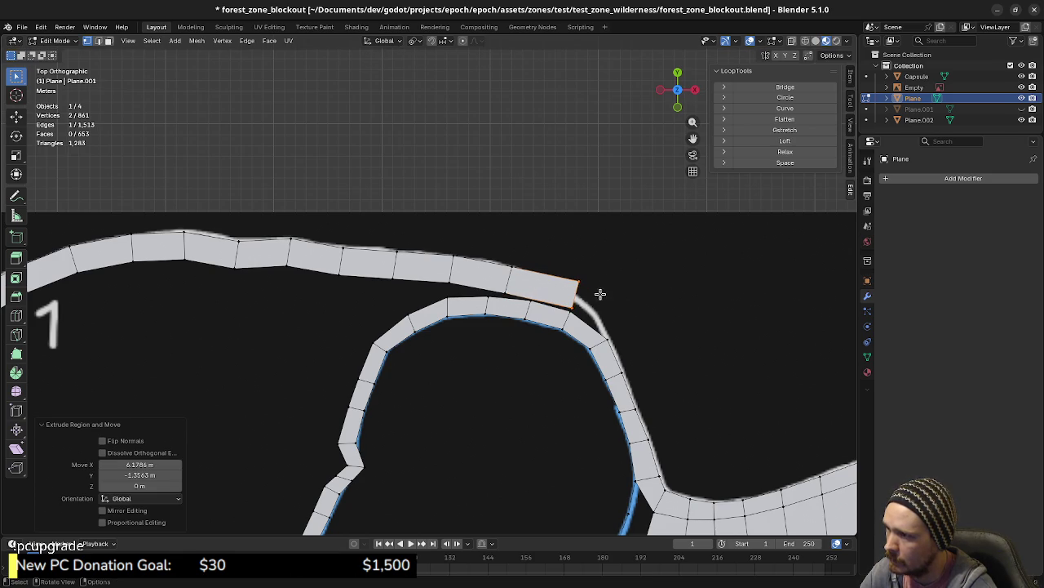
- Reposition the end vertices and merge the tip vertex onto the inner strip using Merge At Last
click(583, 282)
key(g)
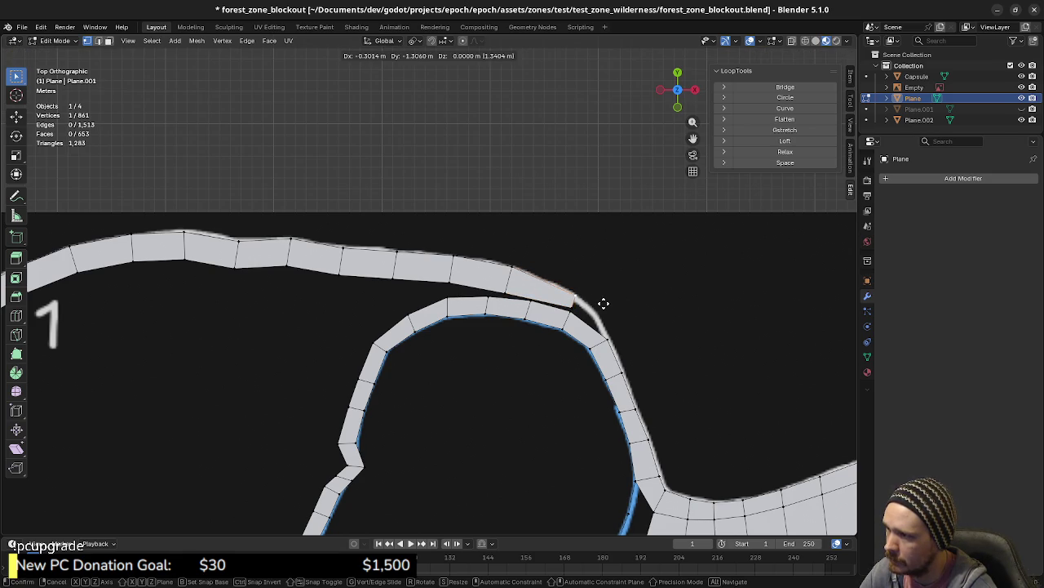
click(602, 304)
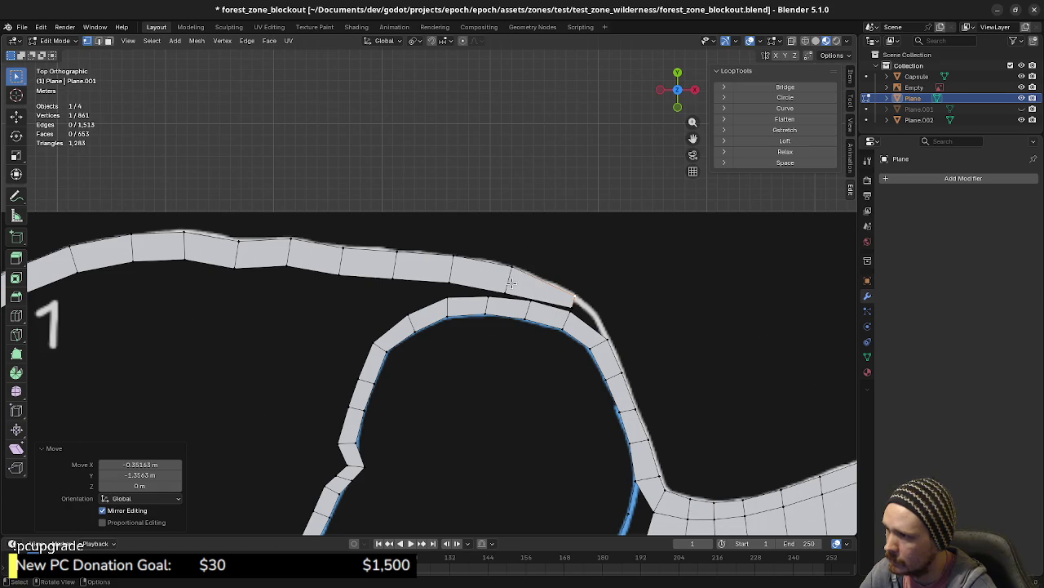
shift+click(573, 301)
key(g)
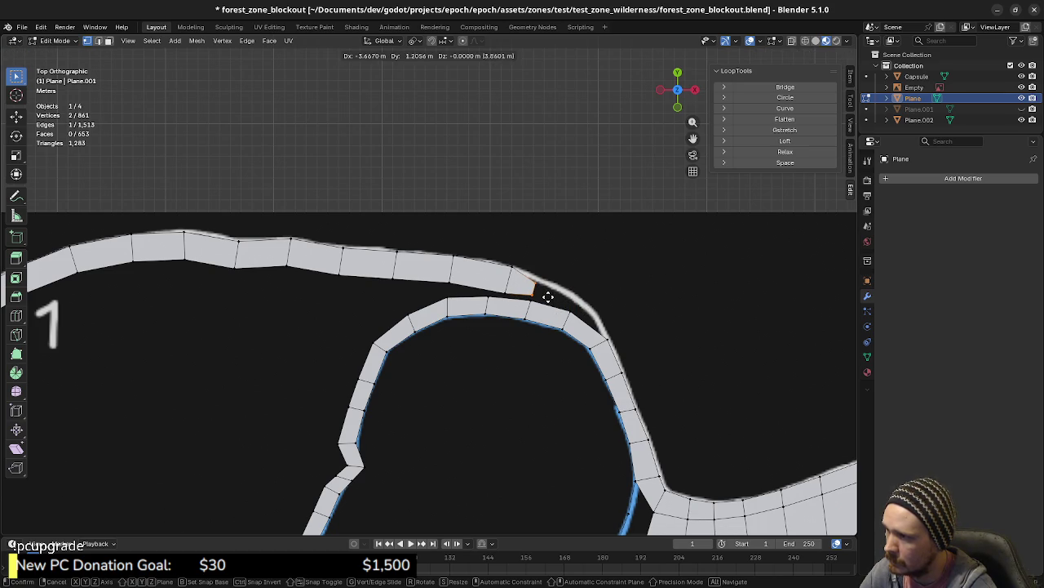
click(548, 297)
click(537, 287)
key(g)
click(537, 292)
click(535, 297)
key(m)
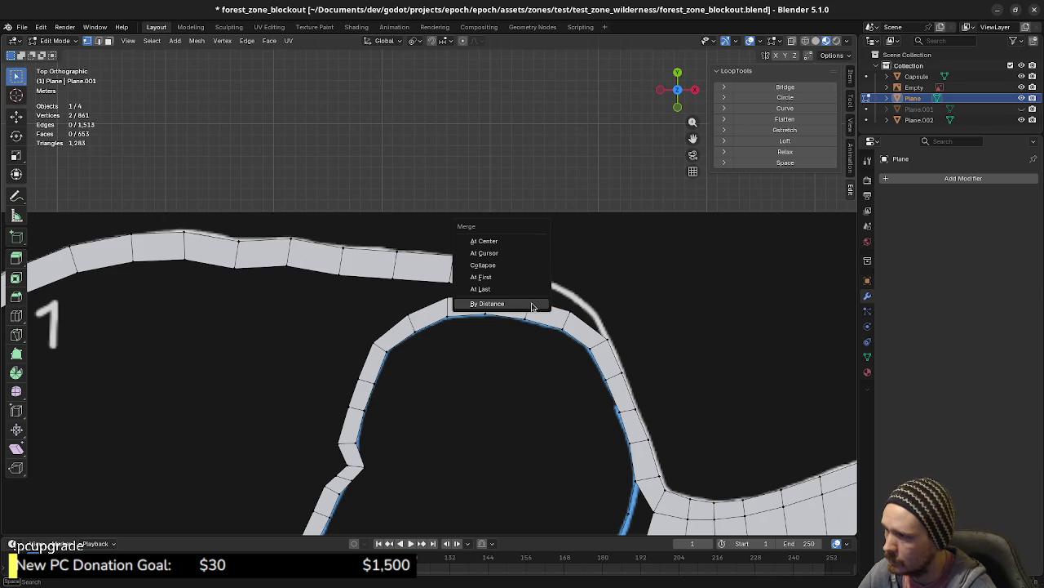
click(481, 289)
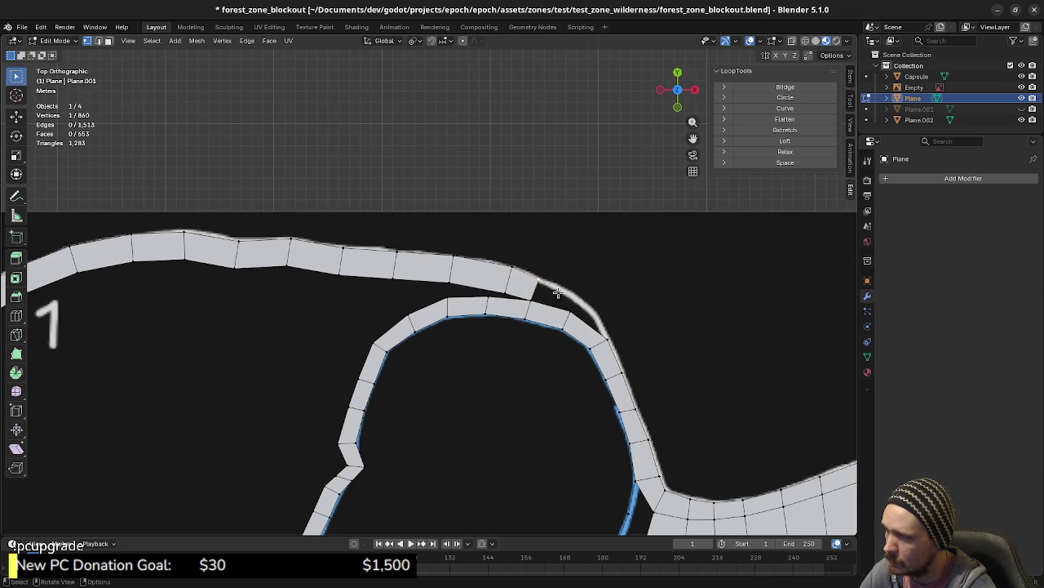
- Extrude a vertex along the outline, undo an unwanted connecting edge, and check the junction top-down
key(e)
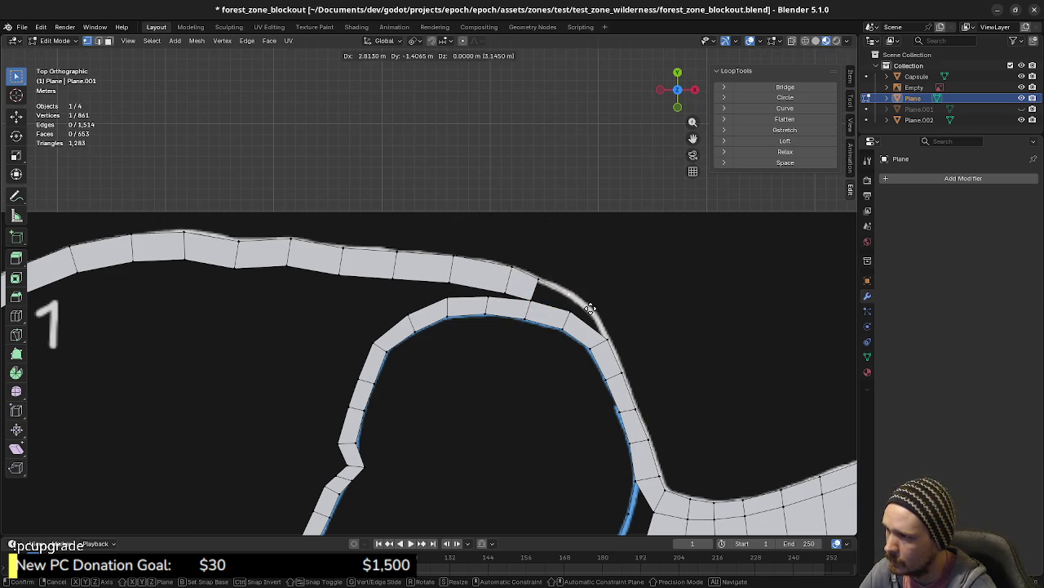
click(597, 313)
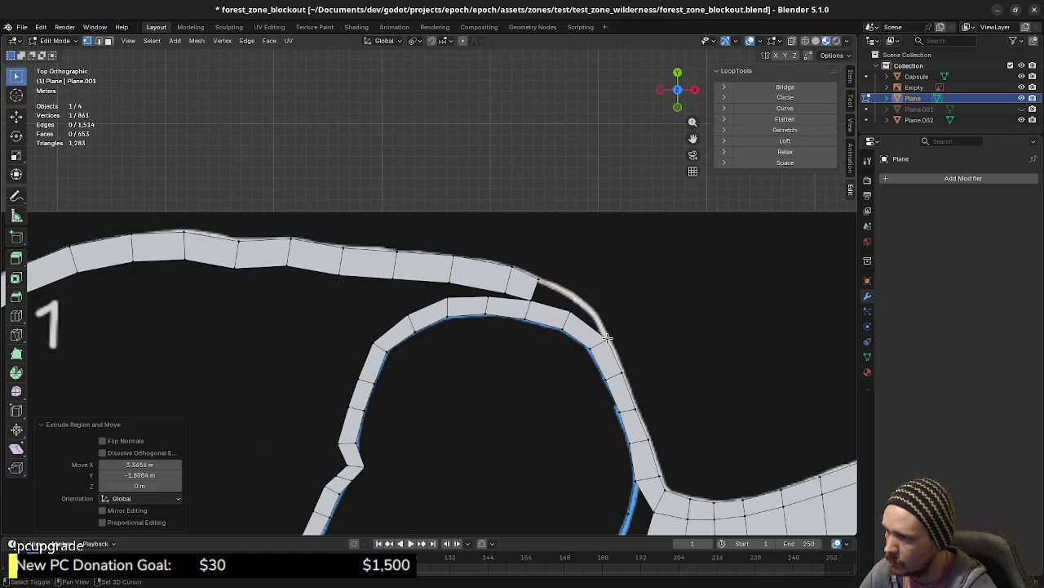
shift+click(607, 337)
key(alt+a)
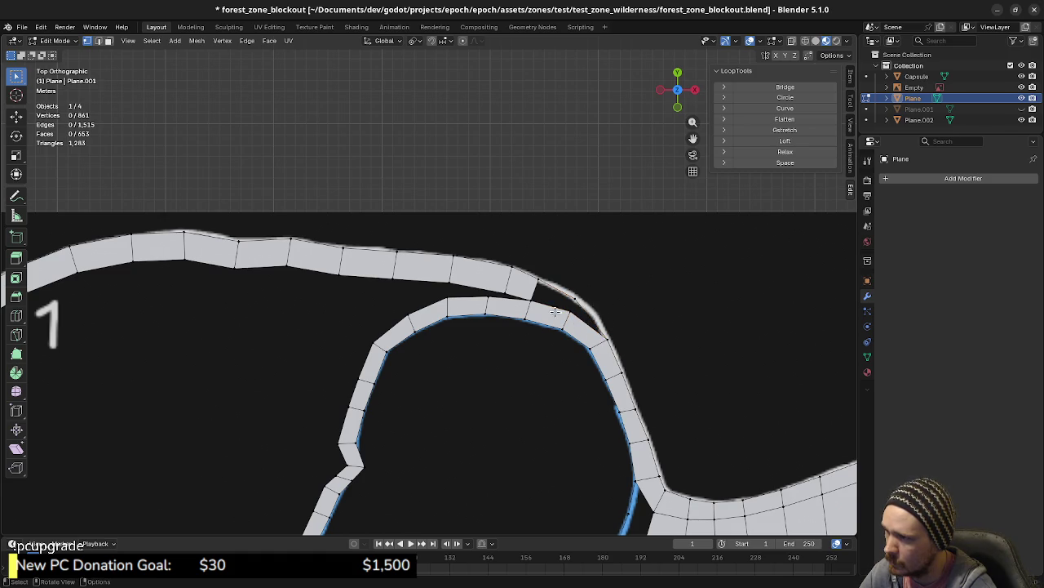
shift+click(565, 308)
key(f)
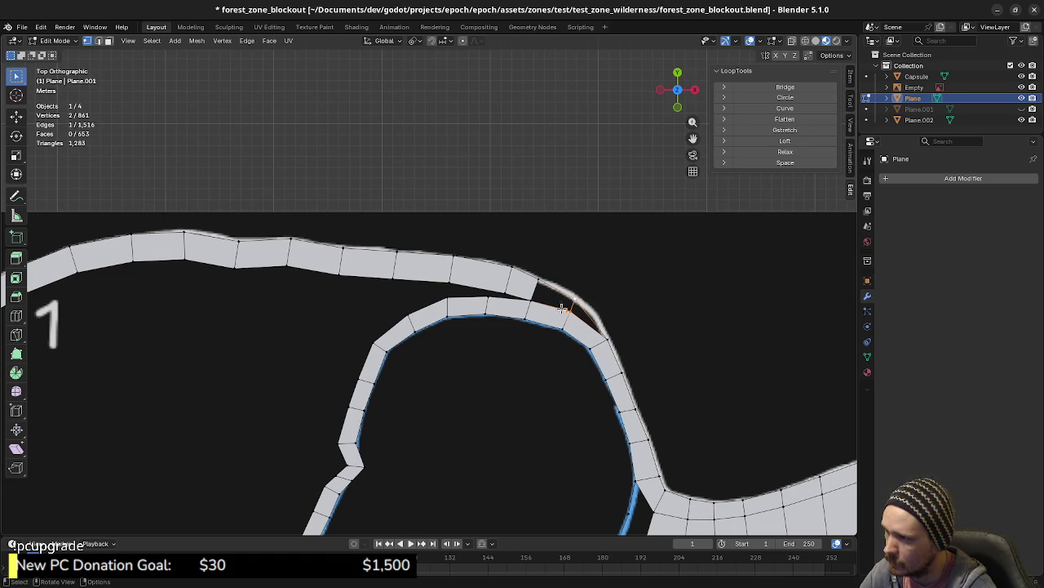
key(ctrl+z)
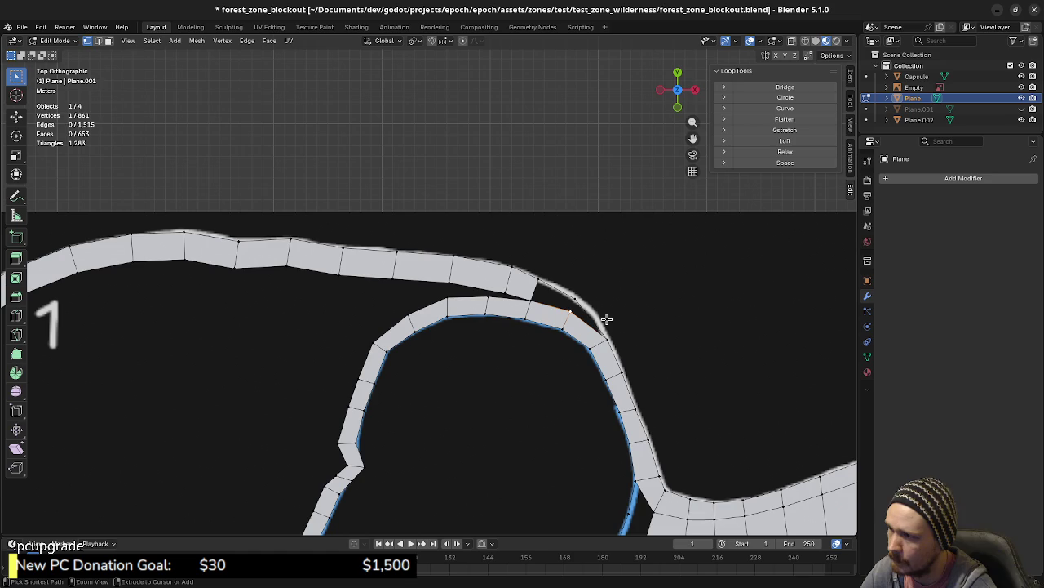
mouse_move(607, 323)
middle_down()
mouse_move(490, 340)
mouse_move(454, 374)
mouse_move(484, 381)
middle_up()
scroll(483, 380, up, 3)
key(KP_7)
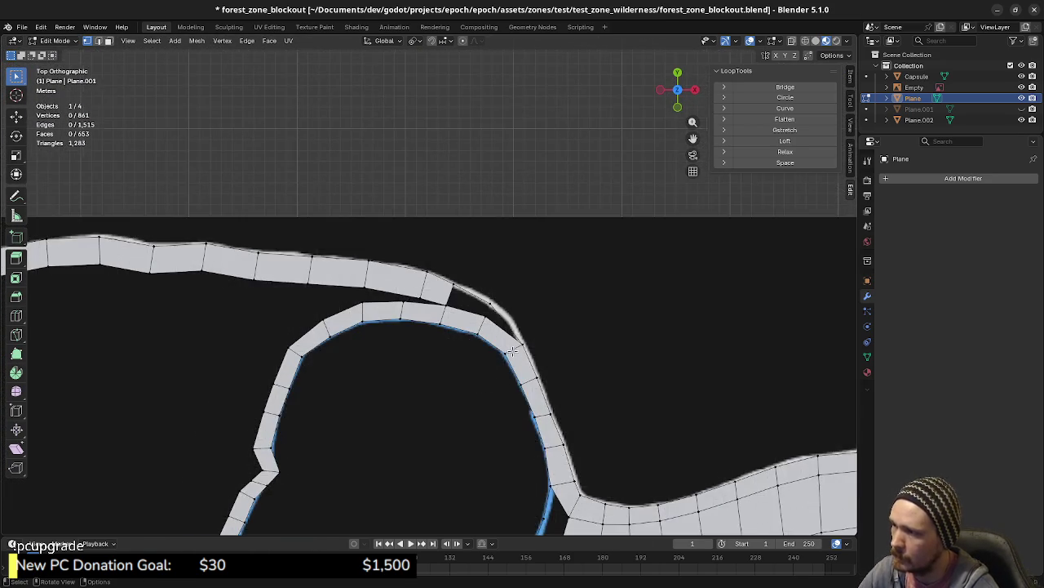
- Merge overlapping vertices by distance across the whole mesh at the junction
scroll(554, 342, up, 2)
shift+middle_drag(554, 341, 484, 315)
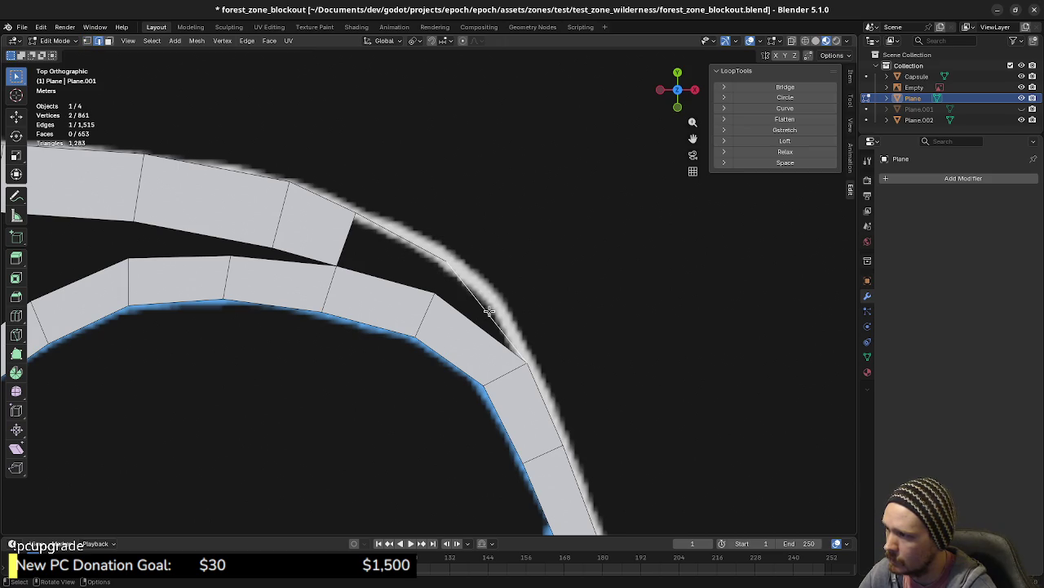
key(a)
key(m)
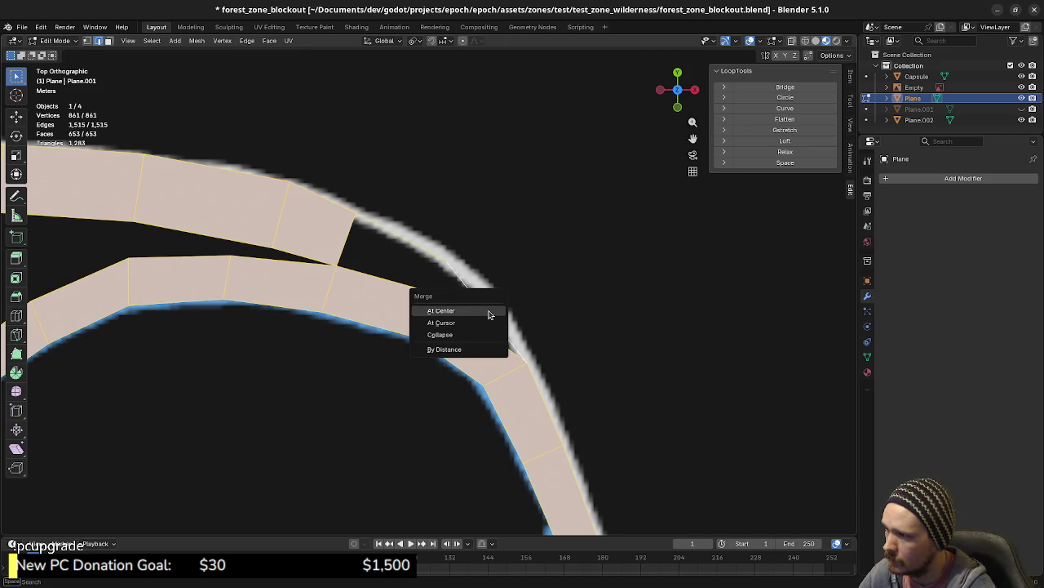
click(471, 348)
- Fill the sliver with a triangle and the next gap with a quad, then reposition their shared edge
drag(429, 254, 534, 366)
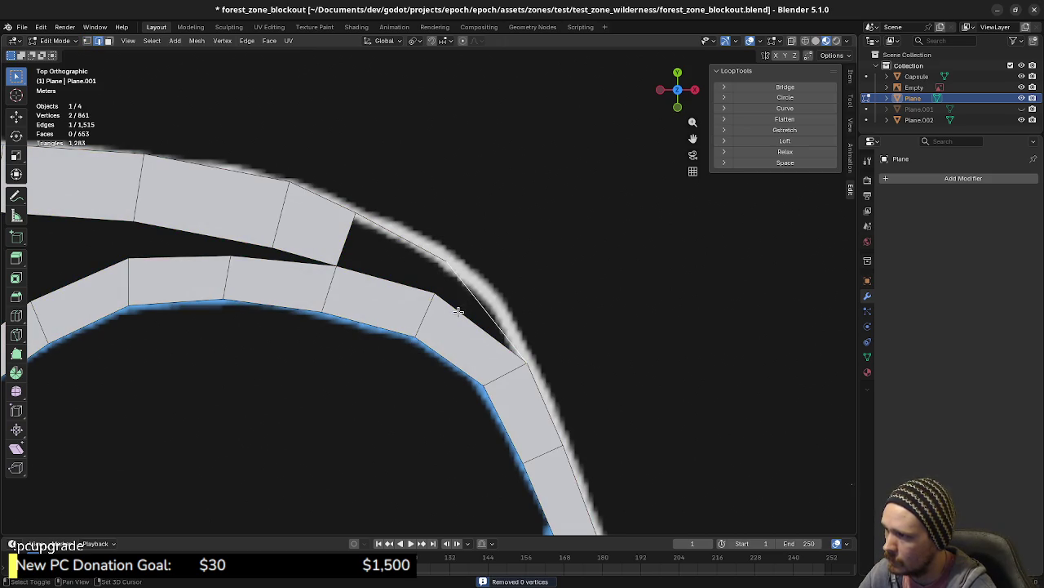
key(f)
drag(342, 204, 453, 298)
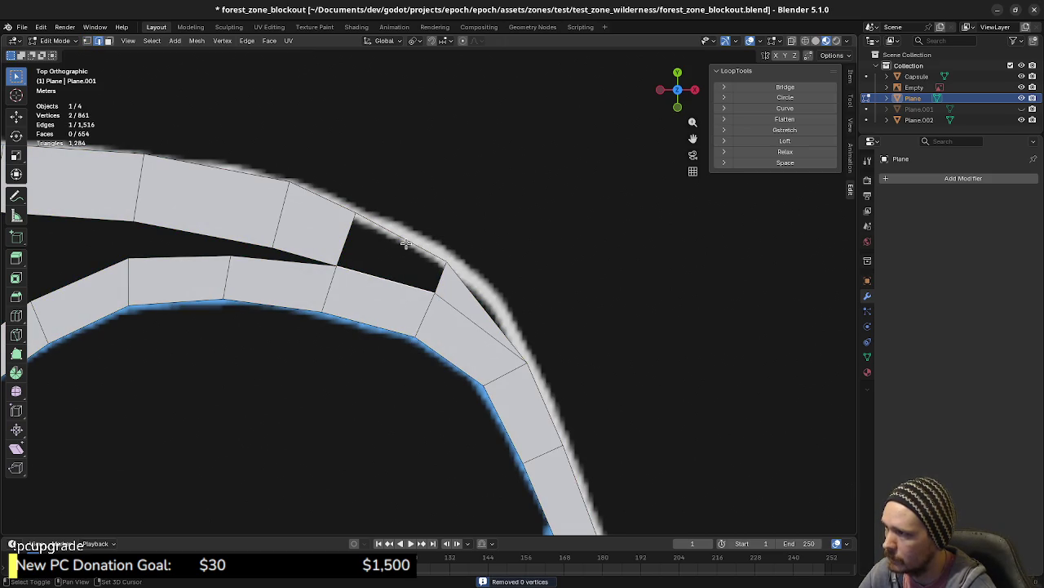
key(f)
shift+middle_drag(155, 267, 455, 313)
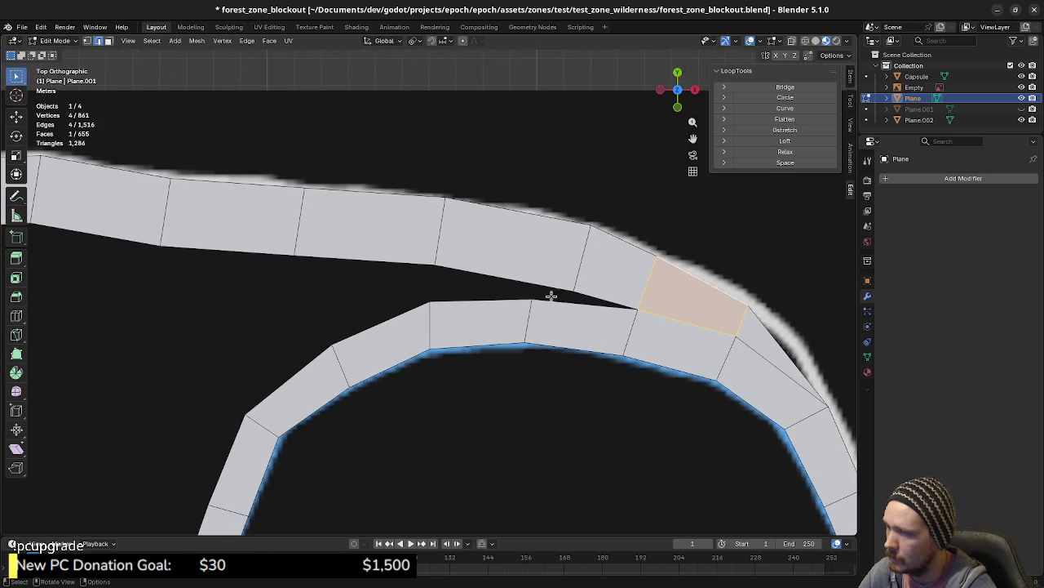
click(577, 258)
key(g)
key(g)
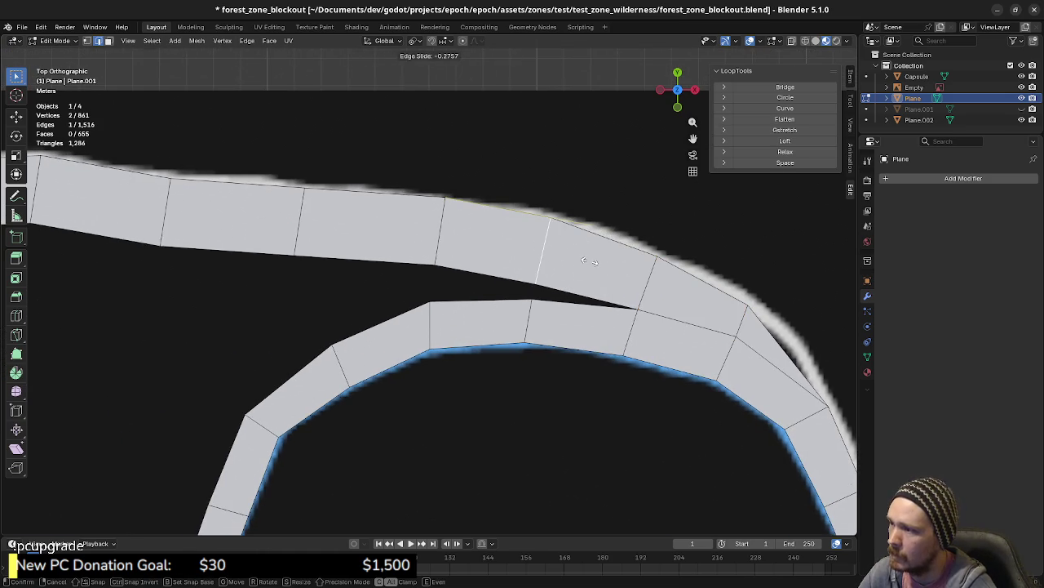
click(589, 261)
- Fill the remaining gaps between the top road strip and the looping strip with faces
shift+middle_drag(464, 312, 549, 315)
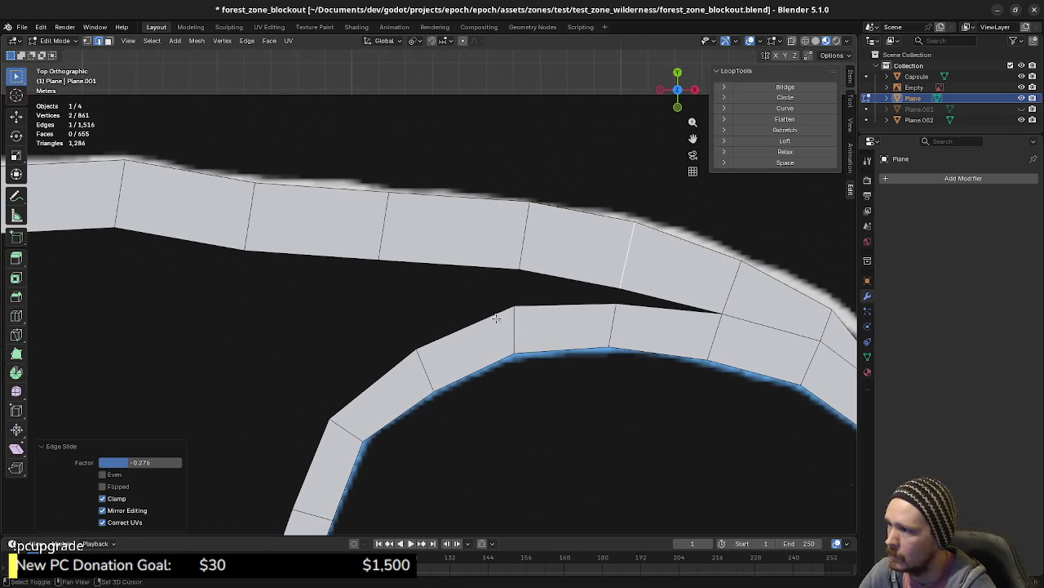
scroll(548, 316, down, 1)
scroll(548, 316, down, 2)
scroll(490, 327, down, 2)
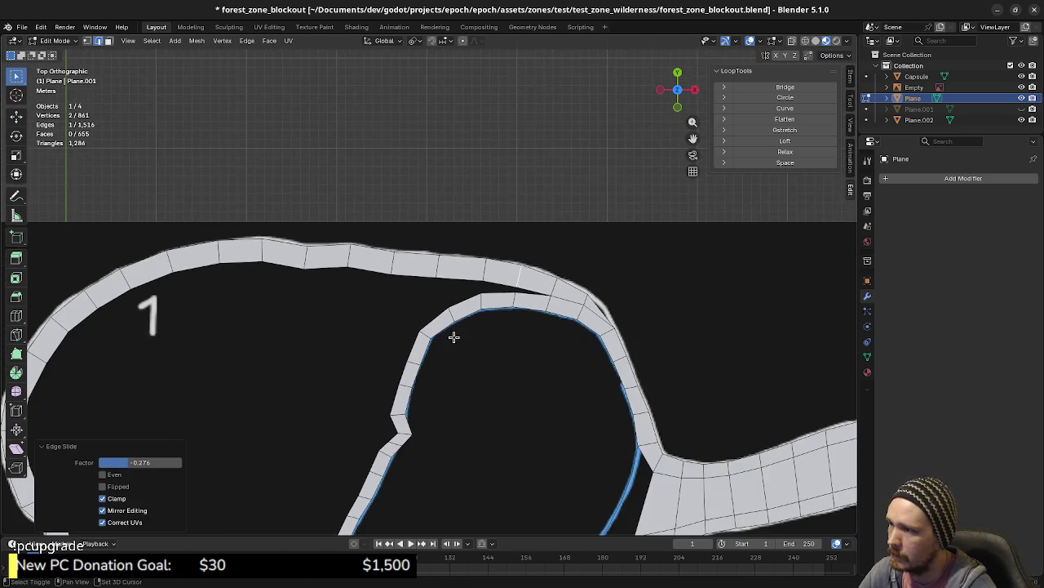
scroll(512, 328, down, 2)
mouse_move(458, 305)
shift+middle_down()
mouse_move(622, 265)
mouse_move(541, 337)
shift+middle_up()
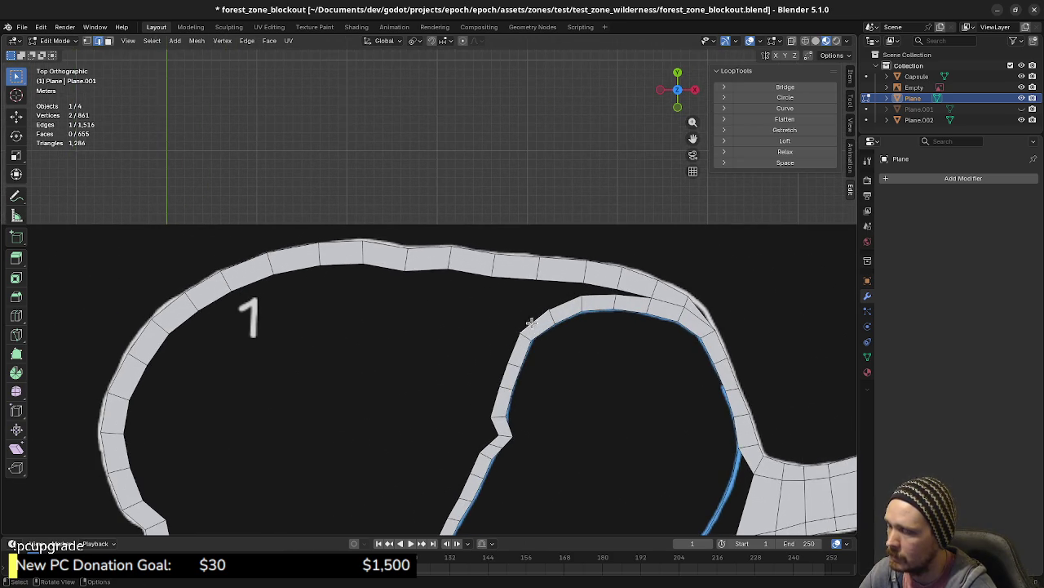
mouse_move(497, 382)
shift+middle_down()
mouse_move(474, 384)
mouse_move(519, 350)
shift+middle_up()
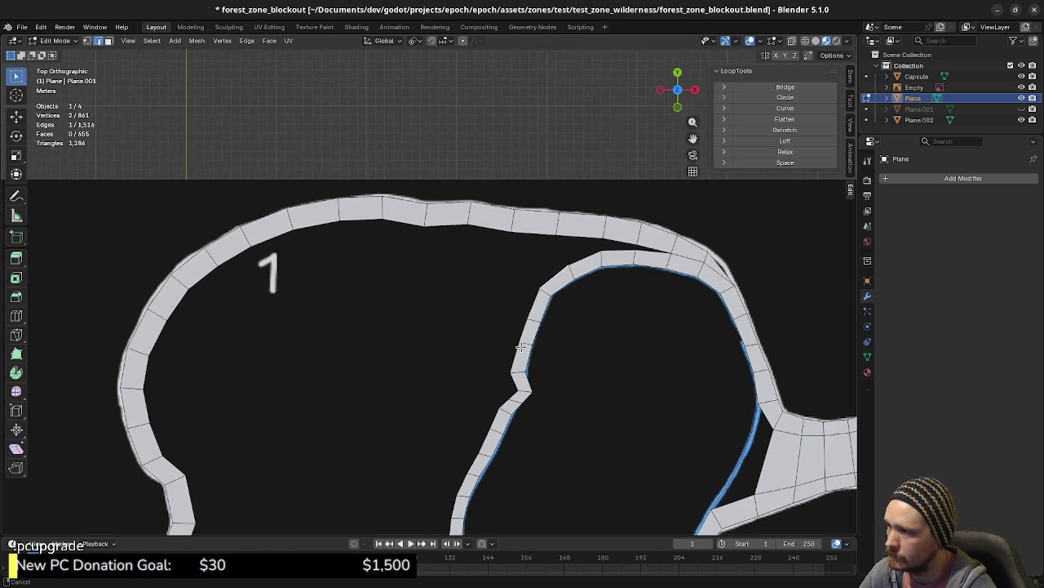
scroll(651, 301, up, 2)
shift+middle_drag(651, 301, 515, 323)
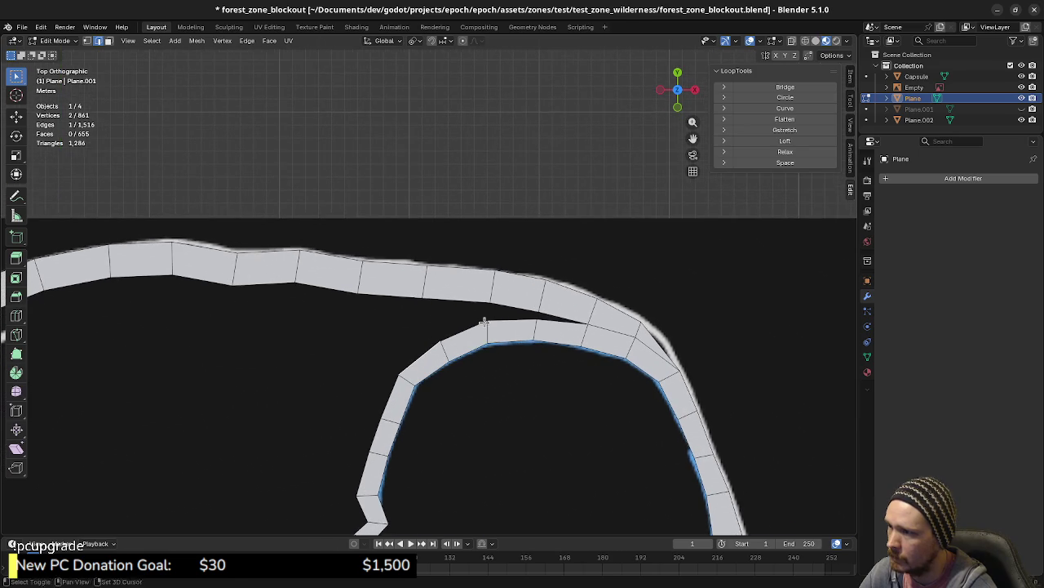
key(f)
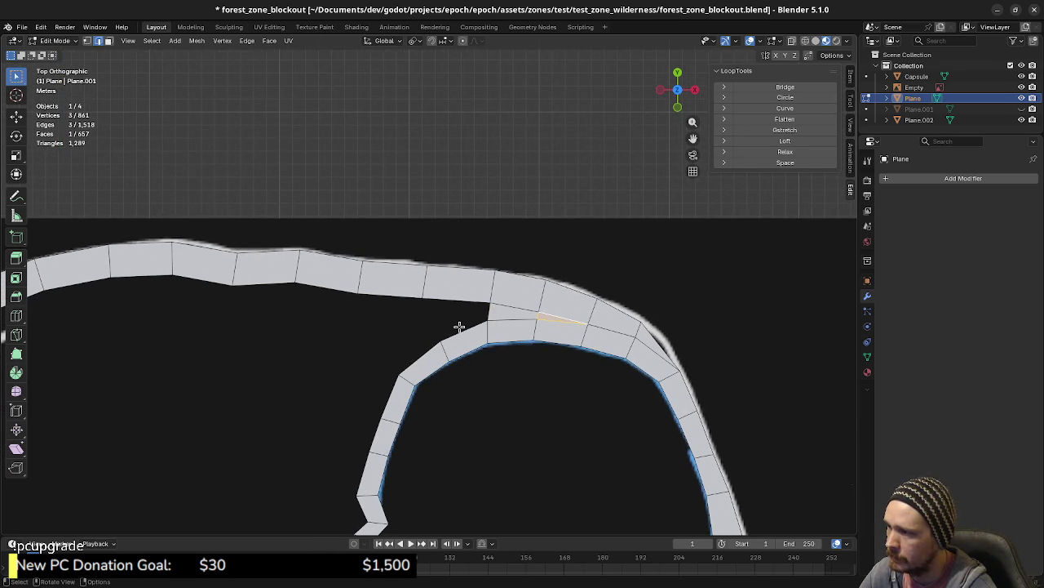
key(f)
click(403, 296)
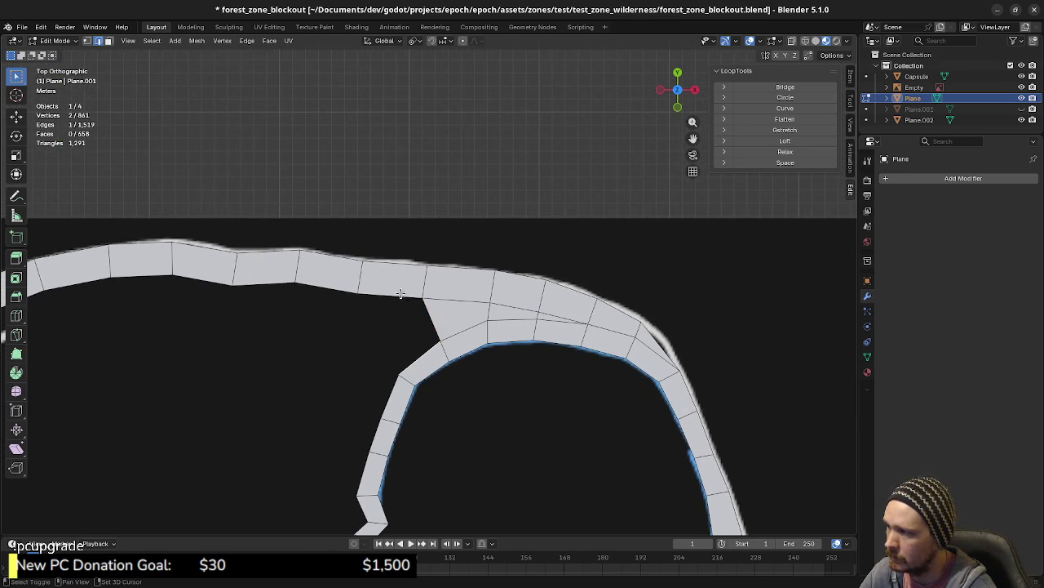
key(f)
scroll(489, 278, down, 4)
shift+middle_drag(469, 353, 624, 148)
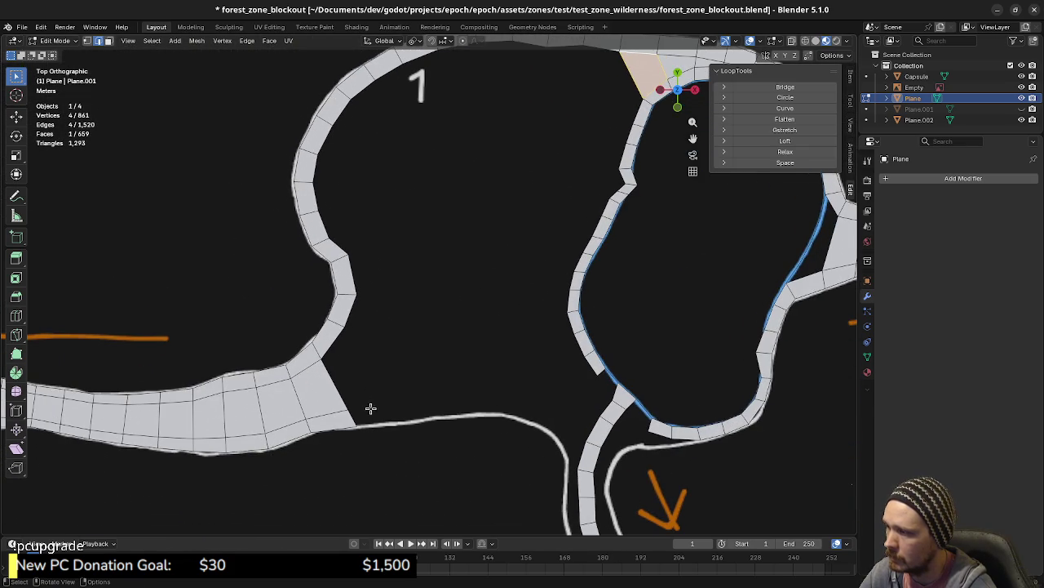
- Extrude a first new segment from the strip's open end and adjust its end position
shift+middle_drag(359, 417, 452, 310)
scroll(446, 305, up, 2)
scroll(340, 335, up, 3)
key(g)
key(Escape)
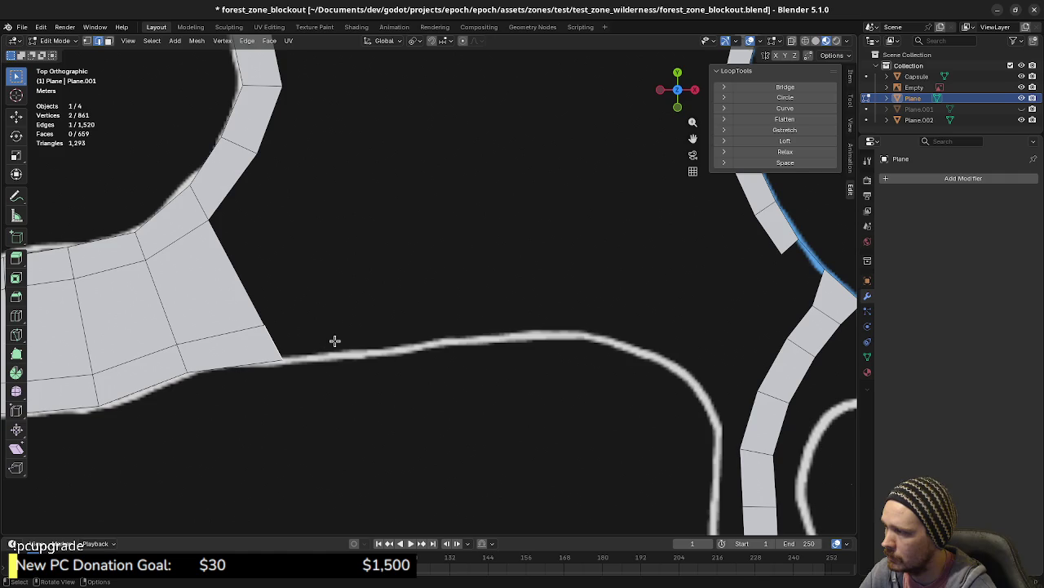
key(e)
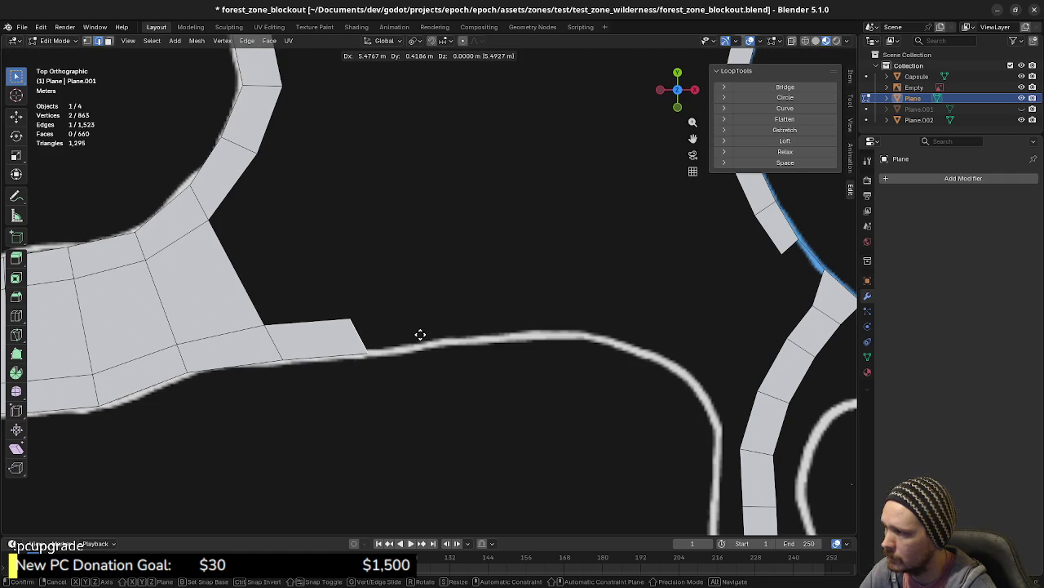
click(421, 334)
key(g)
click(446, 346)
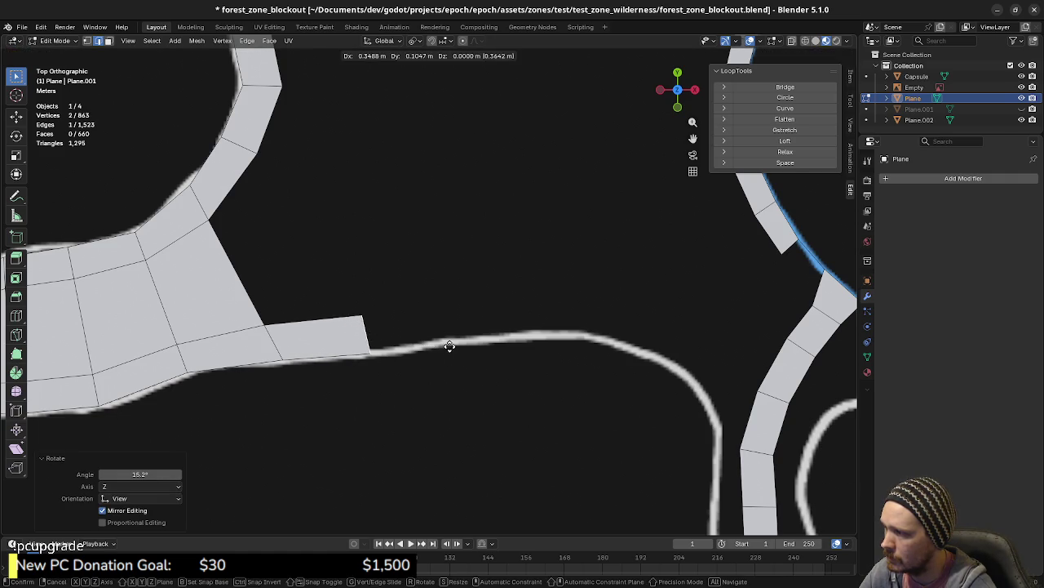
- Add two more segments along the outline, rotating the end and middle edges to follow the curve
key(e)
click(545, 336)
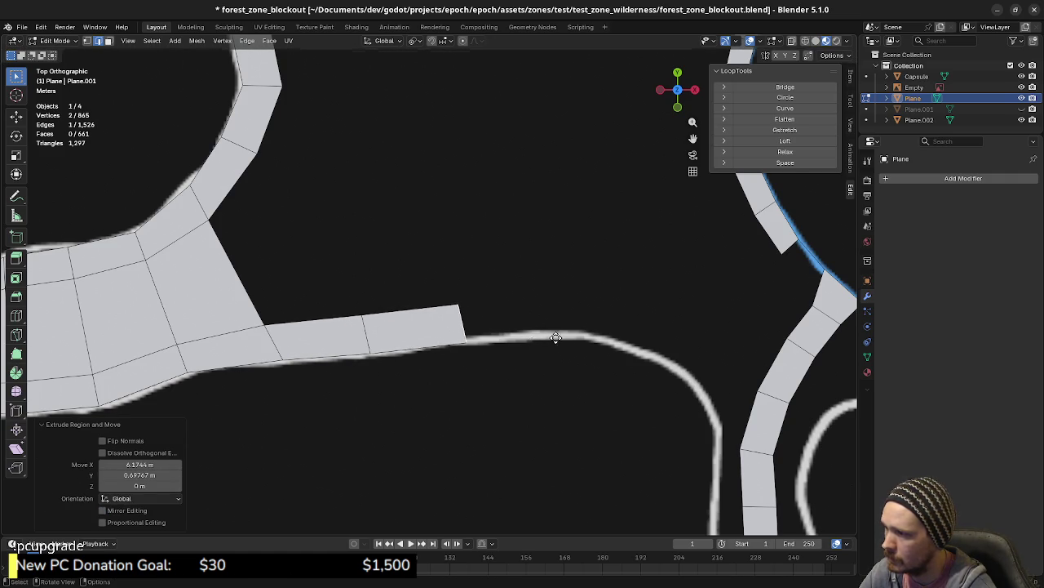
key(e)
click(636, 330)
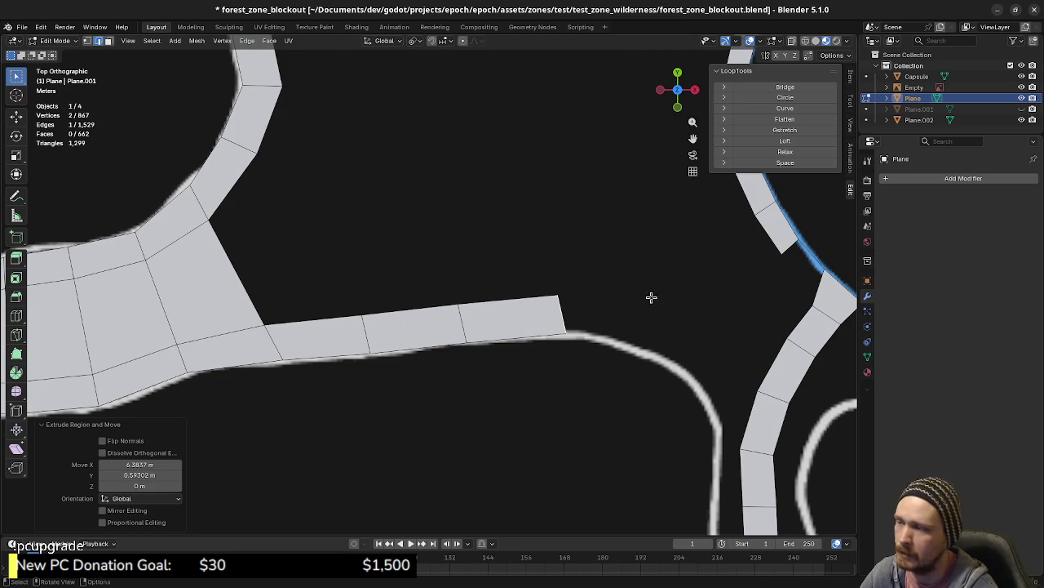
key(r)
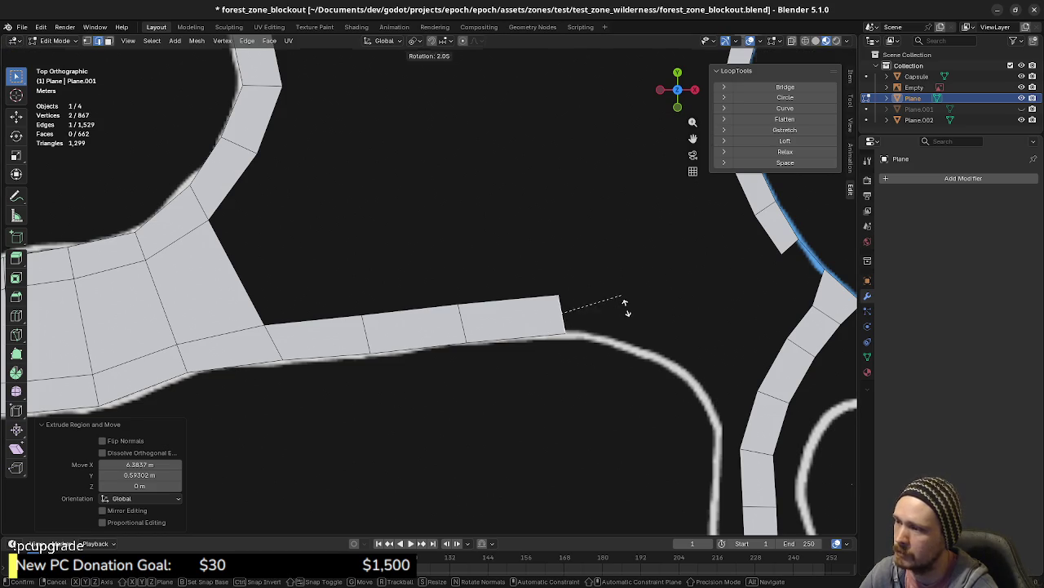
click(637, 303)
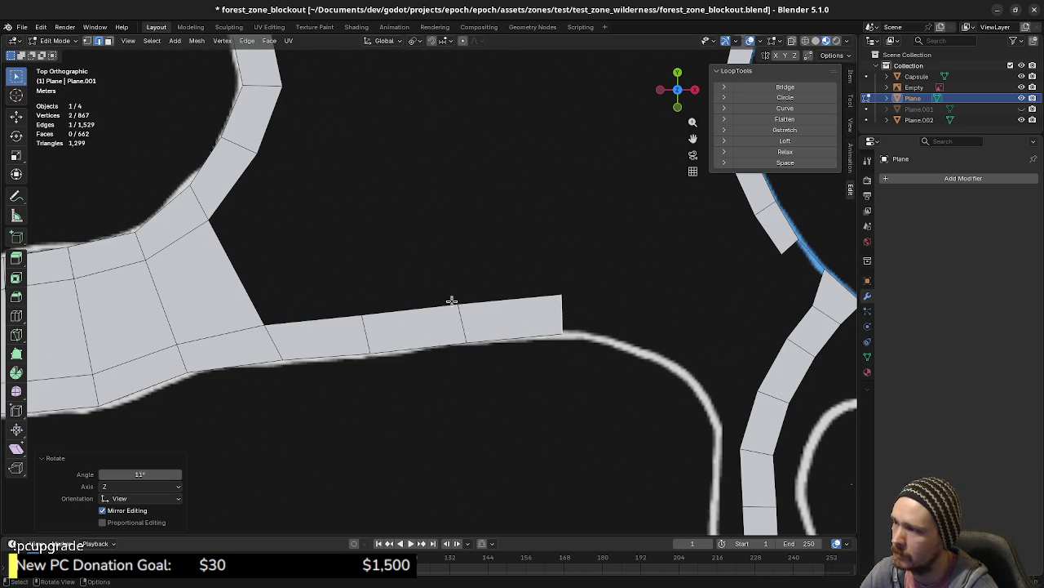
key(r)
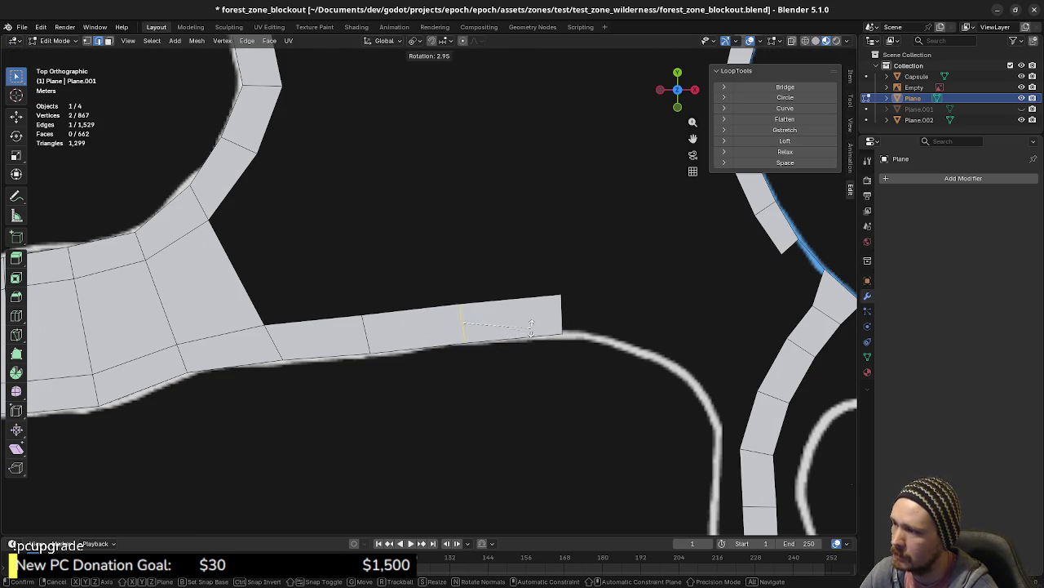
click(531, 328)
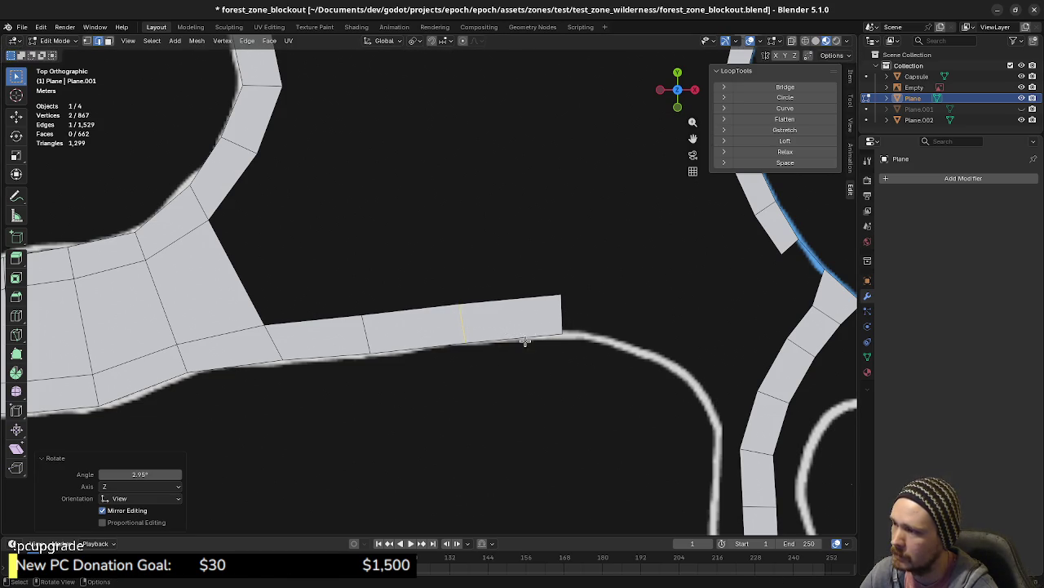
key(r)
click(433, 326)
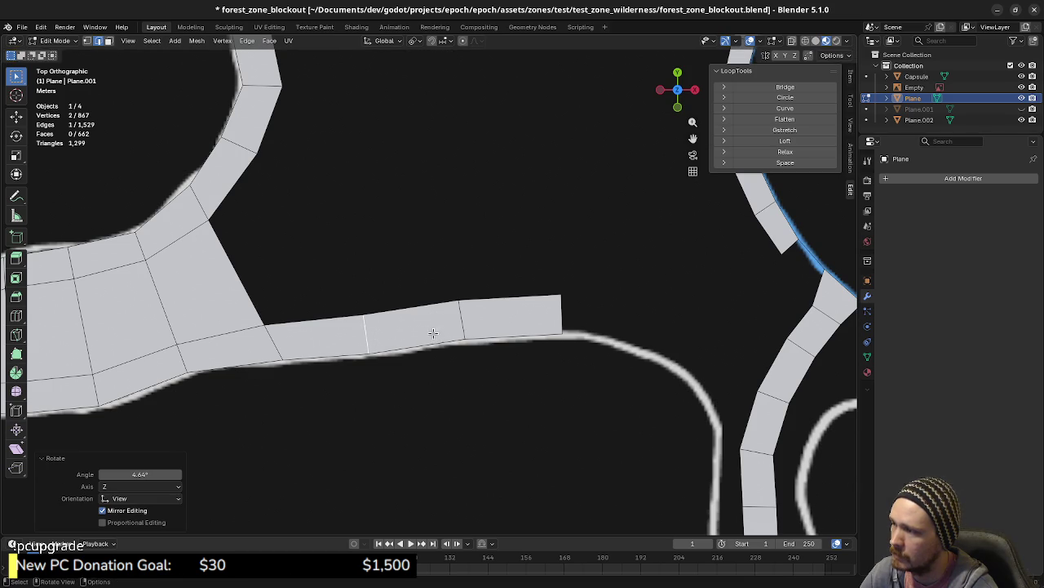
- Extend two further segments bending down with the descending line, angling each end edge
key(g)
ctrl+alt+scroll(424, 368, right, 3)
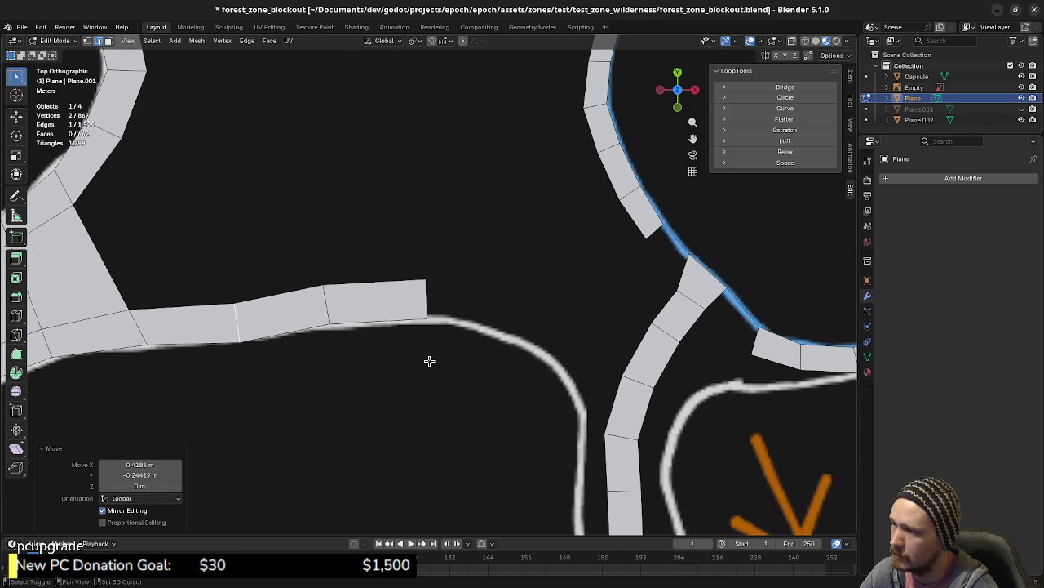
click(555, 317)
key(r)
click(563, 343)
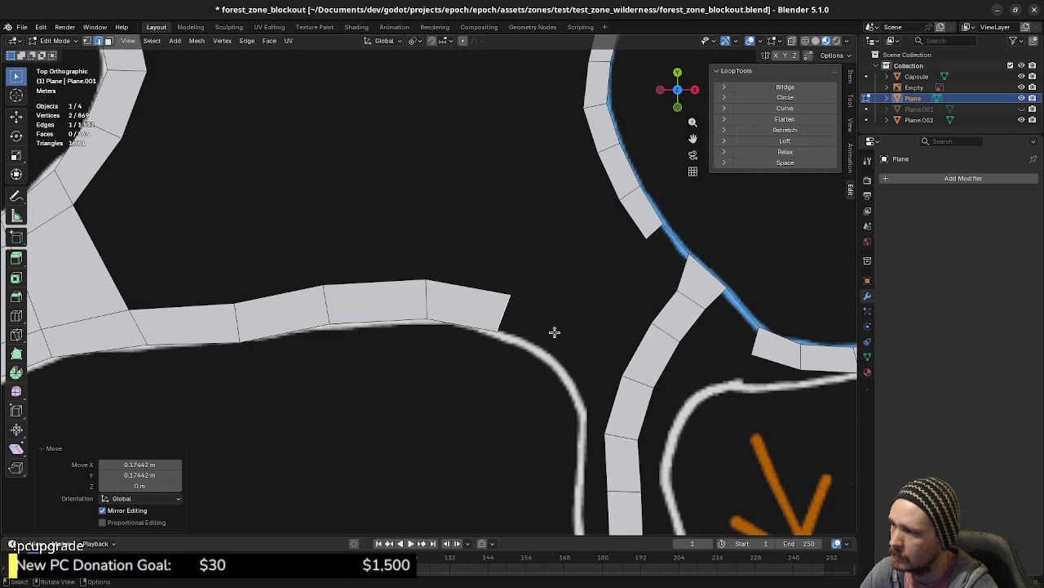
key(e)
click(611, 365)
key(r)
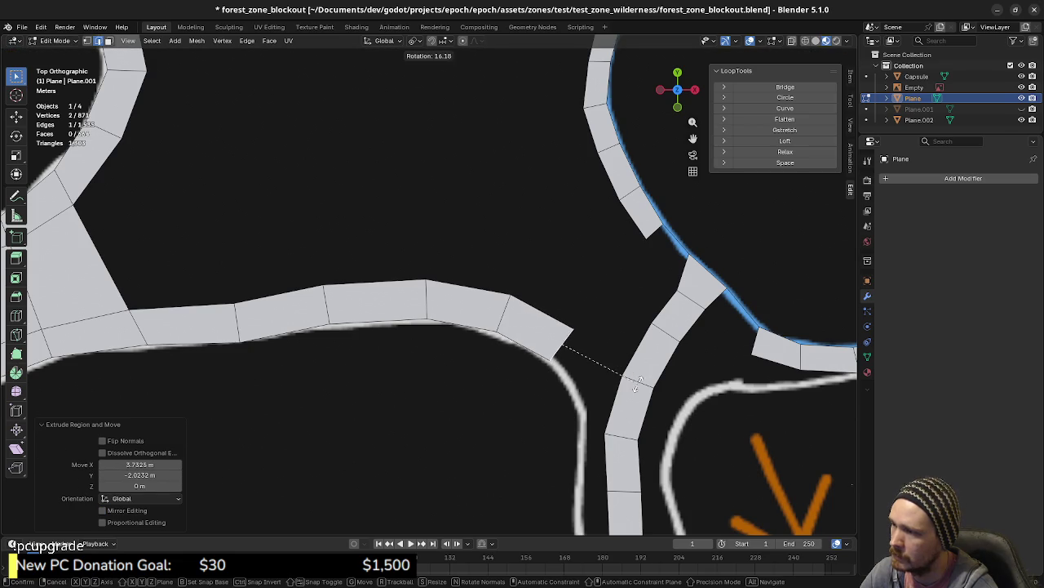
click(642, 392)
scroll(612, 416, down, 2)
scroll(604, 392, down, 1)
scroll(545, 351, down, 1)
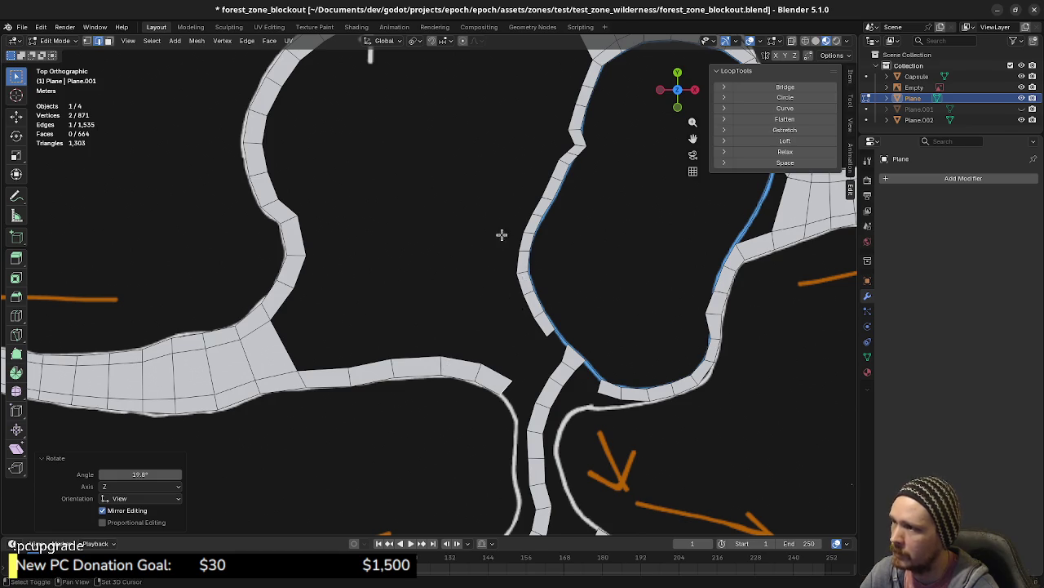
scroll(457, 378, up, 2)
scroll(617, 390, up, 1)
shift+middle_drag(618, 389, 448, 363)
scroll(449, 363, up, 2)
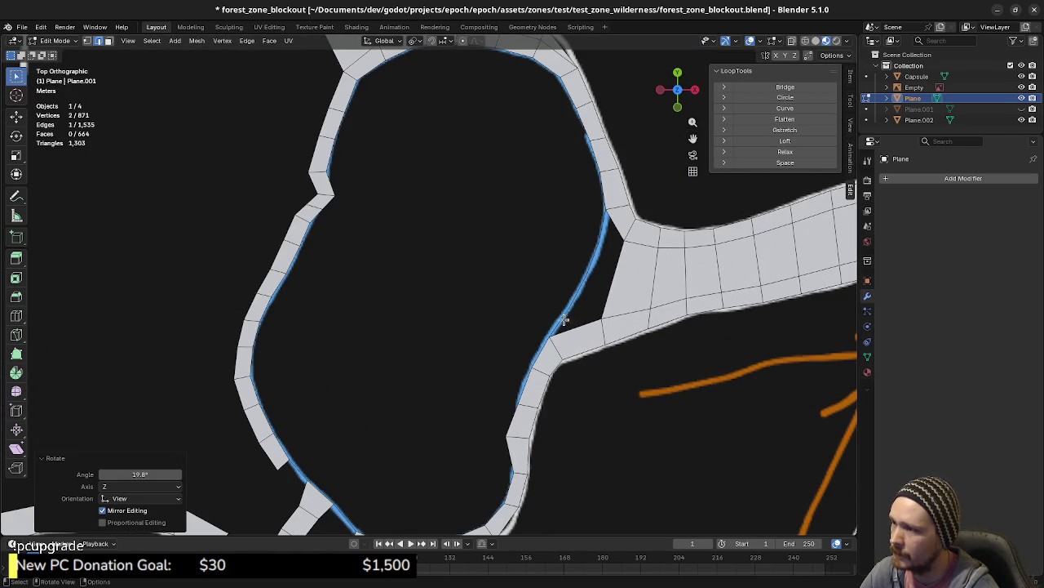
scroll(598, 363, down, 3)
scroll(571, 384, down, 3)
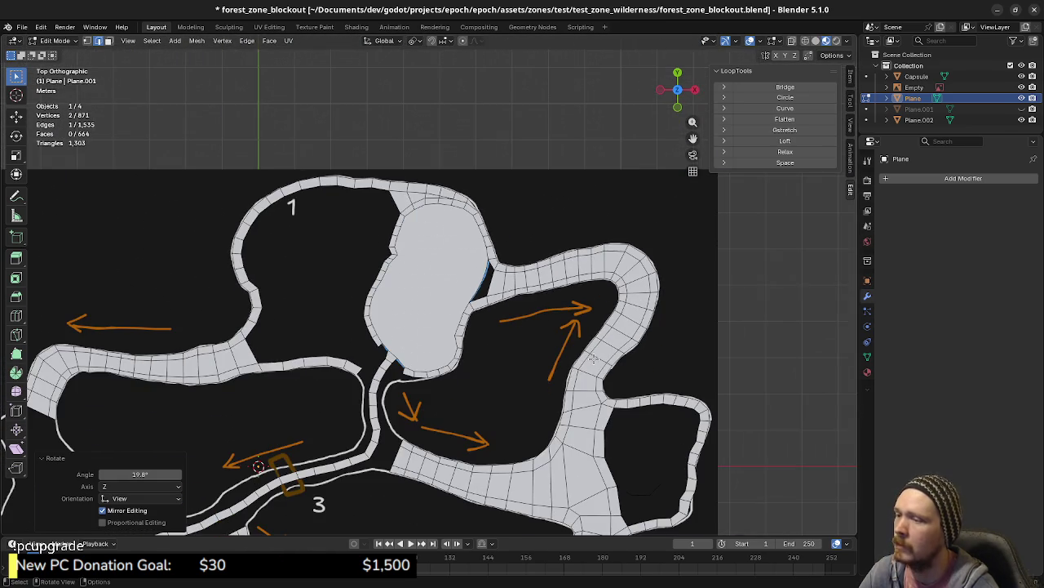
mouse_move(552, 408)
shift+middle_down()
mouse_move(691, 290)
mouse_move(720, 315)
shift+middle_up()
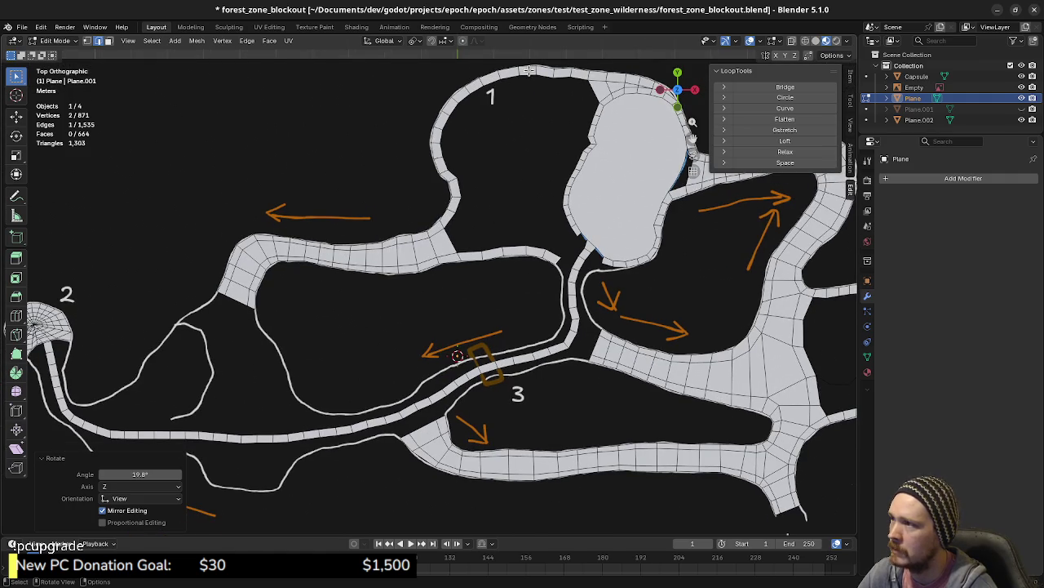
shift+middle_drag(587, 133, 560, 125)
scroll(554, 319, down, 1)
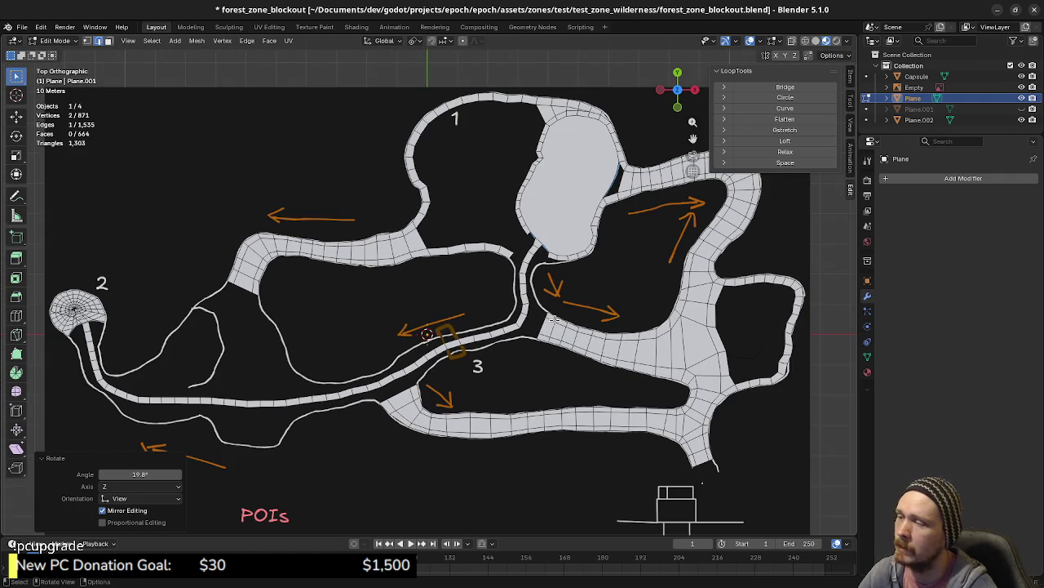
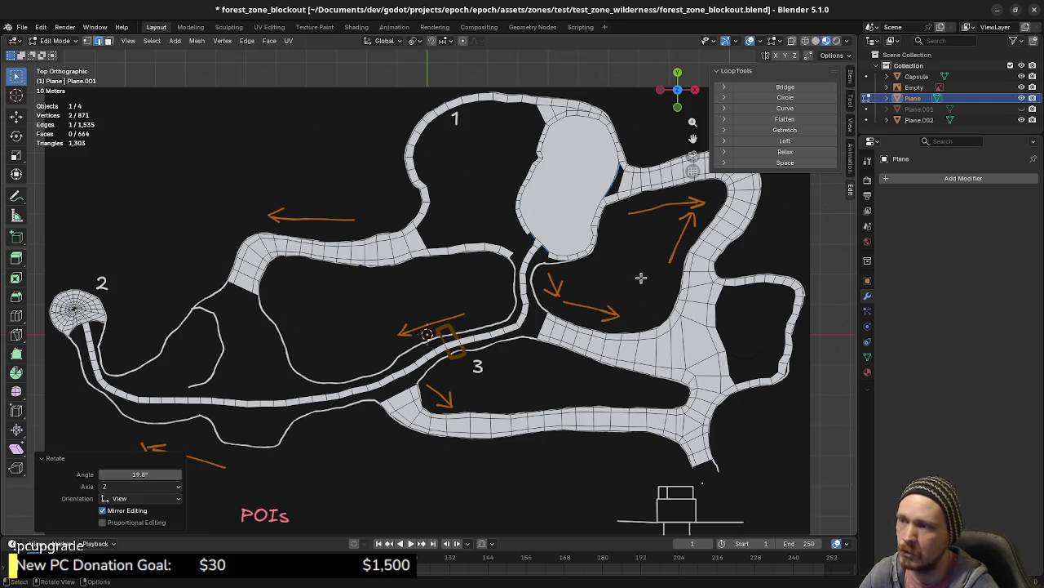
- Pan and zoom the map to centre the junction above POI 3
shift+scroll(625, 277, up, 3)
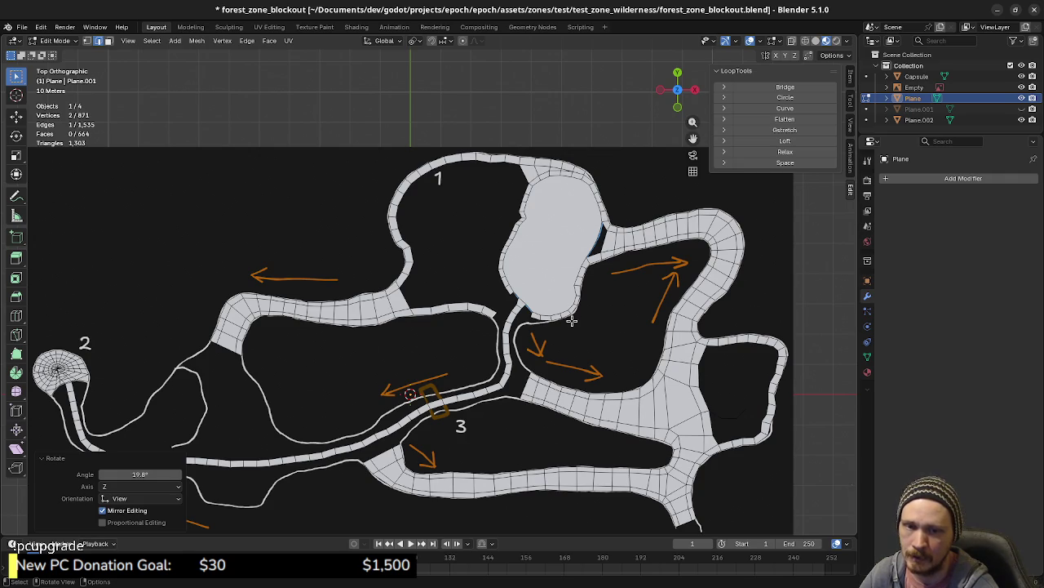
shift+middle_drag(563, 339, 680, 292)
shift+middle_drag(574, 335, 602, 310)
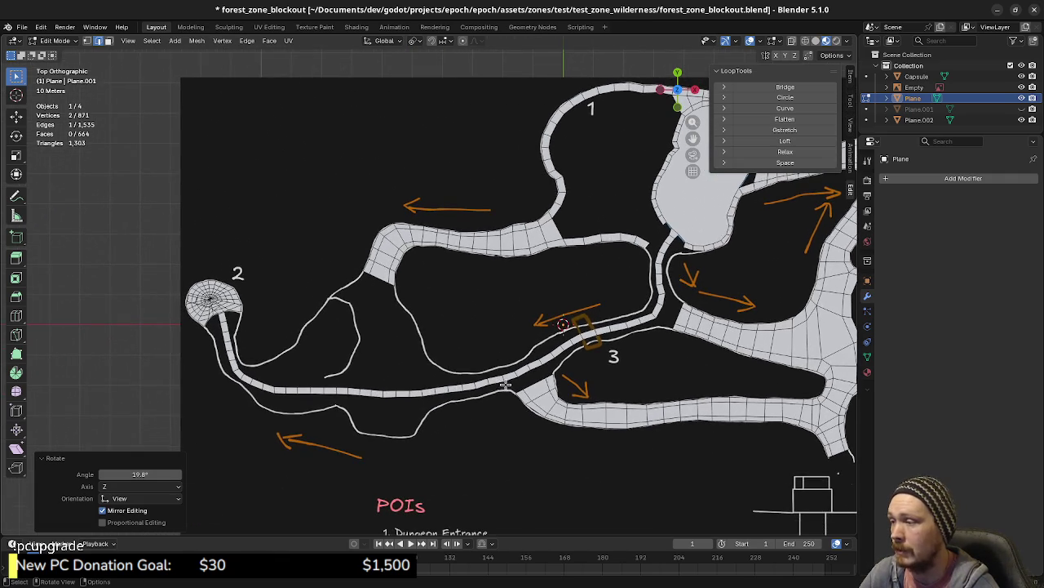
scroll(505, 384, up, 1)
scroll(553, 390, up, 1)
mouse_move(620, 421)
shift+middle_down()
mouse_move(588, 384)
mouse_move(492, 422)
shift+middle_up()
scroll(492, 422, up, 1)
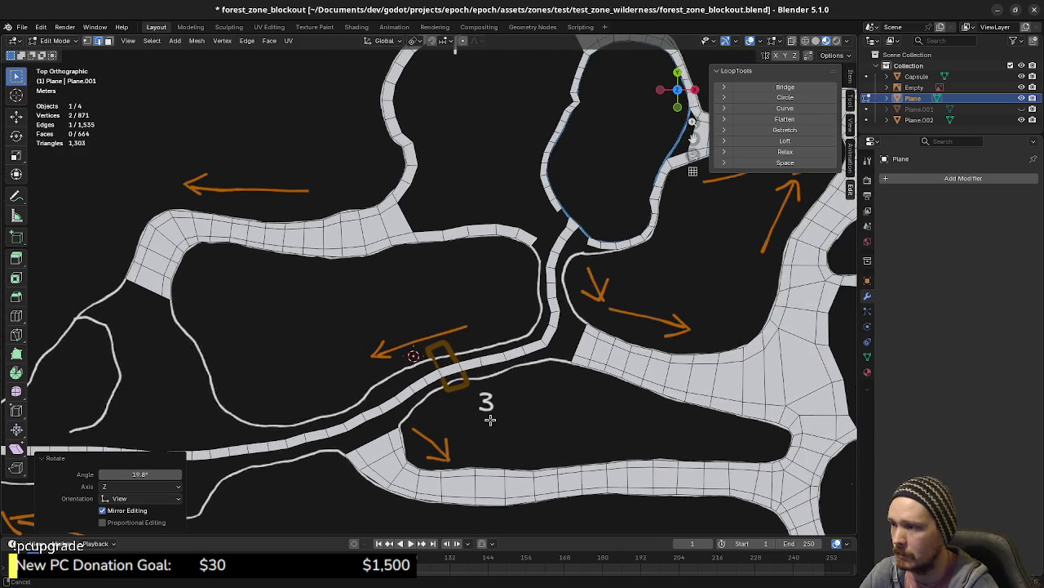
scroll(588, 390, up, 1)
shift+middle_drag(600, 388, 521, 373)
scroll(571, 400, up, 1)
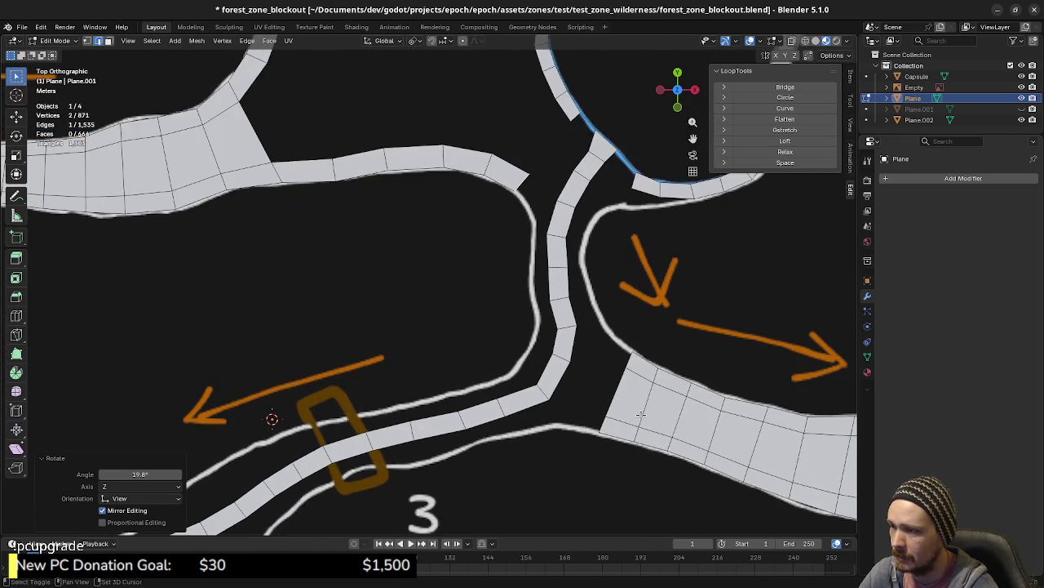
shift+middle_drag(629, 426, 559, 398)
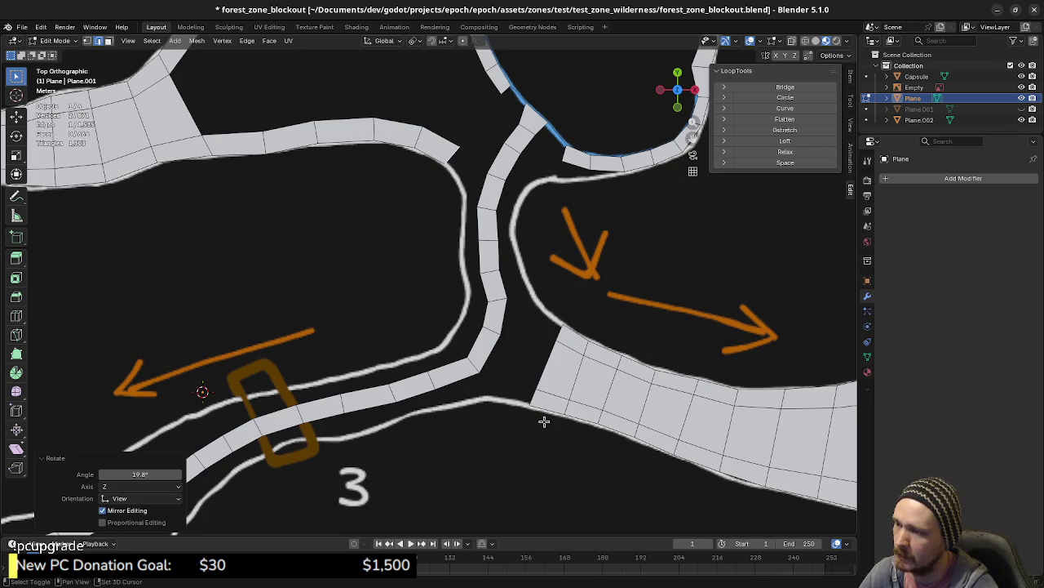
- Move the view over to POI 2 and select a face of the narrow walkway
shift+middle_drag(635, 391, 730, 438)
scroll(729, 438, down, 3)
shift+middle_drag(536, 410, 712, 372)
ctrl+scroll(710, 371, left, 5)
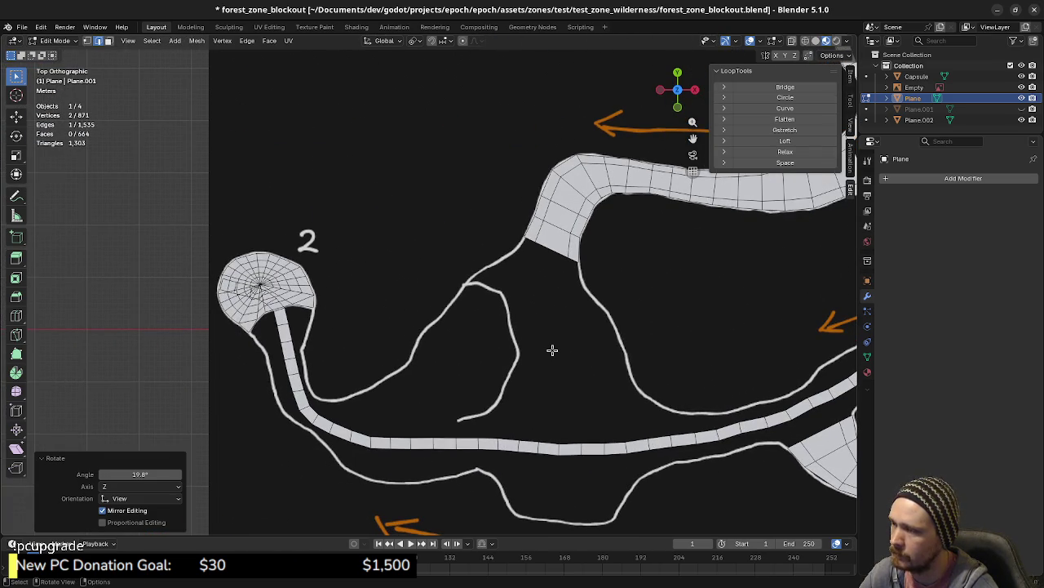
scroll(423, 390, up, 2)
scroll(418, 396, up, 1)
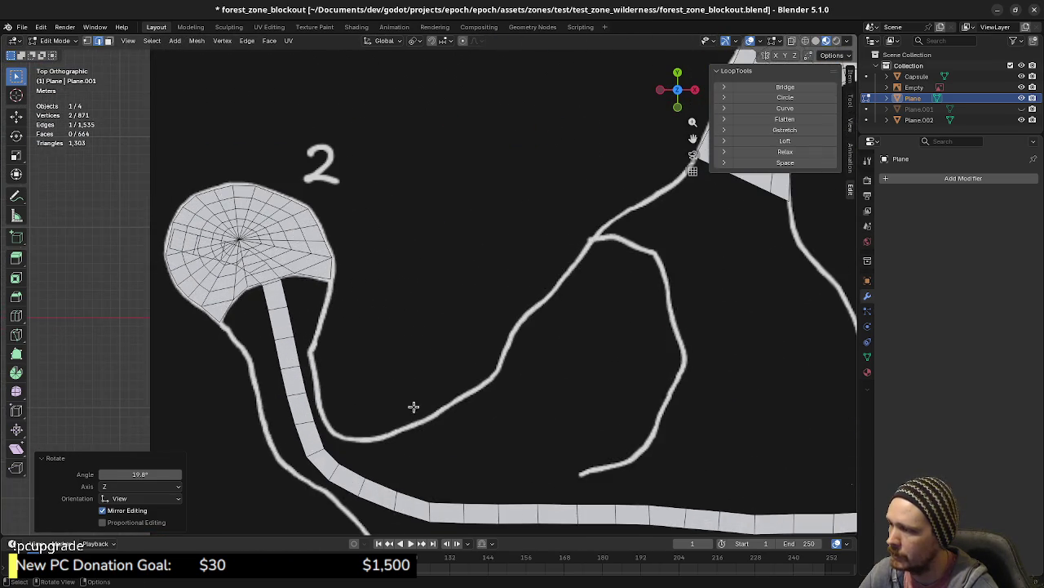
scroll(420, 438, up, 1)
shift+scroll(419, 438, down, 2)
shift+scroll(383, 428, down, 2)
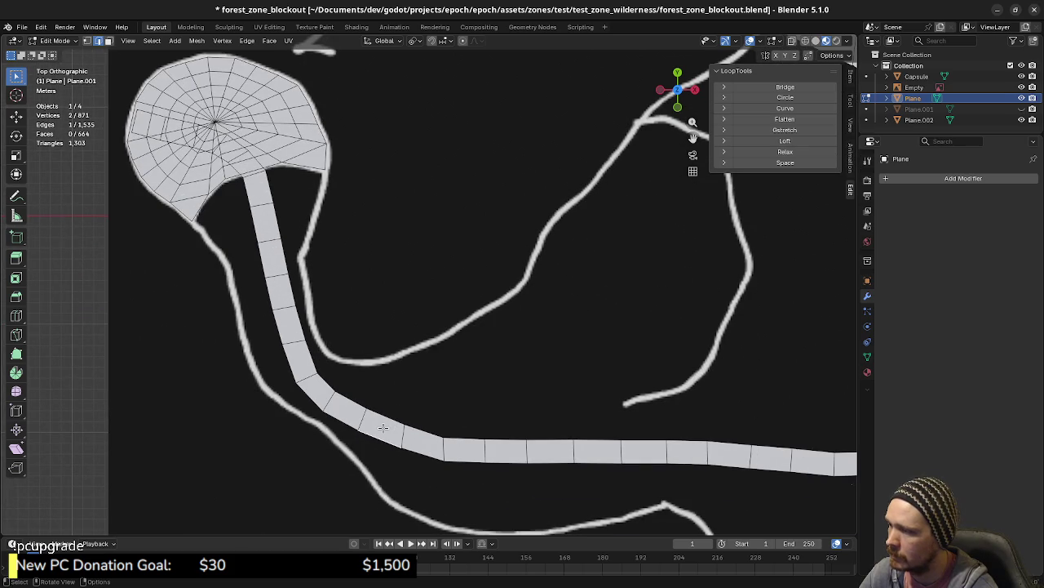
key(3)
click(392, 427)
- Duplicate the walkway face, rotate the copy, and drop it at the branch path's start
key(shift+d)
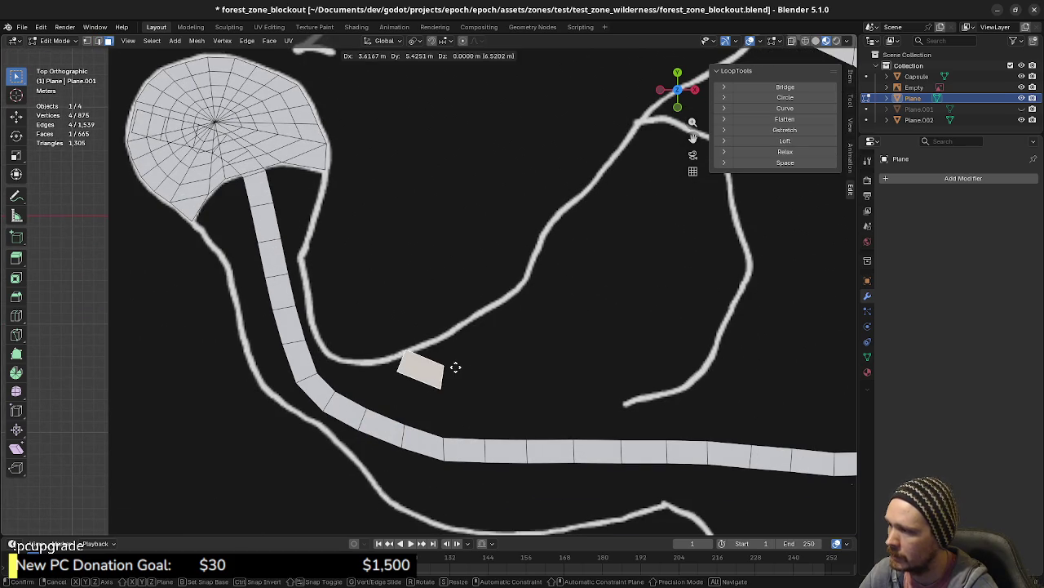
click(495, 334)
key(g)
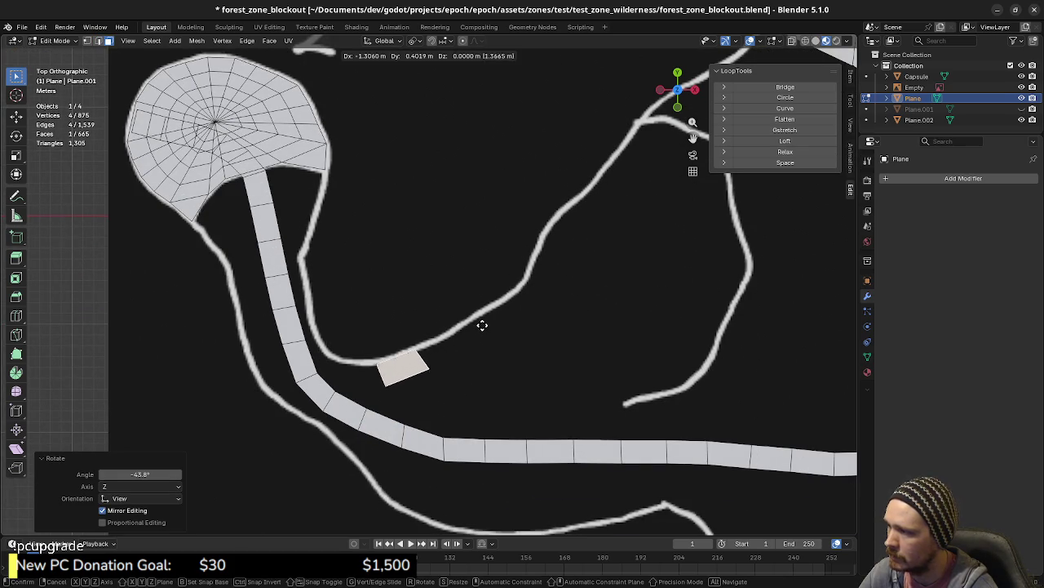
click(482, 325)
key(2)
click(436, 352)
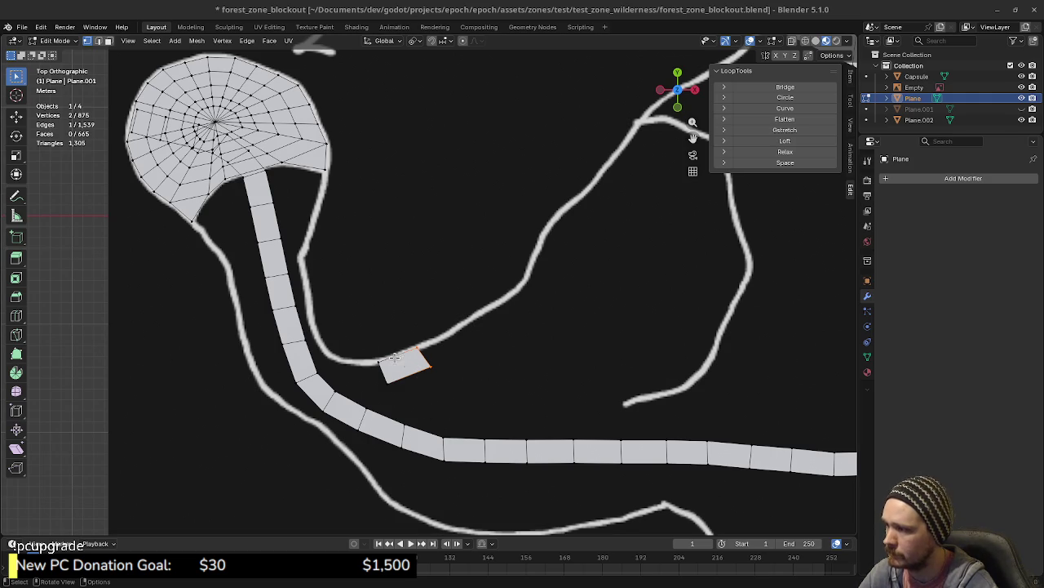
- Box-select the whole small copied face
drag(405, 334, 459, 396)
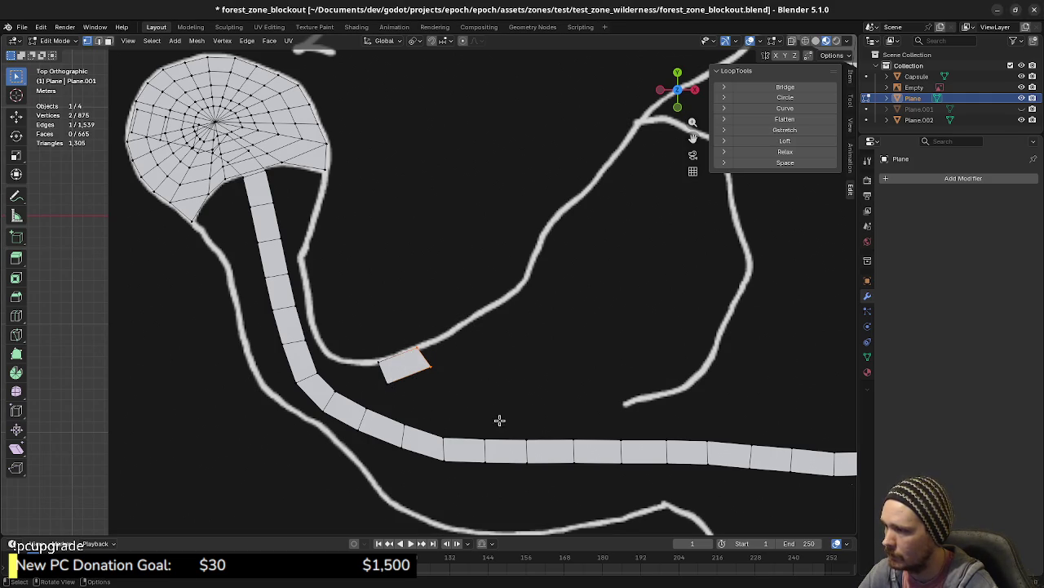
scroll(552, 422, down, 4)
scroll(524, 391, down, 4)
scroll(555, 388, up, 4)
scroll(490, 354, up, 2)
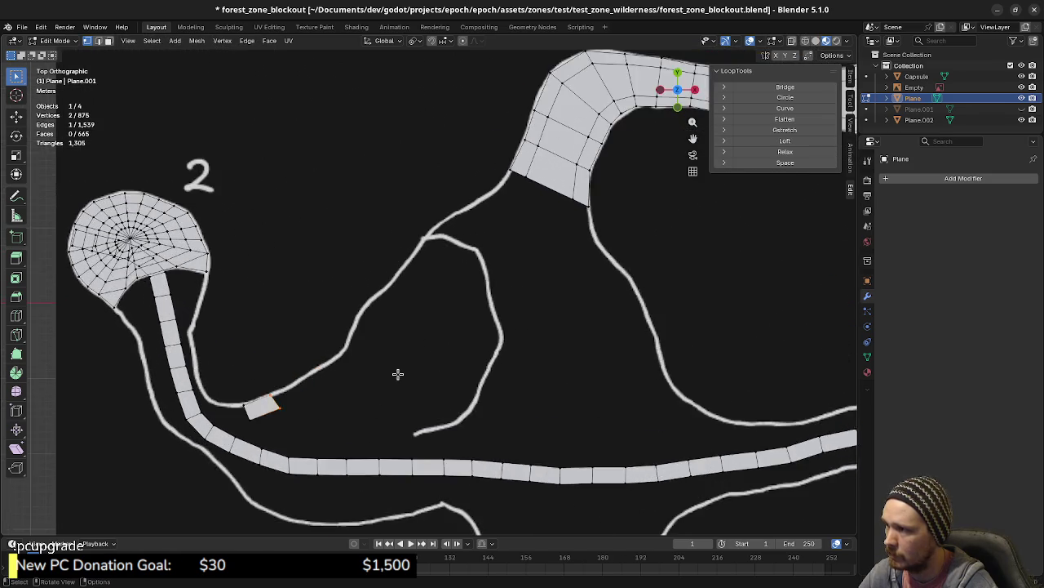
scroll(401, 368, up, 1)
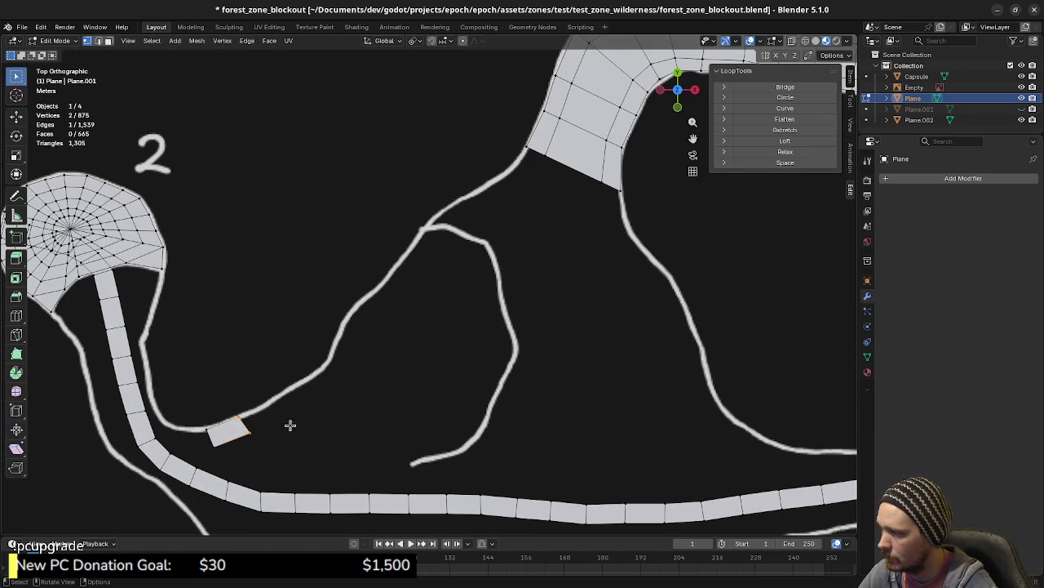
- Extrude the copied face four sections up along the branch path
key(e)
click(310, 412)
key(e)
click(345, 391)
key(e)
click(367, 374)
key(e)
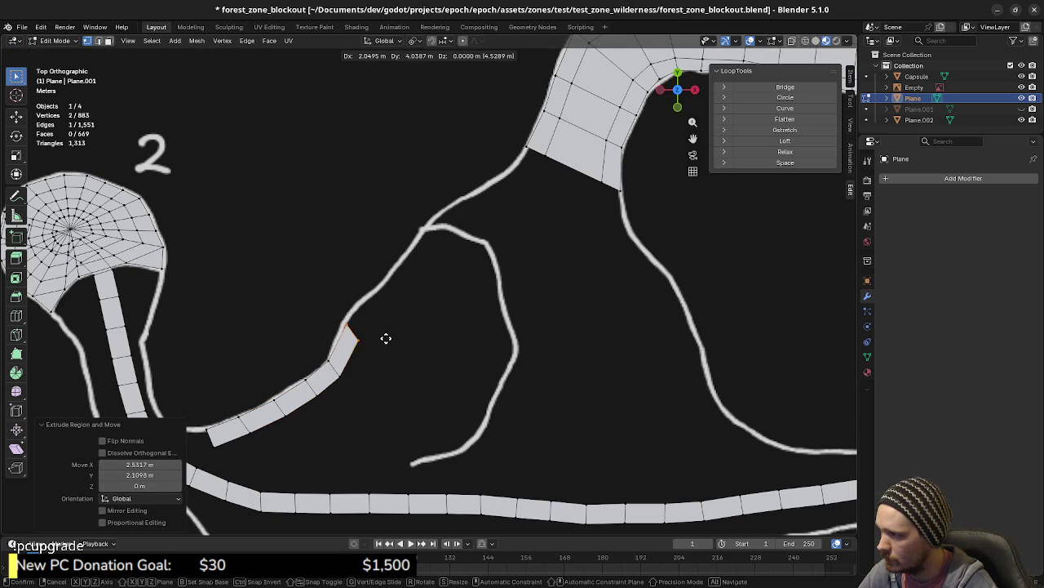
click(380, 338)
- Extrude four more sections so the new walkway ends at the path's fork
key(e)
click(403, 313)
key(e)
click(427, 291)
key(e)
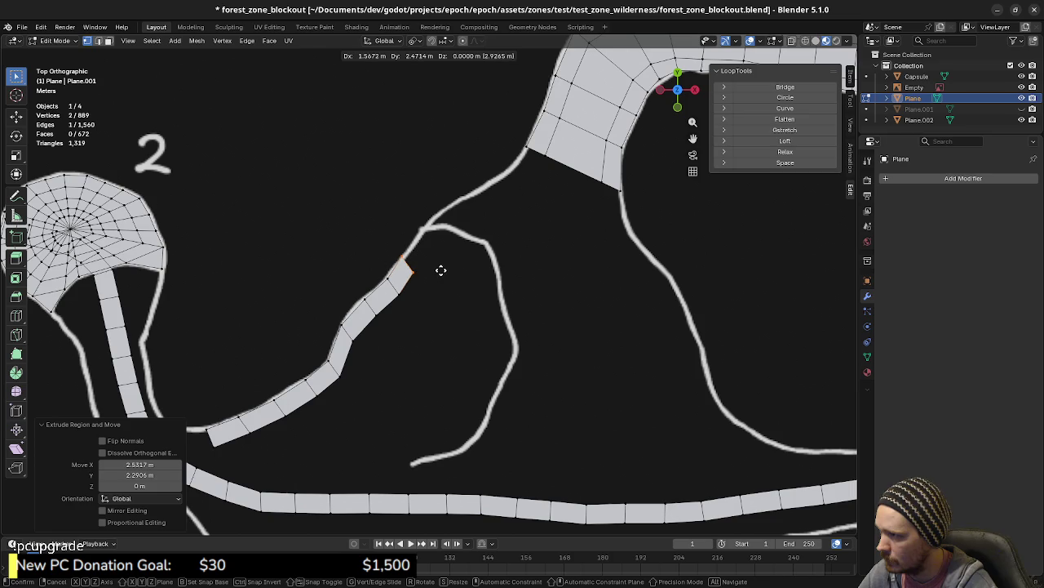
click(445, 264)
key(e)
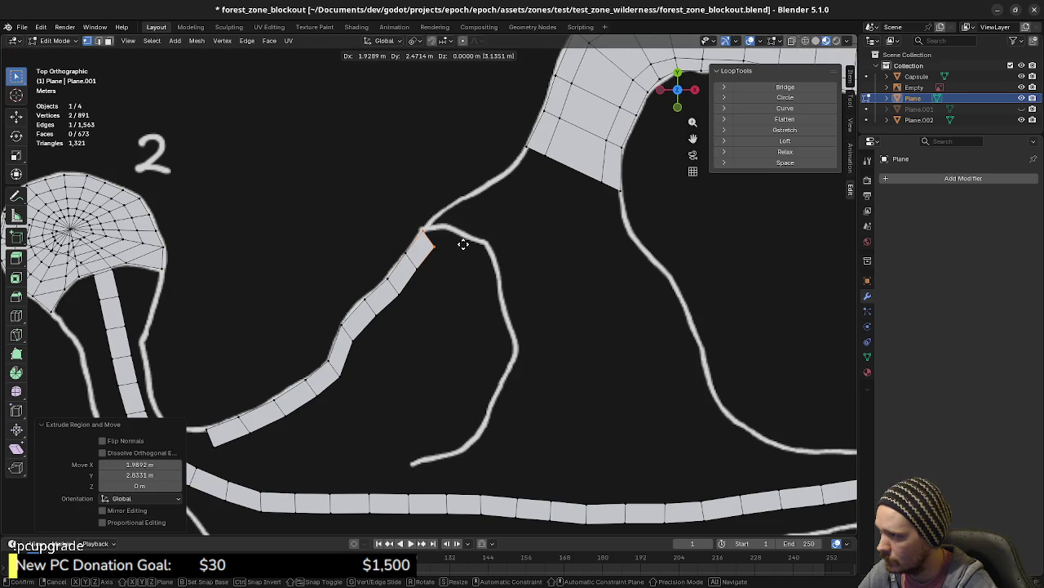
click(465, 243)
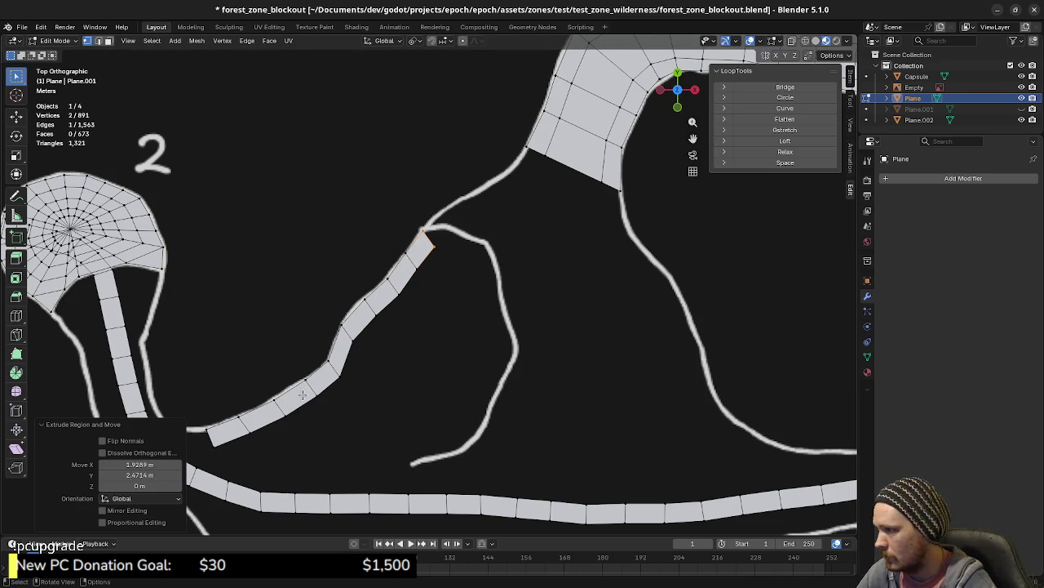
- Reposition the lower corner vertices of the new walkway onto the traced path
click(349, 376)
key(g)
click(349, 375)
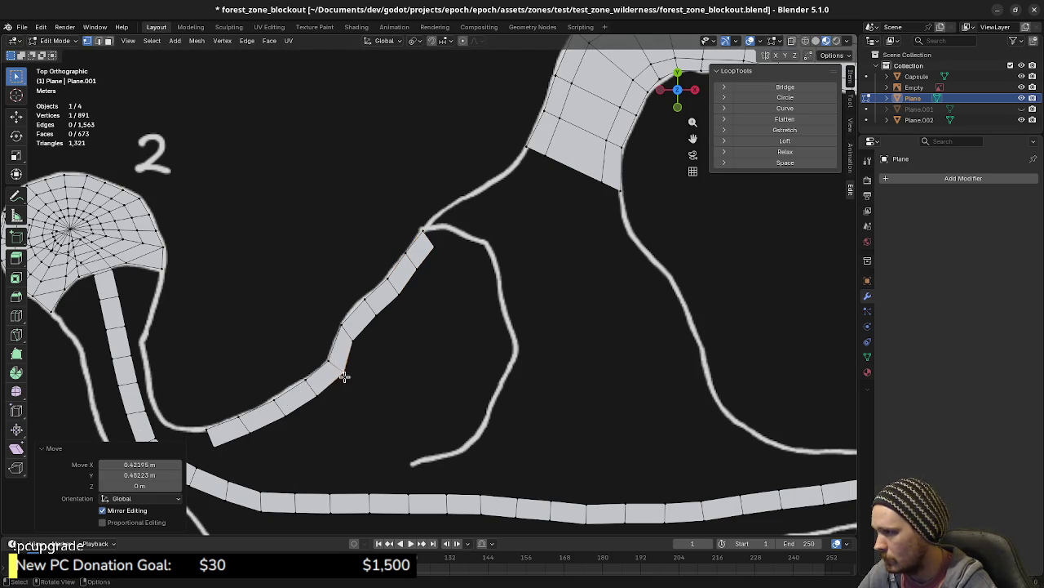
click(320, 394)
key(g)
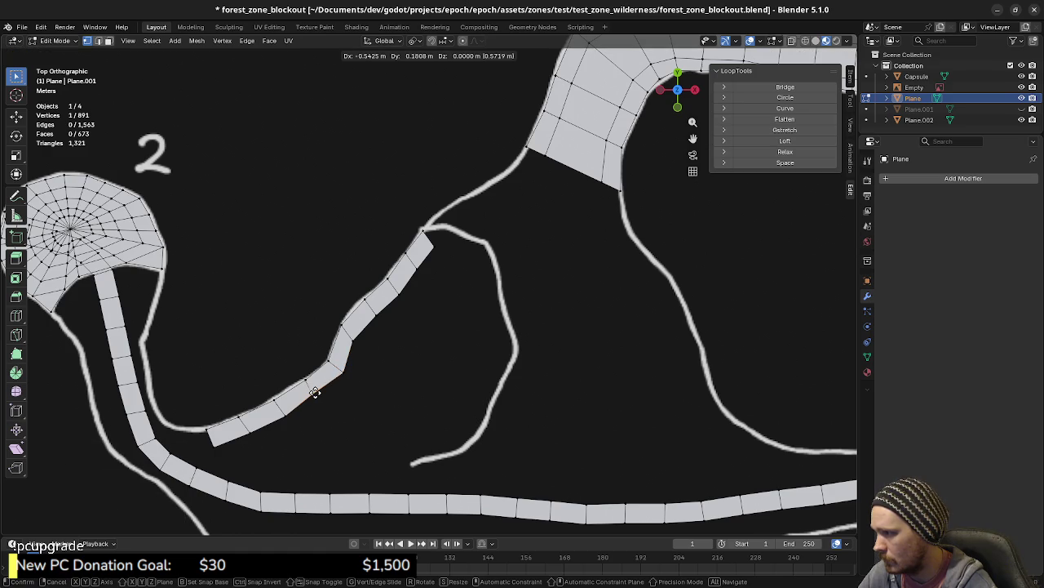
click(314, 391)
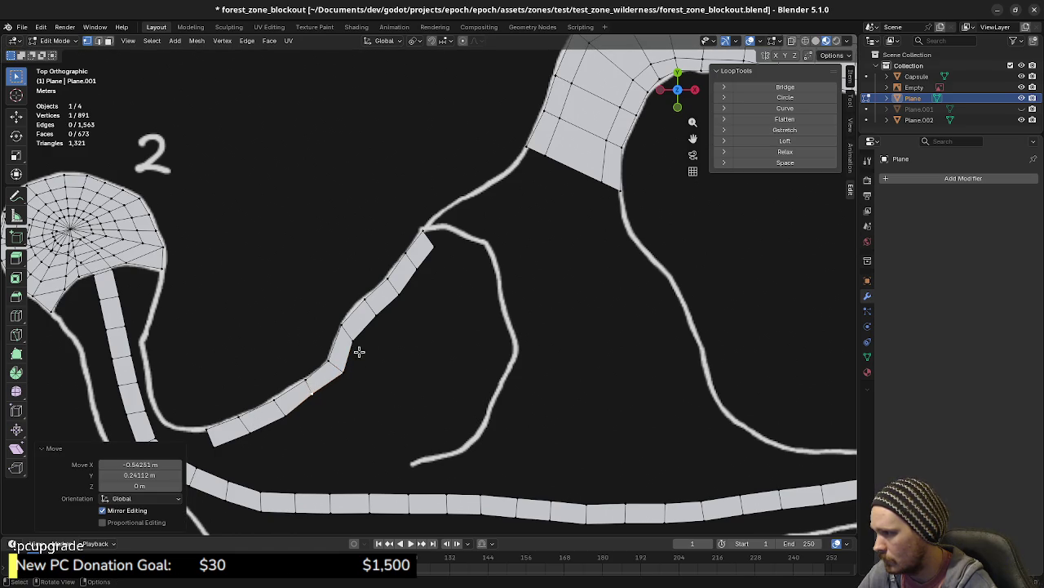
shift+middle_drag(380, 348, 324, 389)
click(329, 387)
key(g)
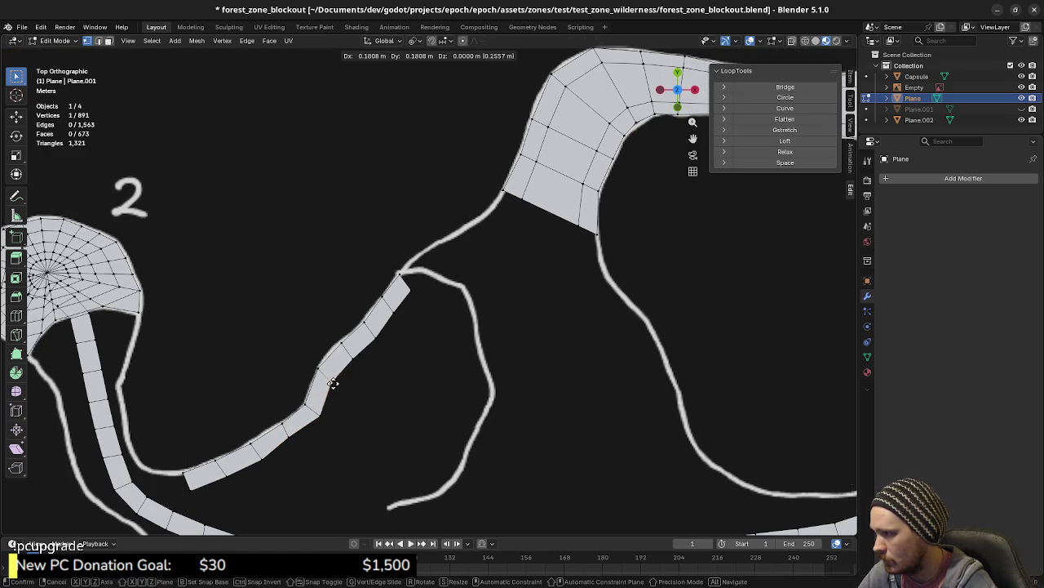
click(335, 381)
- Smooth the upper vertices, nudging the top-end vertex along X into place
click(352, 360)
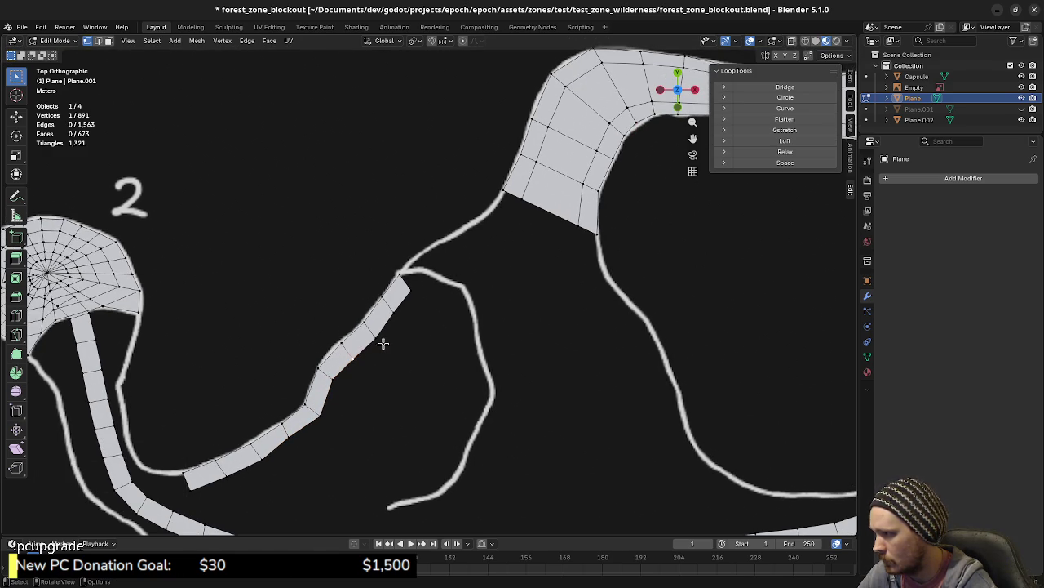
key(g)
click(368, 354)
click(381, 332)
key(g)
click(381, 333)
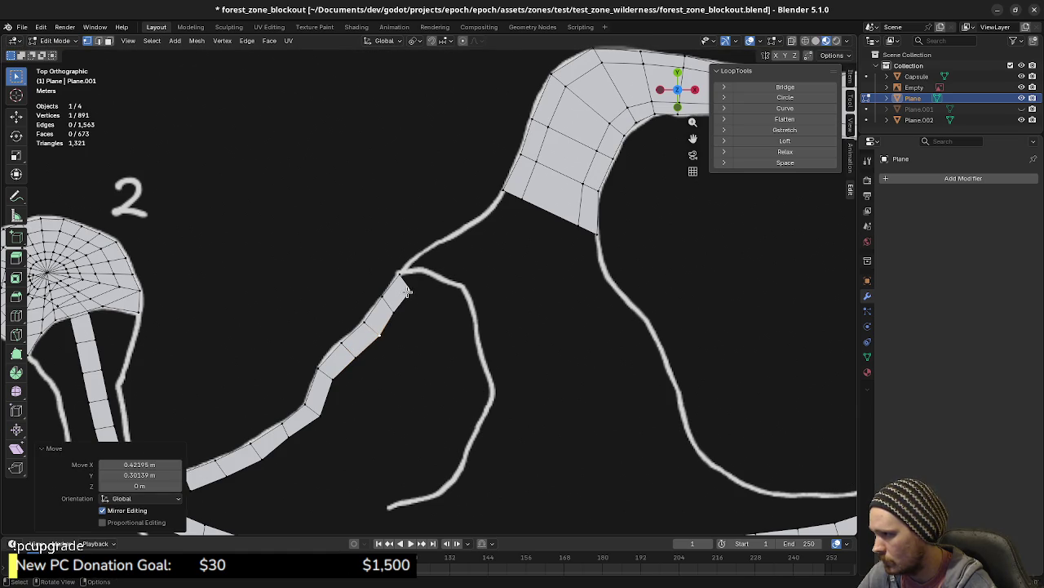
click(406, 292)
key(g)
click(397, 312)
key(g)
key(x)
click(396, 323)
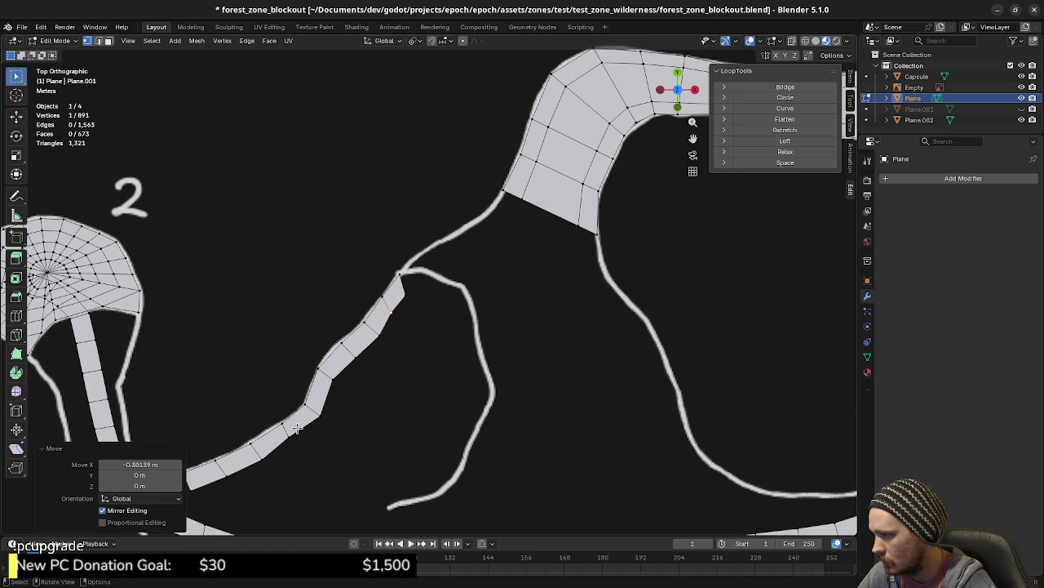
- Extrude from the end edge with a 22.6° turn onto the right branch
shift+click(408, 291)
key(e)
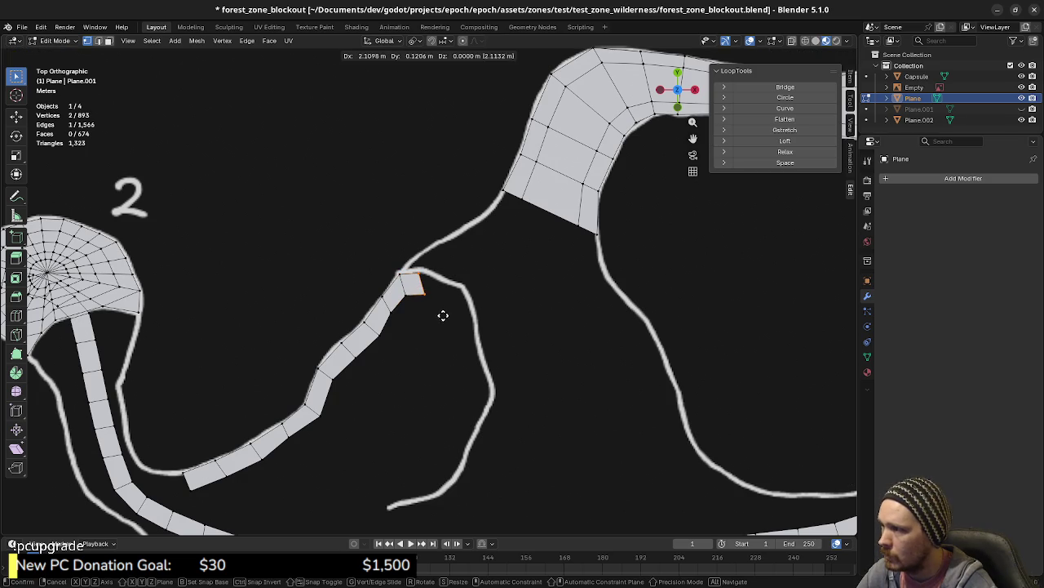
click(441, 317)
key(r)
click(485, 351)
key(e)
click(482, 351)
key(g)
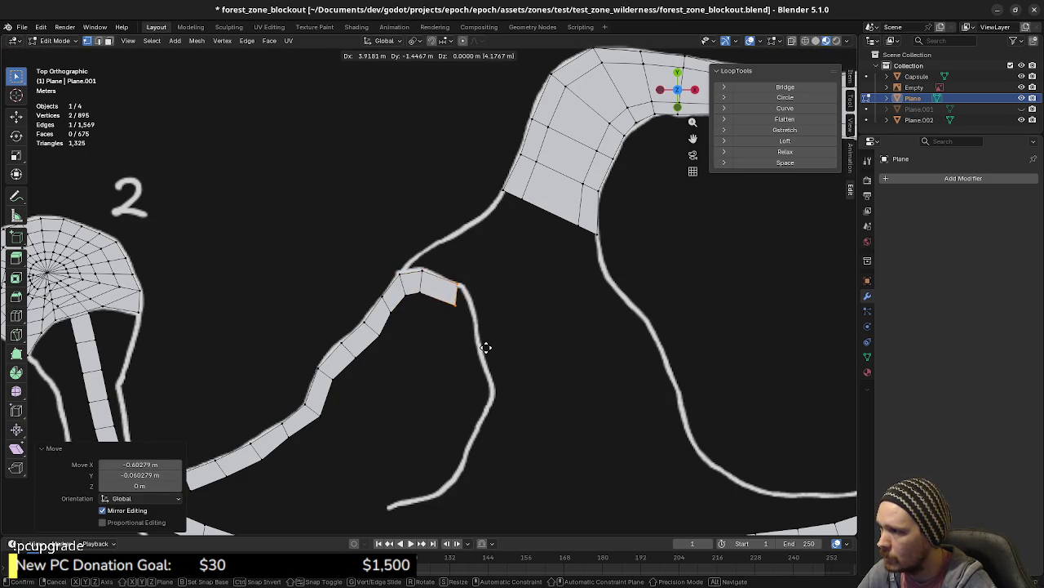
click(487, 349)
key(r)
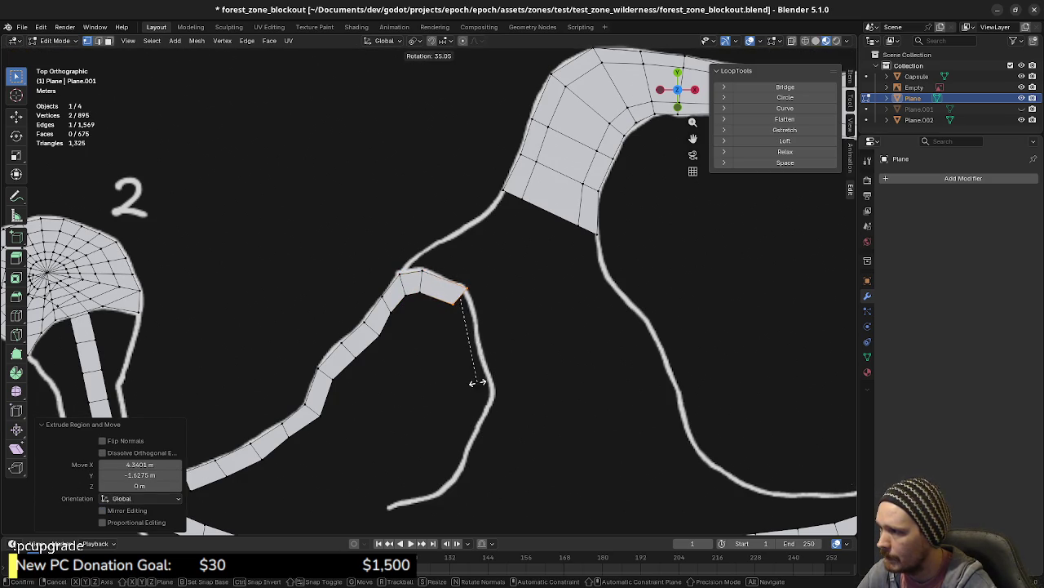
click(478, 381)
key(g)
click(473, 381)
- Extrude, rotate and reposition the end edge to follow the curve over the crest
key(e)
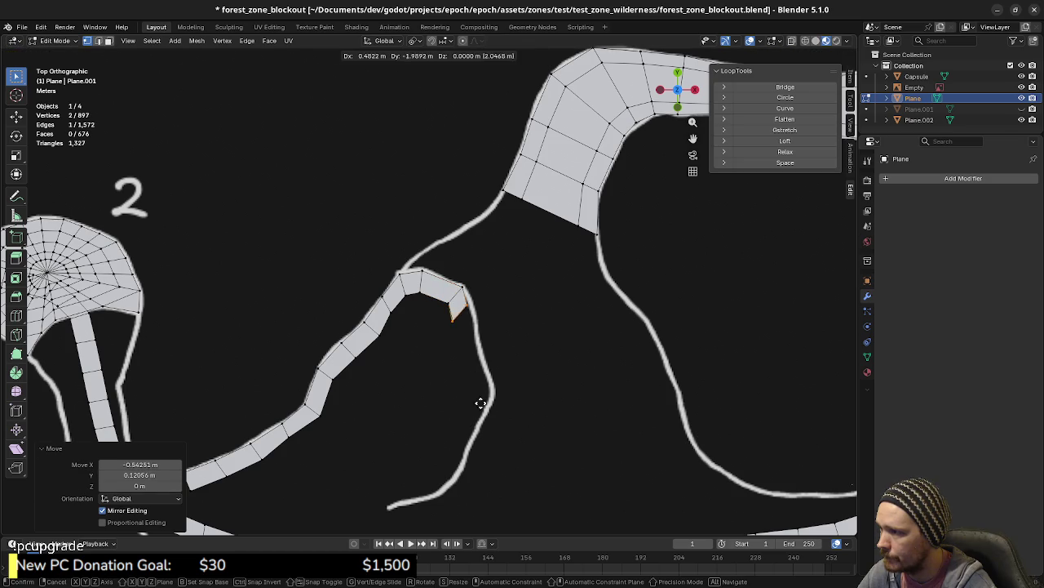
click(488, 413)
key(r)
click(462, 437)
key(g)
click(469, 429)
key(g)
click(486, 406)
key(r)
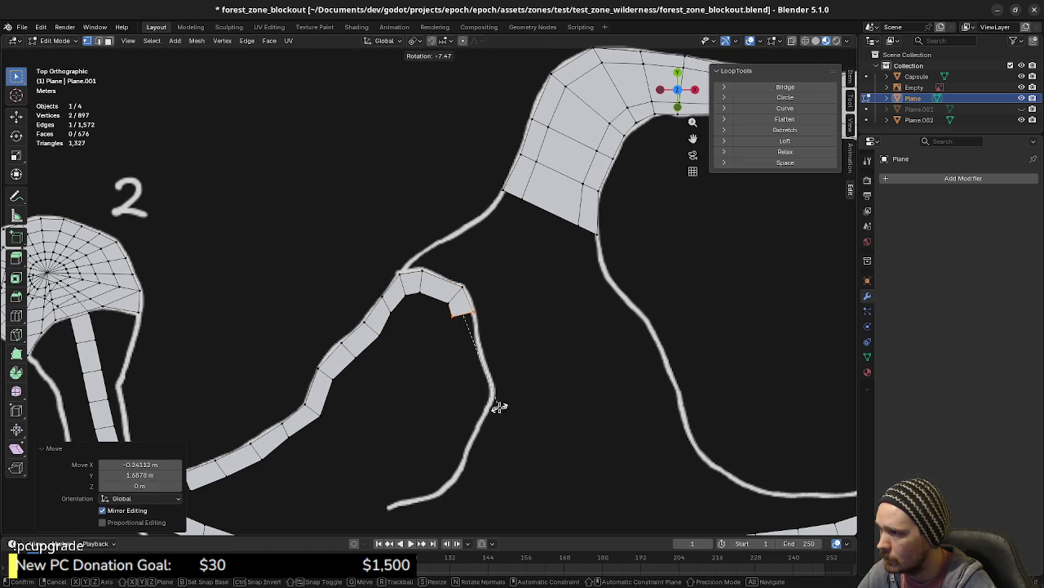
click(502, 408)
- Continue extruding and rotating sections down the sketch line
key(e)
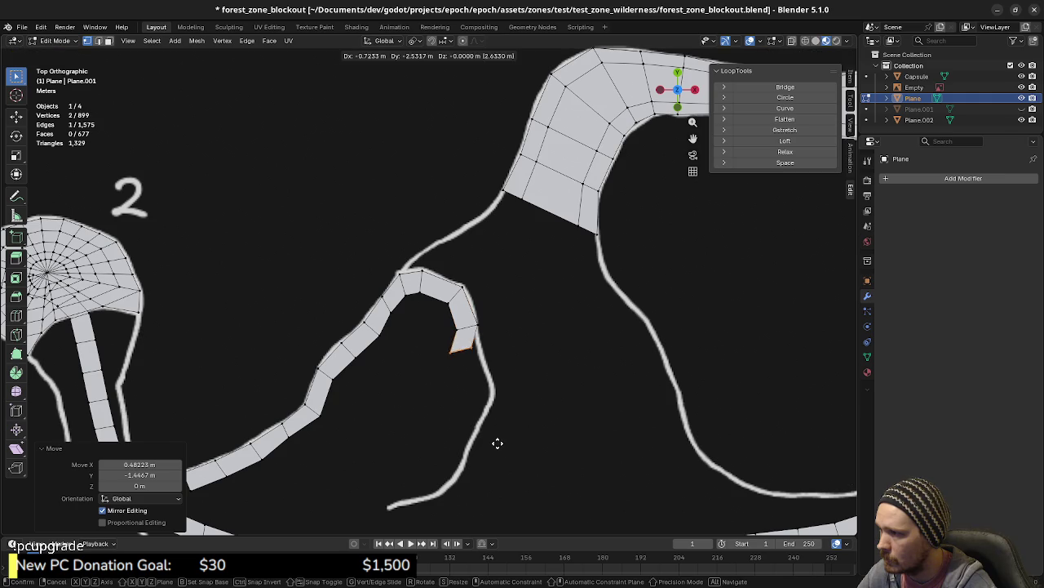
click(509, 459)
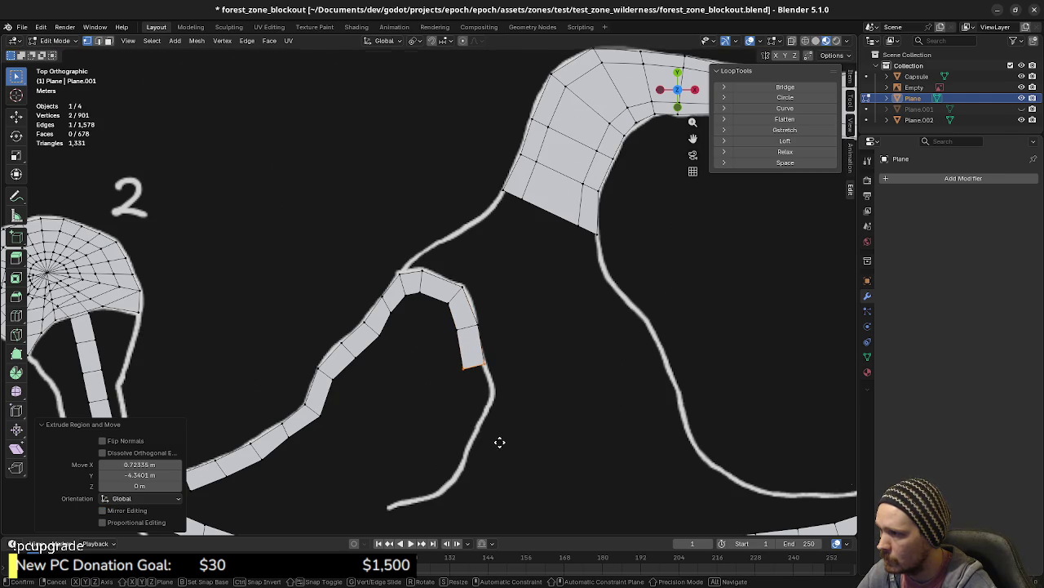
key(e)
click(529, 430)
key(r)
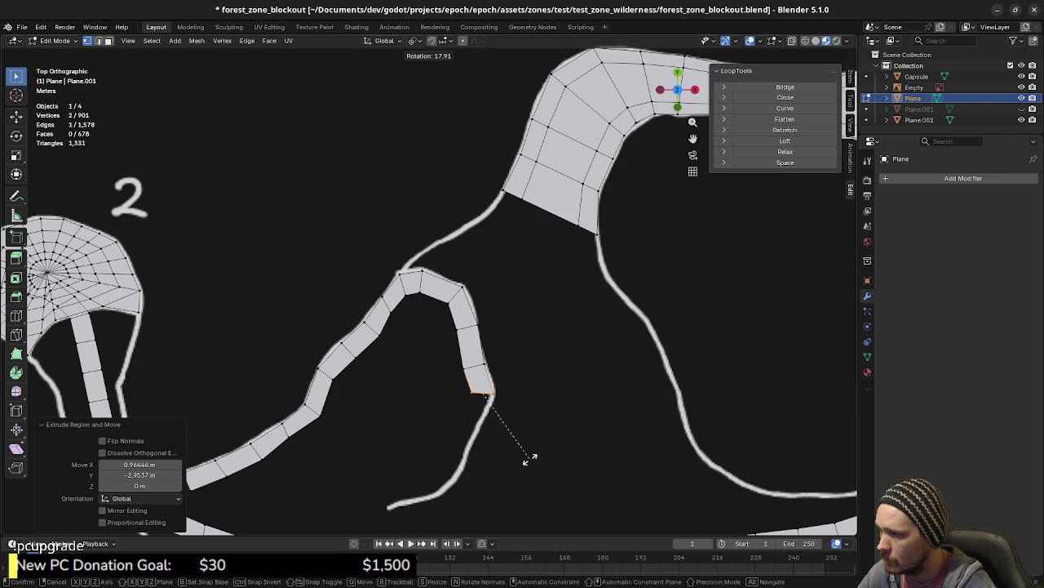
click(528, 459)
key(e)
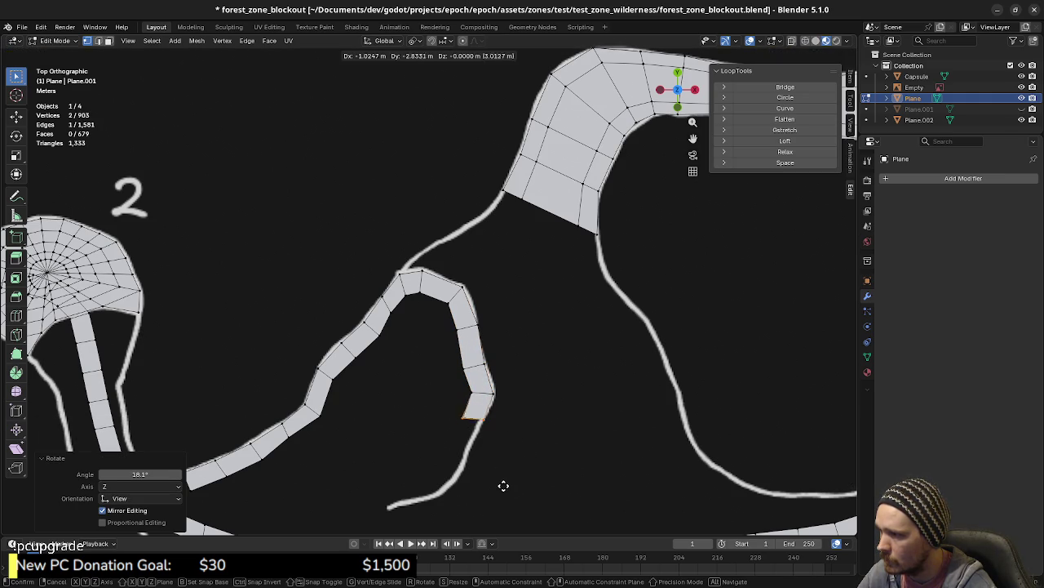
click(500, 486)
key(r)
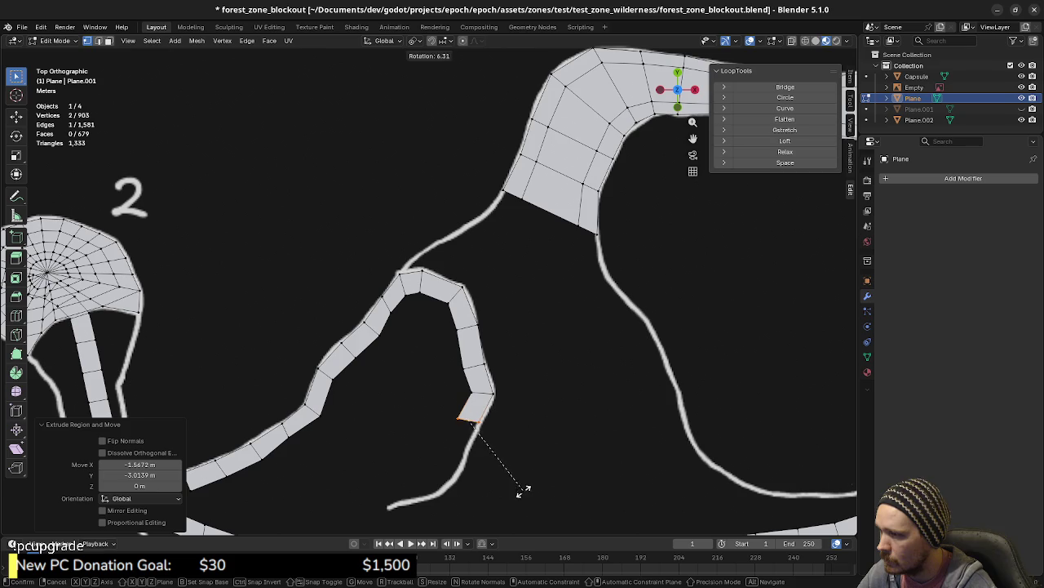
click(515, 501)
key(e)
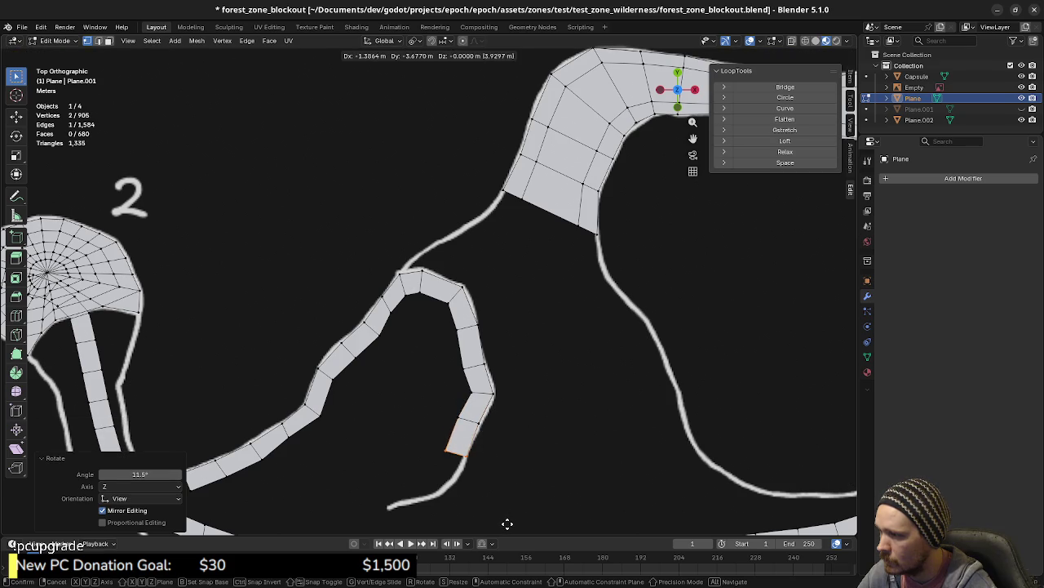
click(505, 524)
key(r)
click(525, 488)
- Extrude the final sections bending back toward the lower left along the path
key(e)
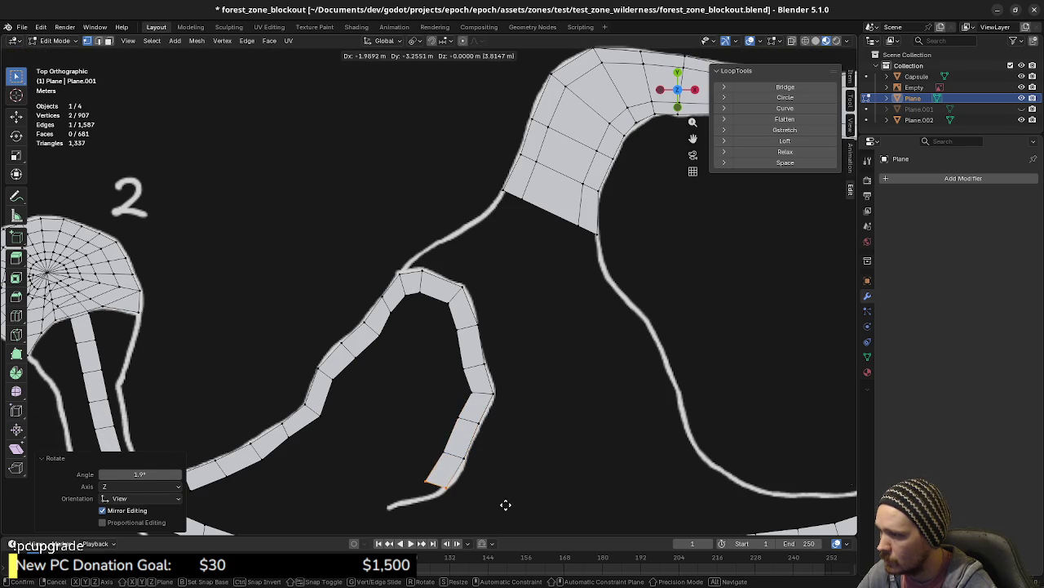
click(505, 505)
key(r)
click(487, 519)
key(g)
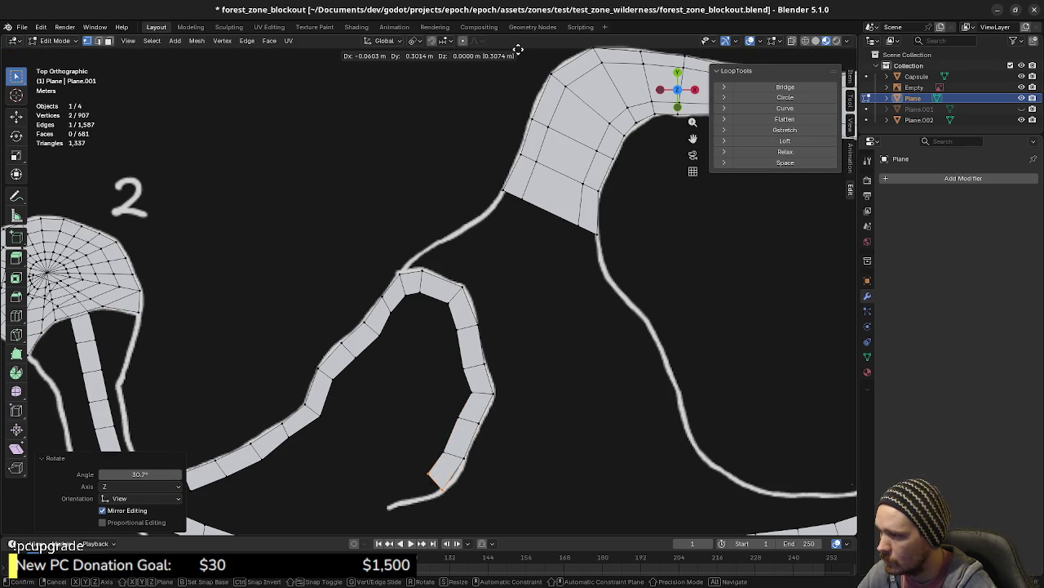
click(521, 49)
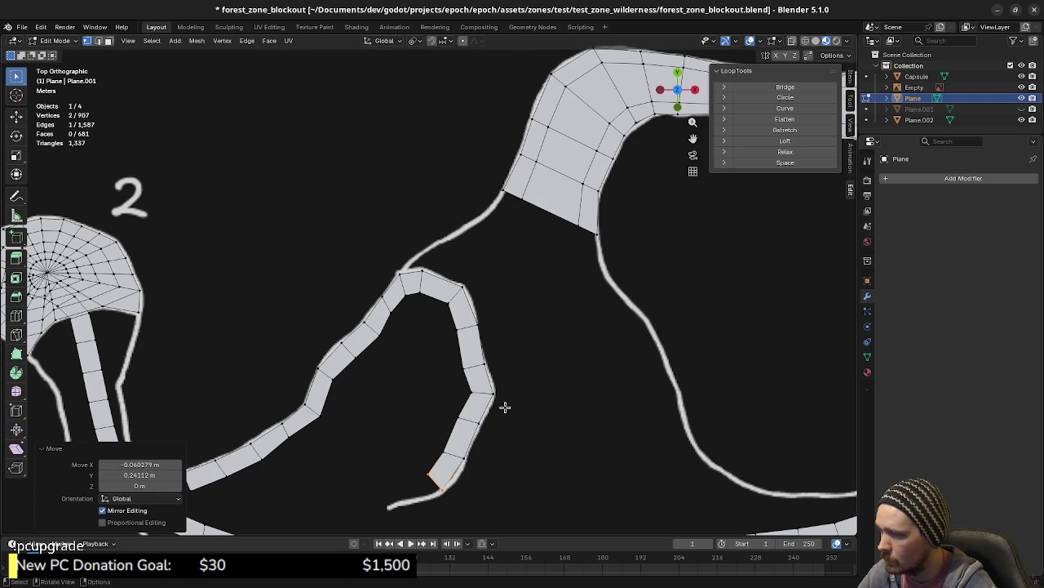
key(e)
click(478, 416)
key(r)
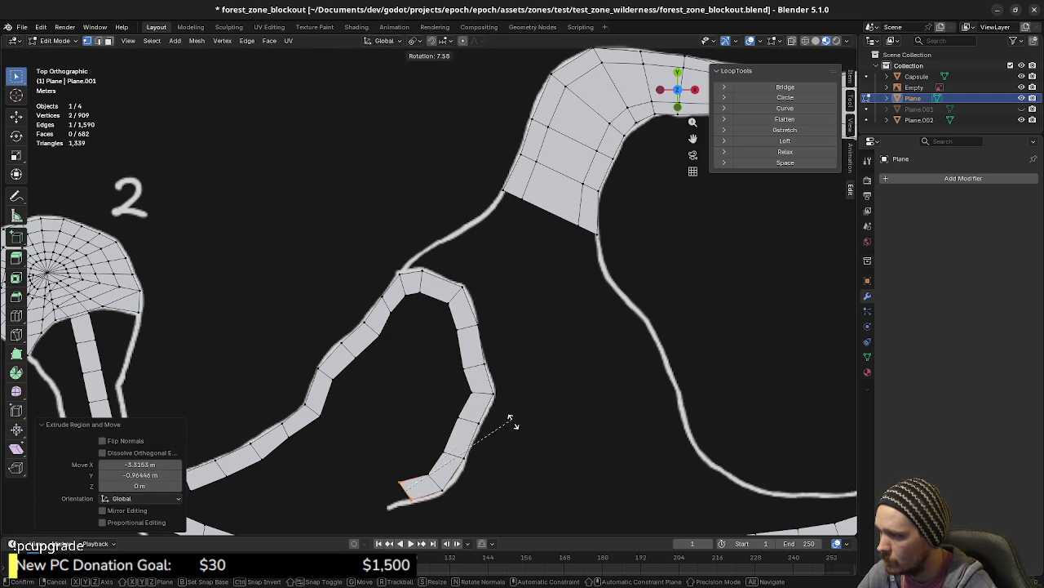
click(522, 449)
key(e)
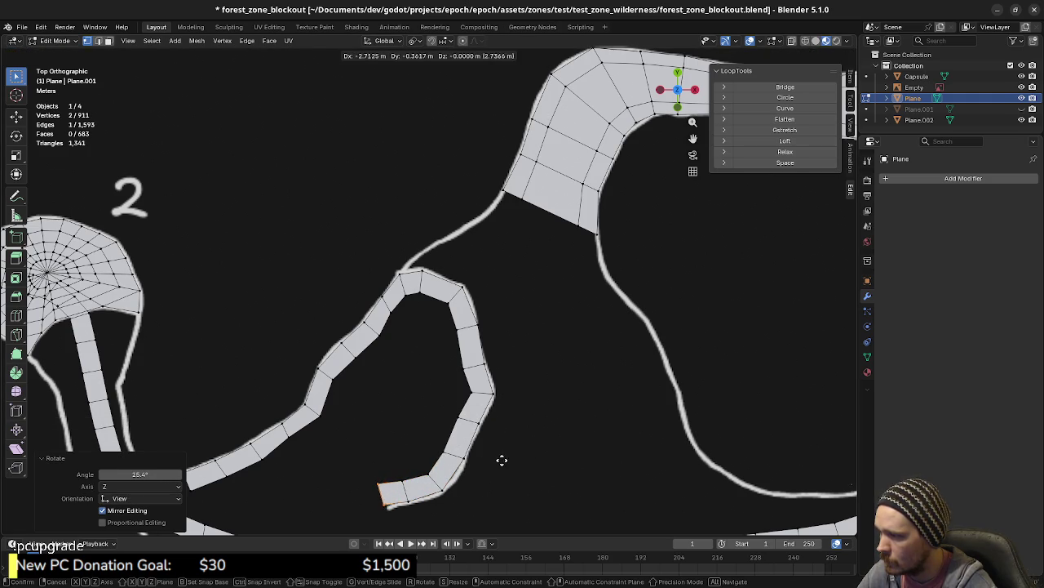
click(505, 457)
key(r)
click(527, 480)
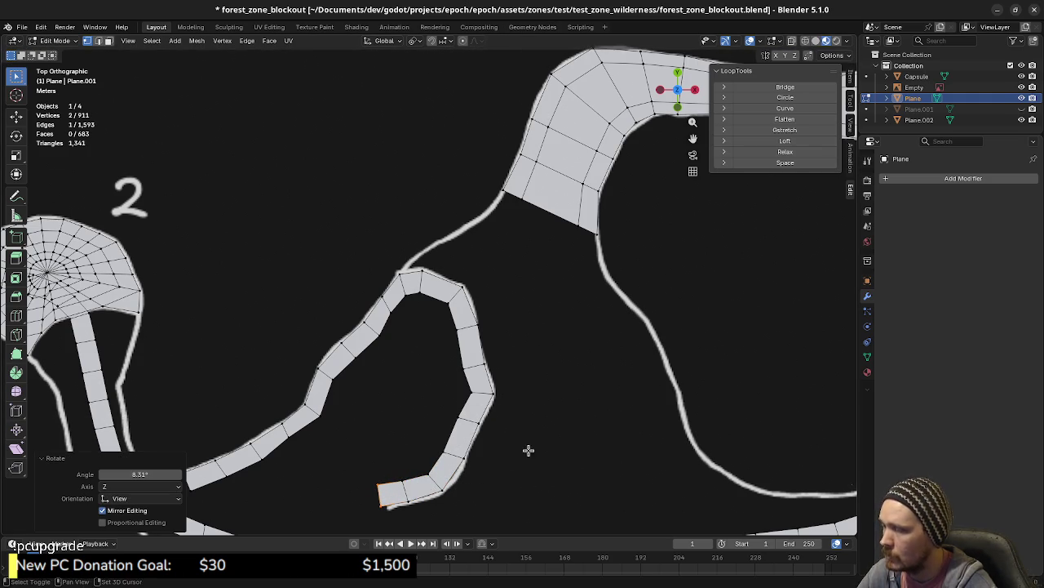
shift+middle_drag(528, 449, 586, 372)
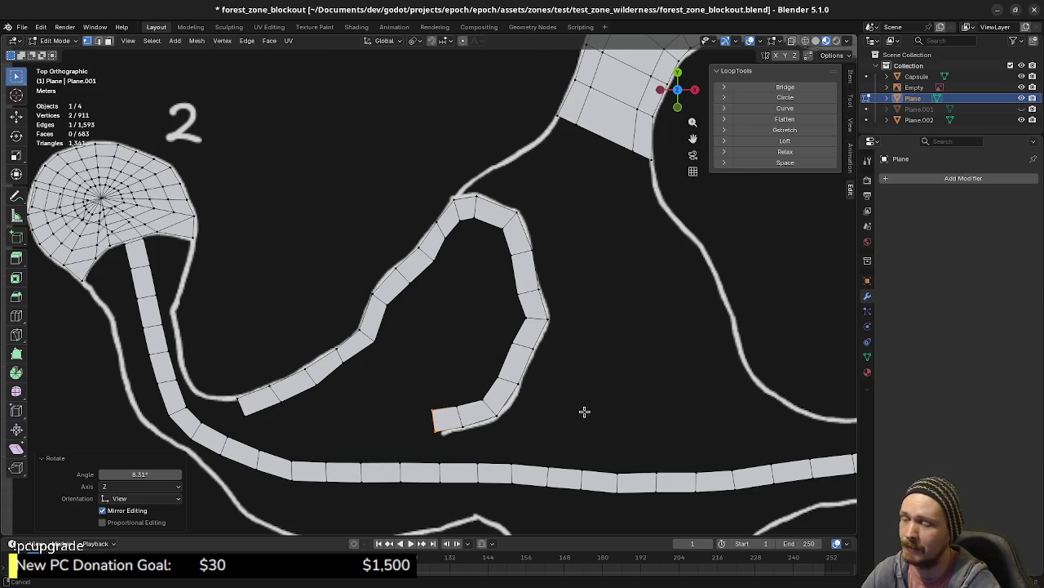
- Move the strip's two end faces into position
shift+middle_drag(584, 411, 533, 411)
drag(379, 393, 434, 438)
key(g)
click(466, 445)
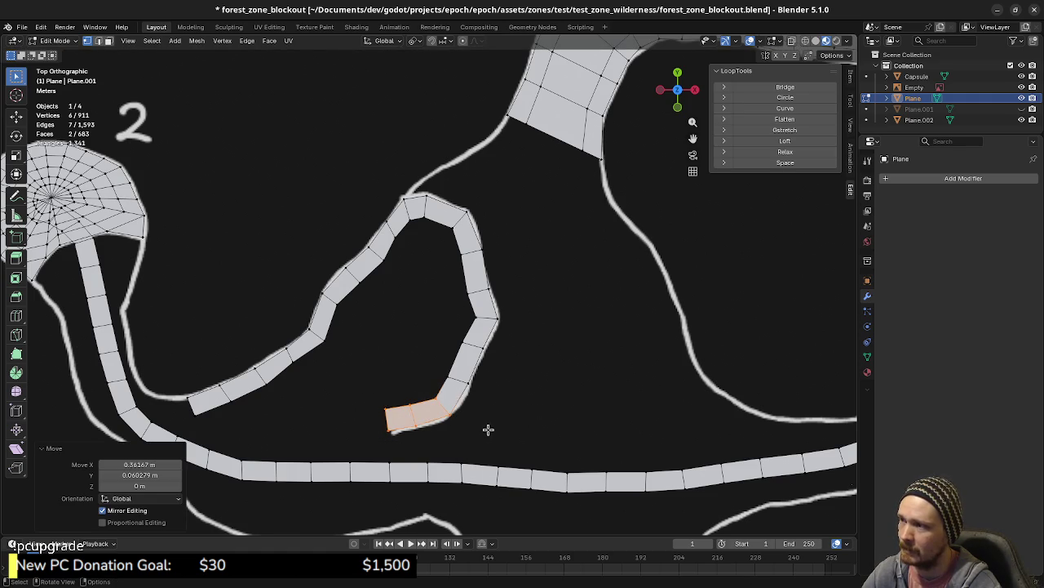
shift+middle_drag(553, 448, 543, 367)
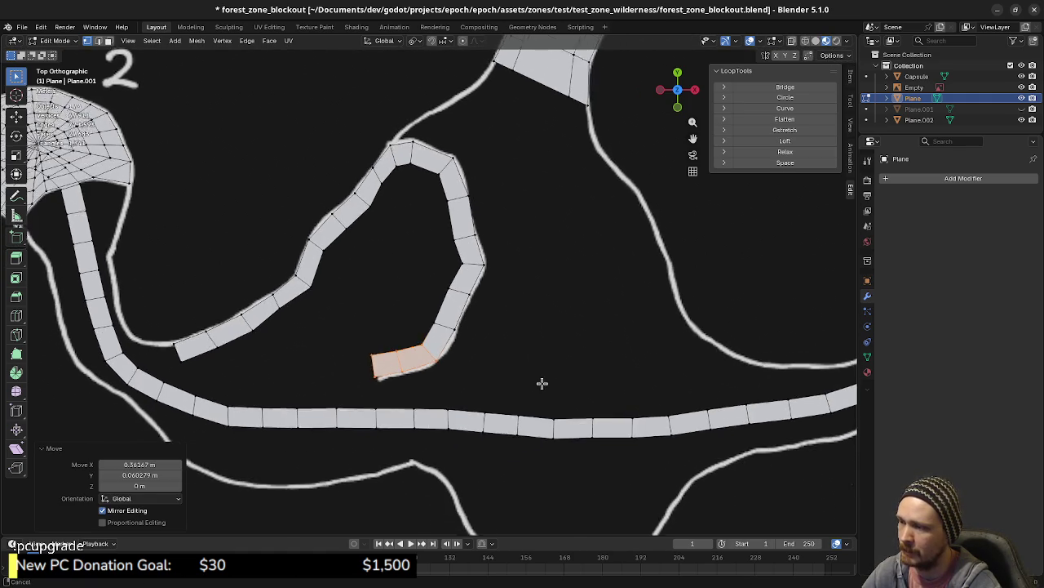
shift+middle_drag(485, 431, 566, 447)
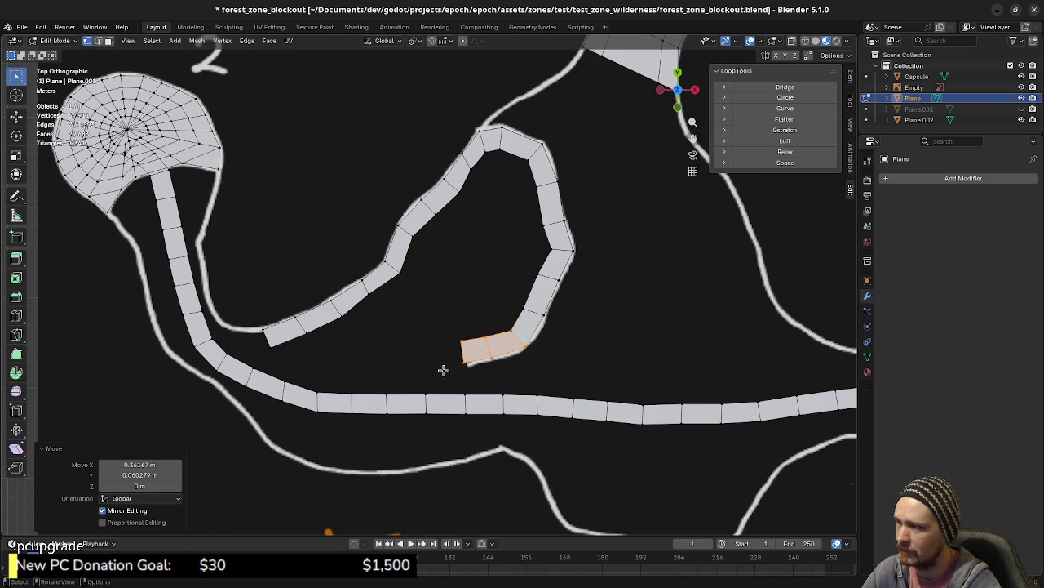
- Move the single end face downward and rotate it into place
click(281, 330)
key(g)
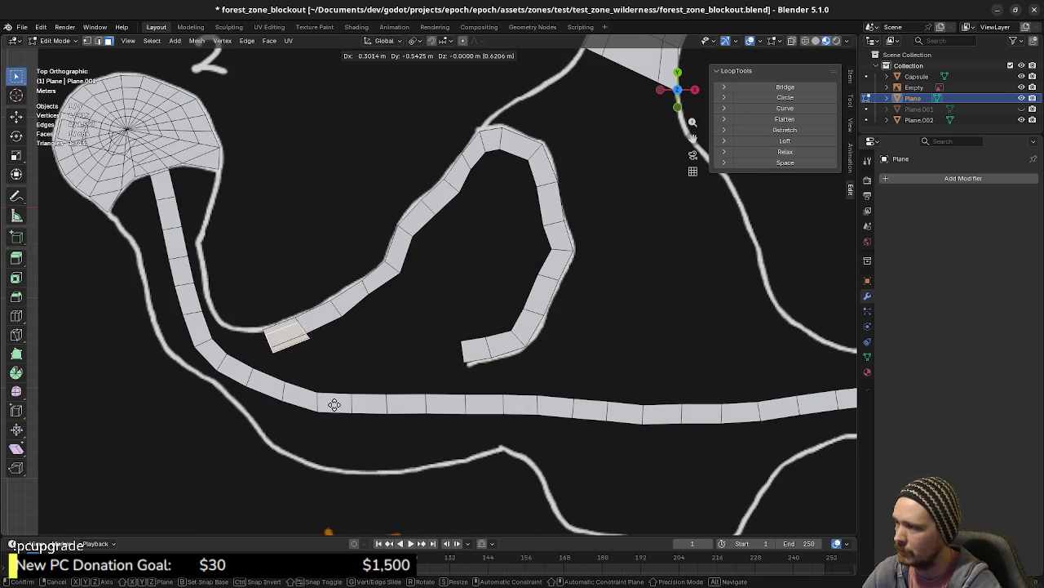
click(322, 452)
key(r)
click(285, 49)
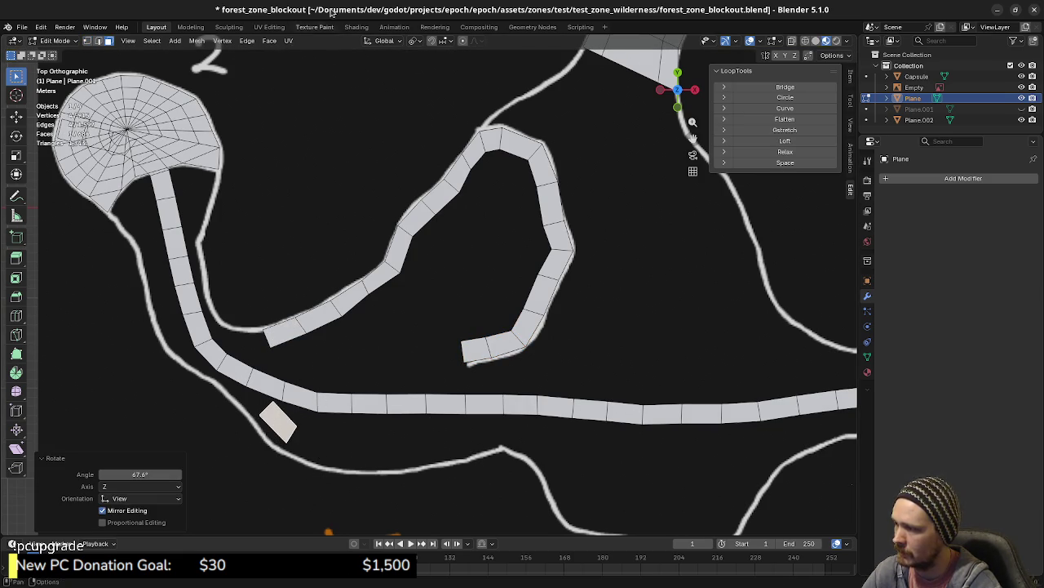
- Delete the stray extra quad using X > Faces
key(g)
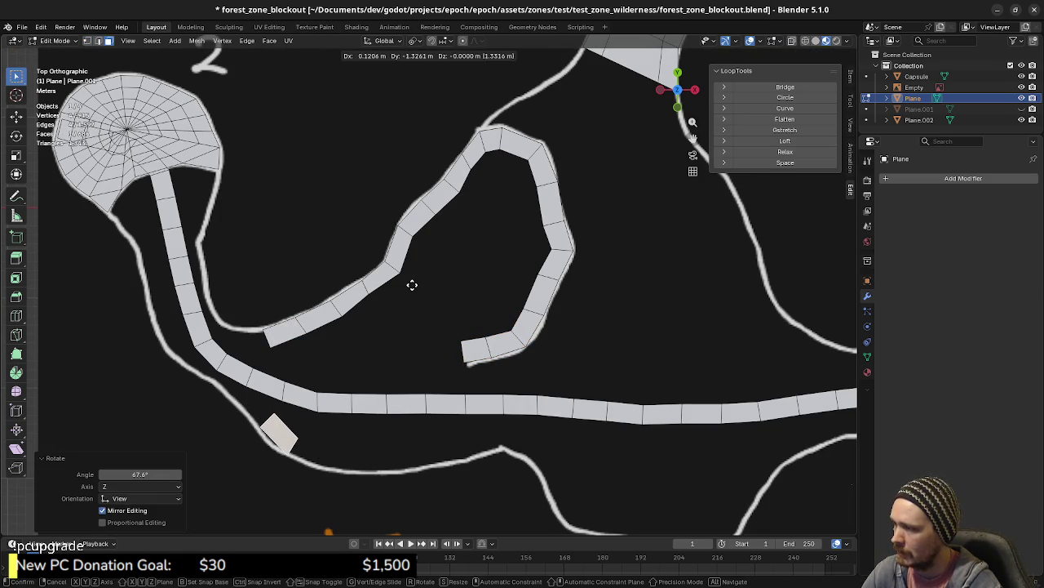
key(Escape)
key(x)
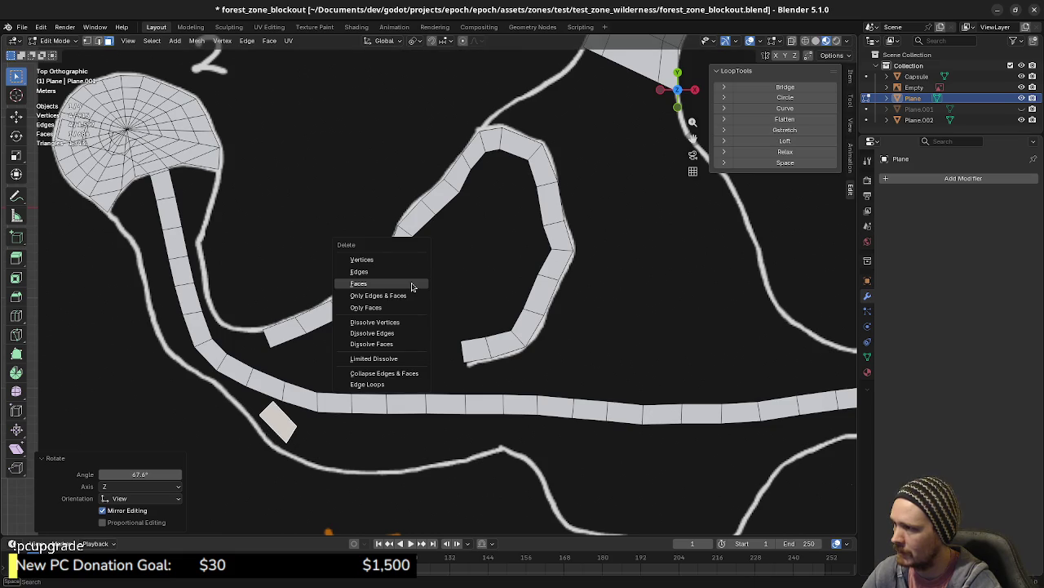
click(399, 269)
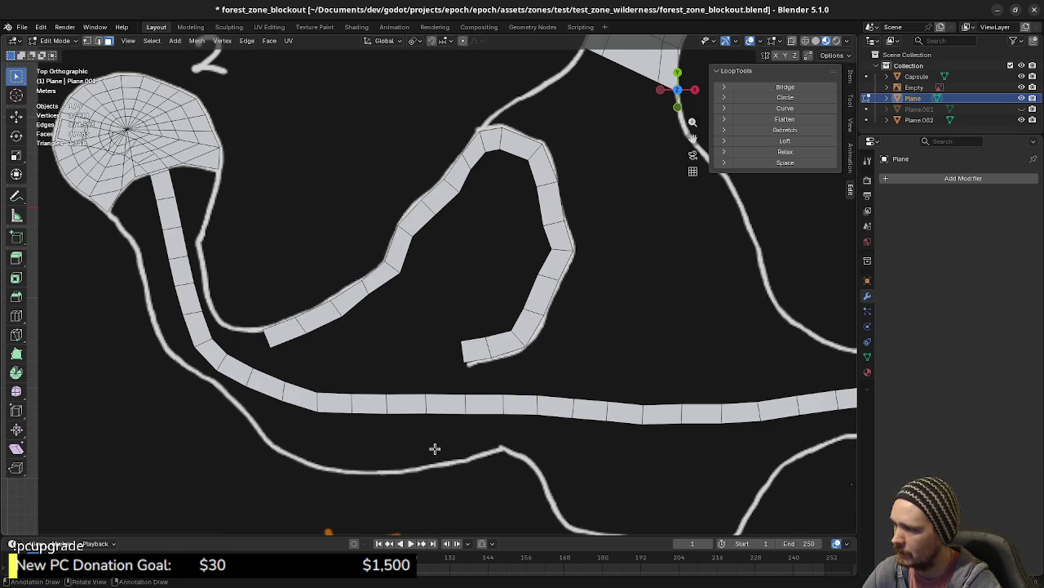
mouse_move(544, 419)
shift+middle_down()
mouse_move(354, 356)
mouse_move(443, 326)
mouse_move(436, 189)
mouse_move(307, 263)
mouse_move(307, 378)
mouse_move(244, 506)
mouse_move(321, 457)
mouse_move(572, 352)
mouse_move(415, 357)
shift+middle_up()
- Frame the area around marker 3 and save the blockout blend file
mouse_move(299, 322)
shift+middle_down()
mouse_move(326, 392)
mouse_move(362, 389)
shift+middle_up()
scroll(389, 401, down, 3)
scroll(590, 401, down, 1)
shift+middle_drag(590, 401, 417, 405)
key(ctrl+s)
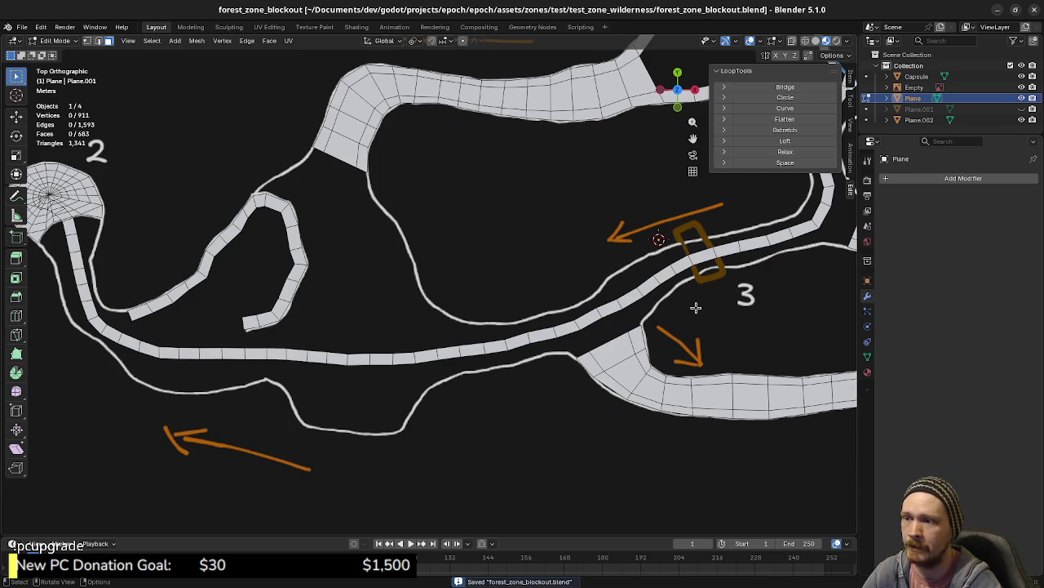
- Return to Object Mode with the Capsule as the active object
shift+middle_drag(696, 308, 555, 343)
mouse_move(737, 366)
shift+middle_down()
mouse_move(670, 336)
mouse_move(518, 316)
shift+middle_up()
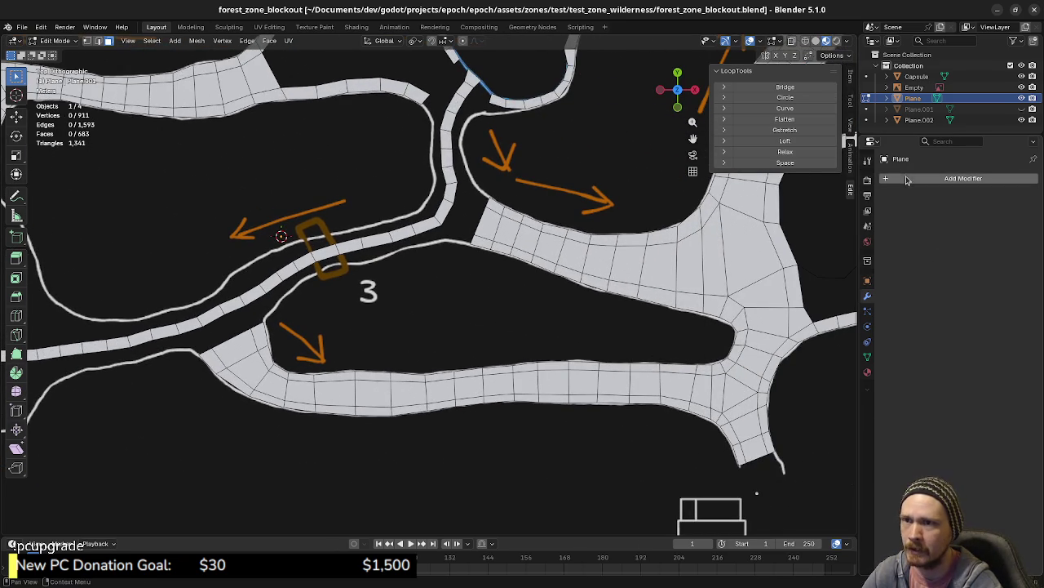
click(917, 76)
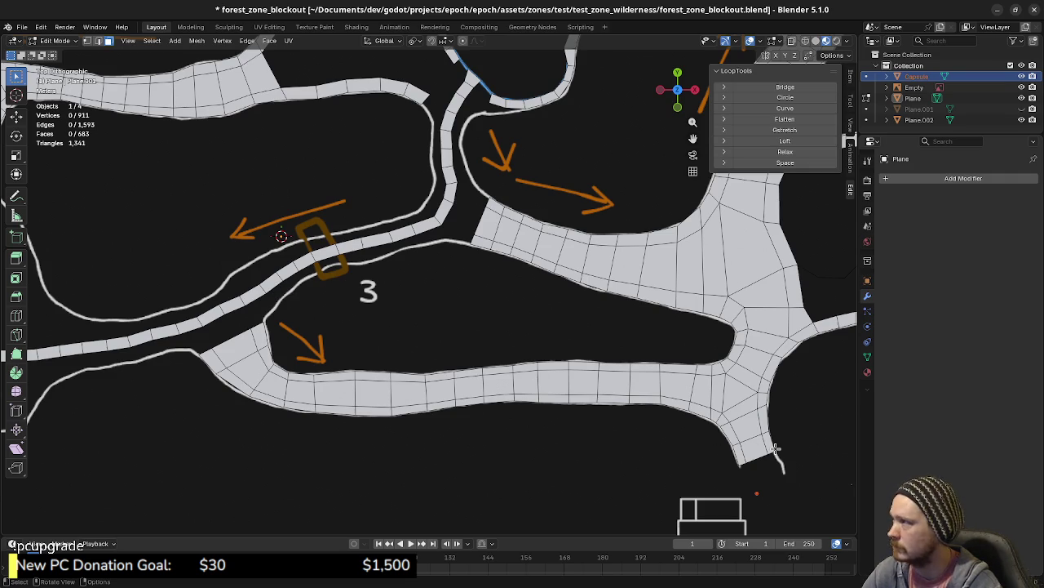
key(Tab)
click(916, 76)
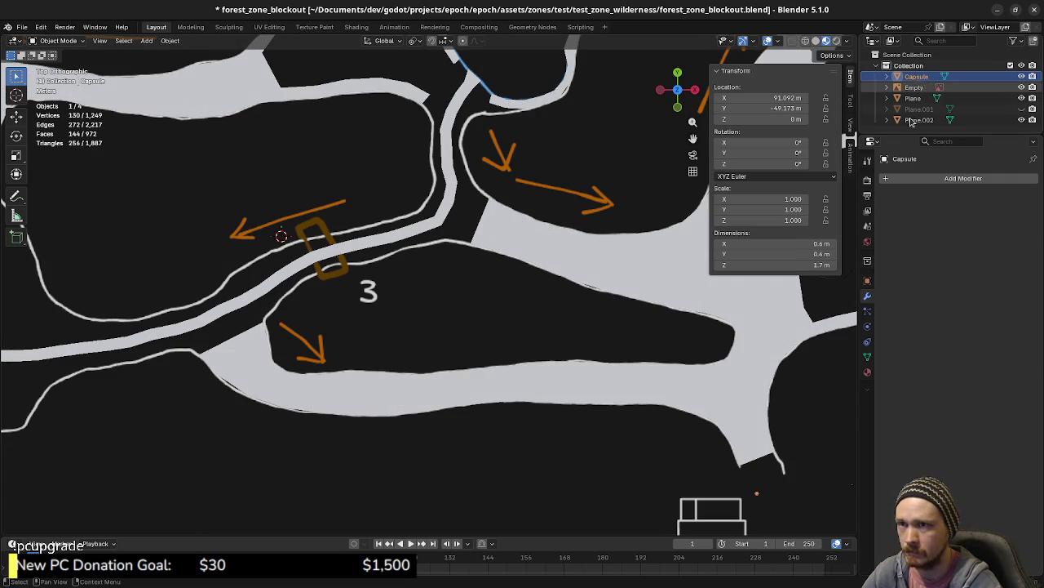
- Nudge the Capsule, then frame the walkway junction near POI 3
key(g)
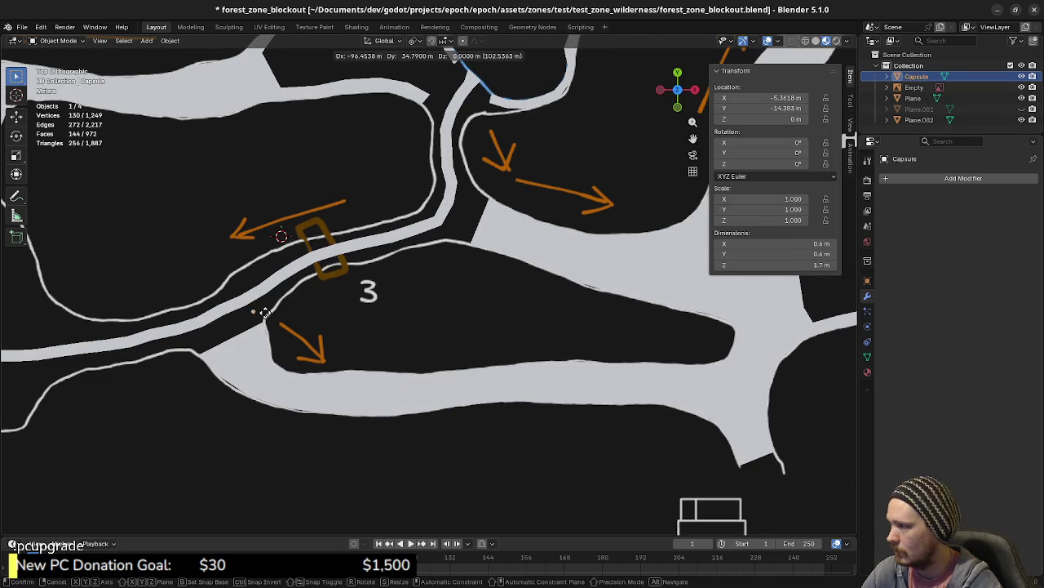
click(253, 313)
shift+middle_drag(253, 312, 508, 339)
scroll(507, 339, up, 2)
scroll(508, 339, up, 2)
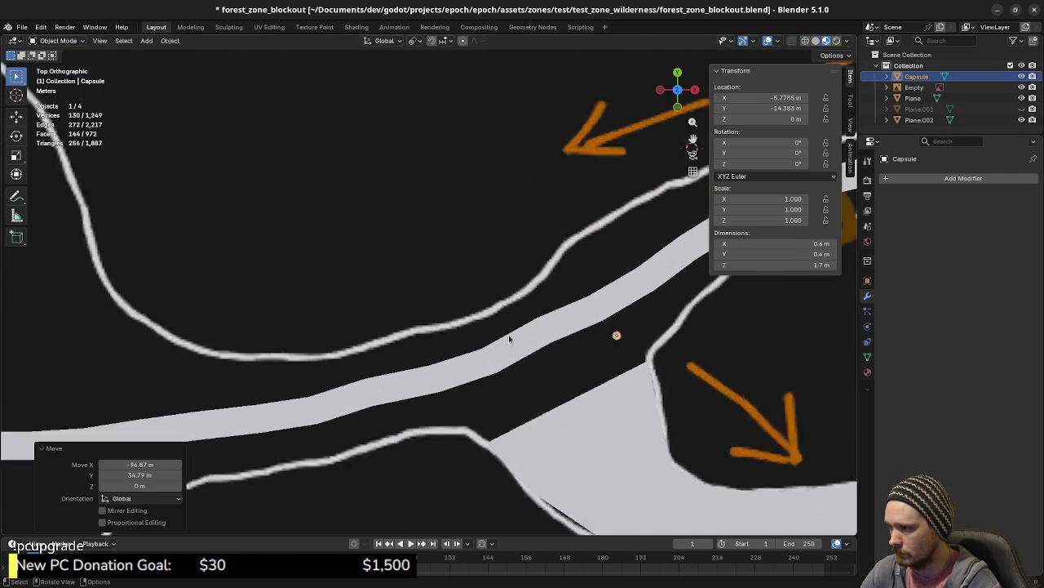
scroll(634, 354, up, 1)
shift+middle_drag(634, 354, 559, 362)
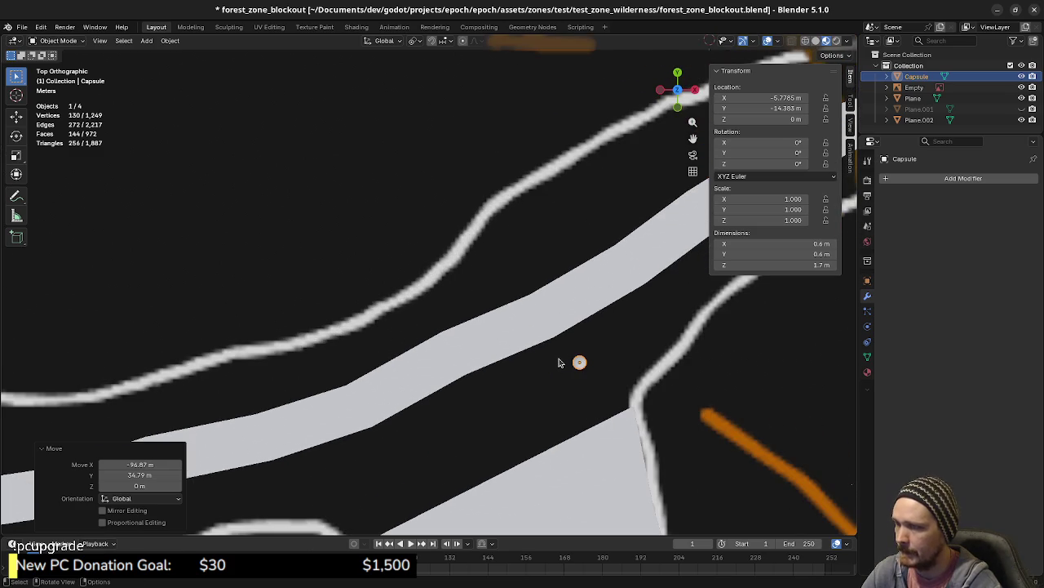
shift+middle_drag(627, 367, 443, 454)
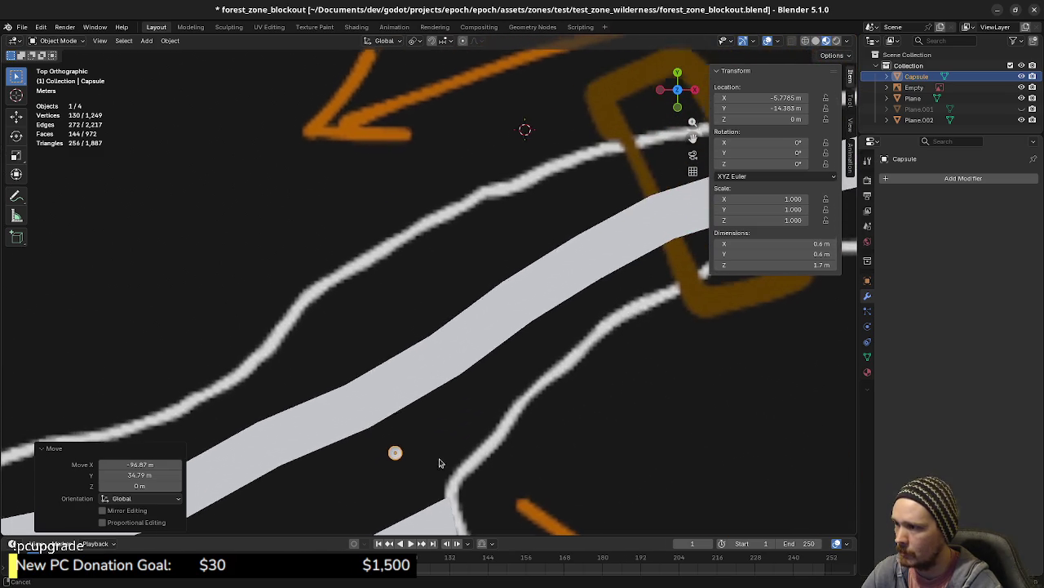
shift+middle_drag(560, 401, 501, 426)
scroll(502, 426, down, 3)
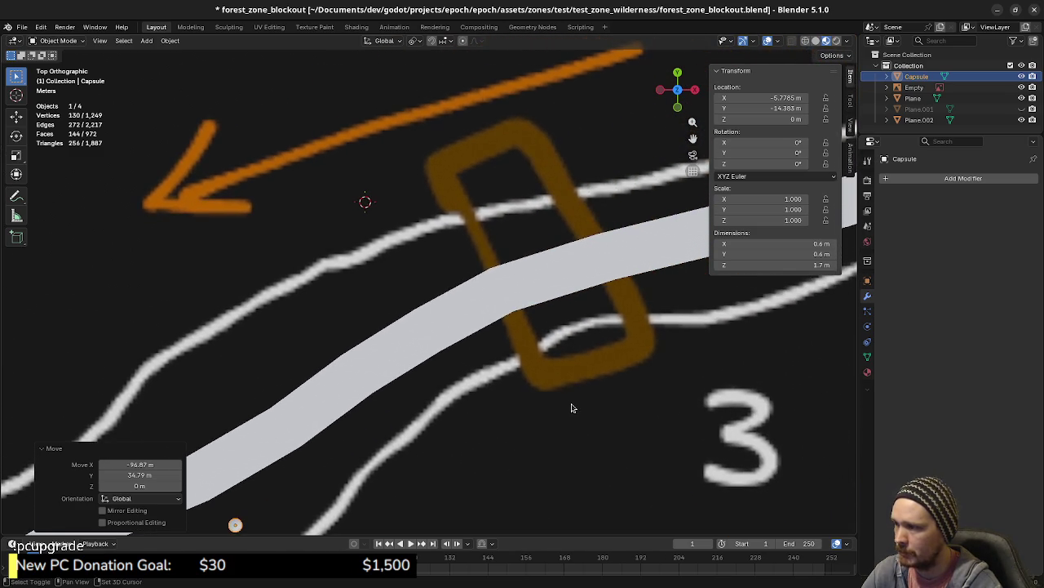
scroll(574, 411, up, 1)
scroll(574, 421, up, 2)
shift+middle_drag(574, 421, 591, 416)
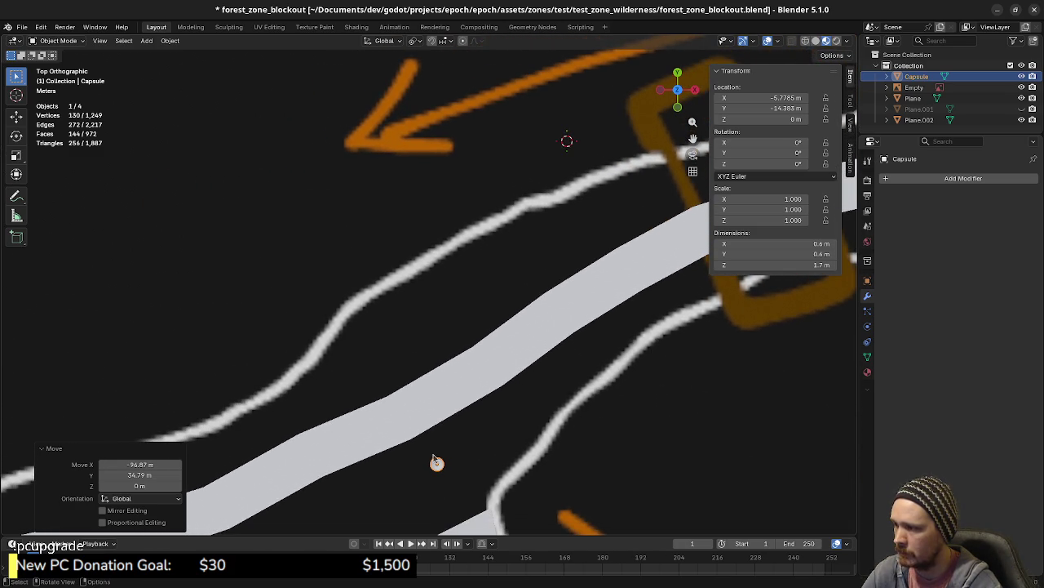
scroll(436, 457, down, 1)
scroll(457, 445, down, 1)
scroll(489, 432, down, 1)
mouse_move(515, 426)
shift+middle_down()
mouse_move(505, 509)
mouse_move(597, 374)
shift+middle_up()
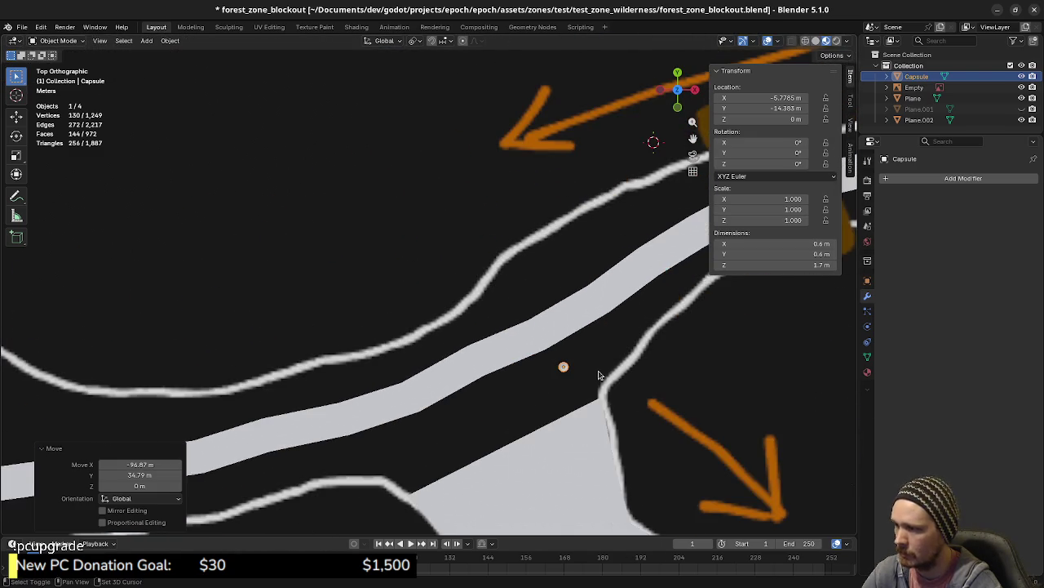
scroll(550, 391, down, 2)
shift+middle_drag(522, 411, 416, 393)
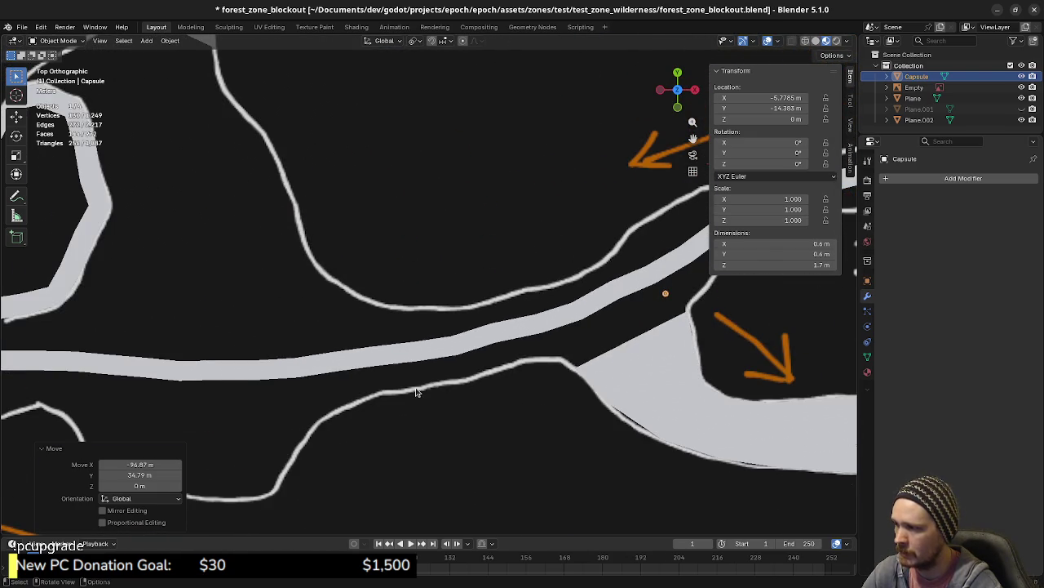
scroll(400, 382, down, 2)
- Drop the Capsule at its new walkway spot and select only the walkway Plane
key(g)
click(503, 388)
key(a)
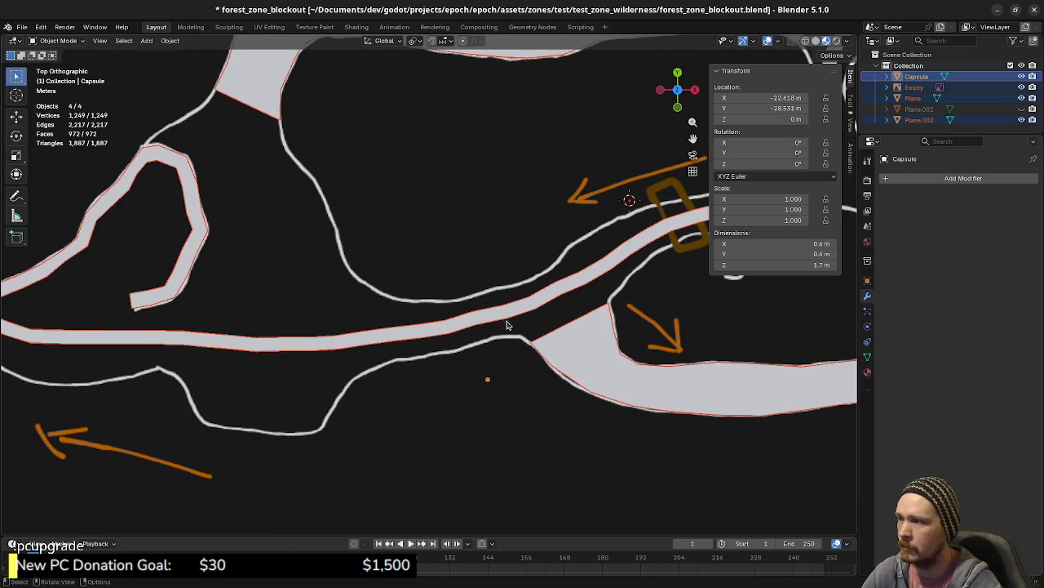
click(512, 324)
ctrl+scroll(494, 325, left, 5)
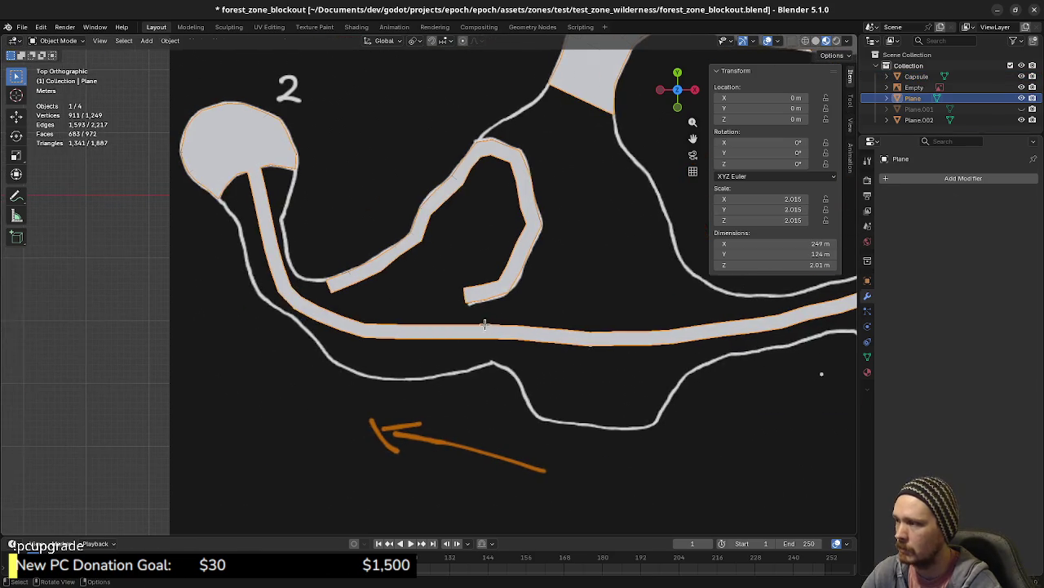
- Enter Edit Mode on the walkway Plane and frame it near POI 2
key(Tab)
scroll(322, 299, up, 2)
shift+middle_drag(321, 299, 397, 366)
scroll(245, 215, up, 1)
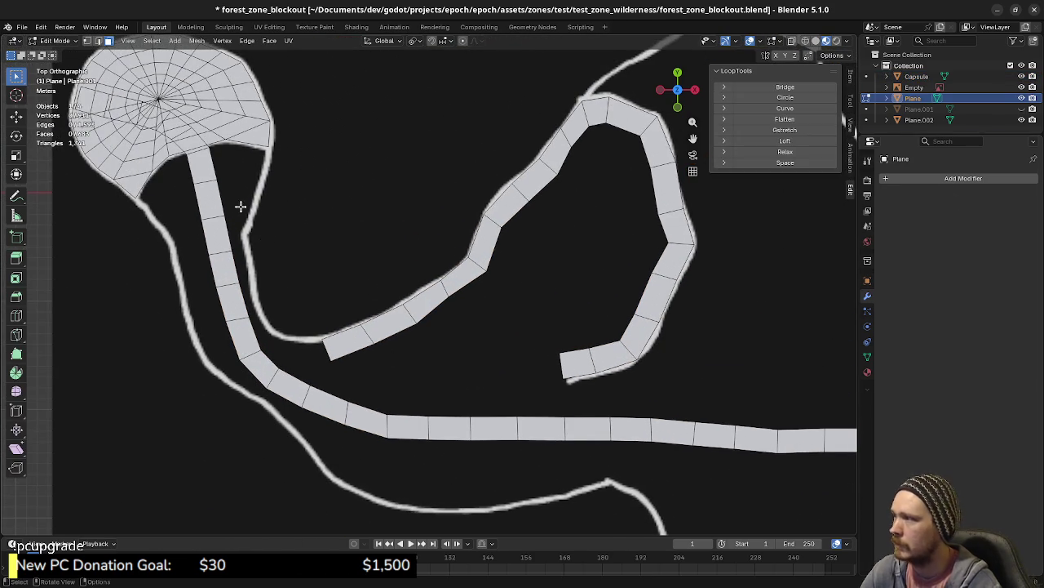
- Add a two-cut loop along the walkway, keeping the new loops in place
key(ctrl+r)
scroll(208, 214, up, 1)
scroll(208, 215, up, 1)
scroll(208, 214, up, 1)
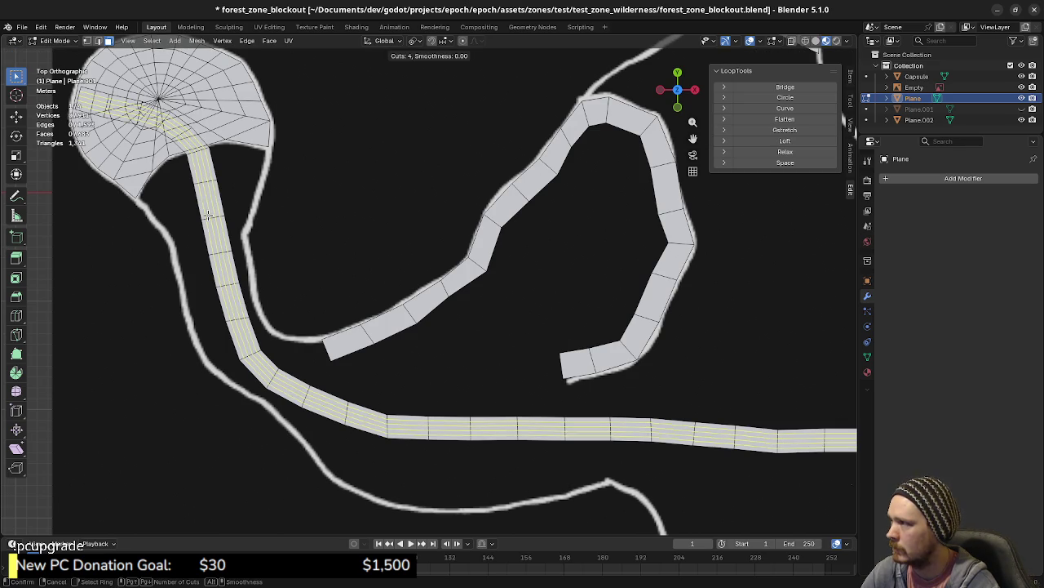
scroll(208, 215, down, 1)
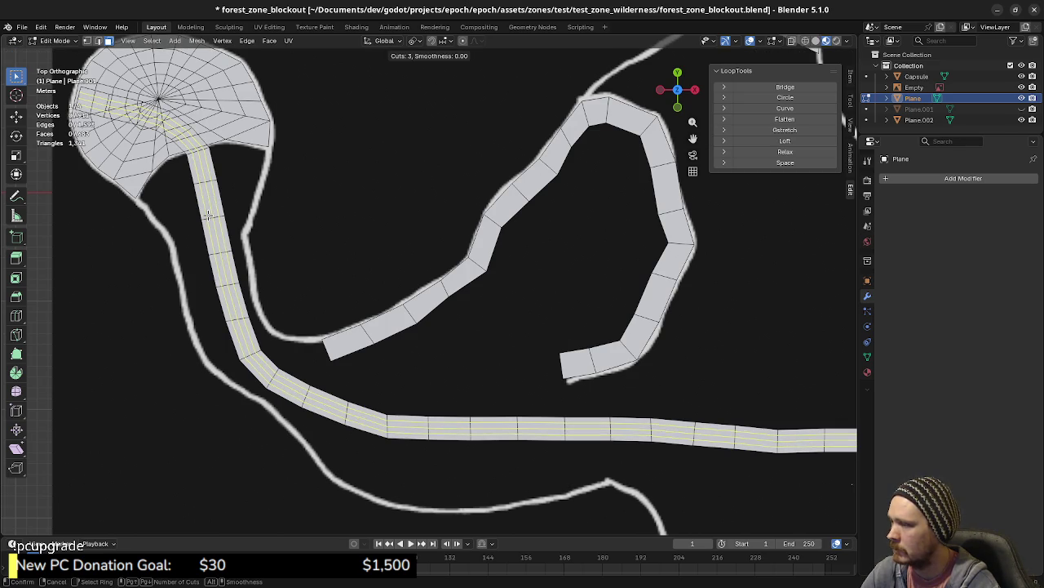
scroll(208, 215, down, 1)
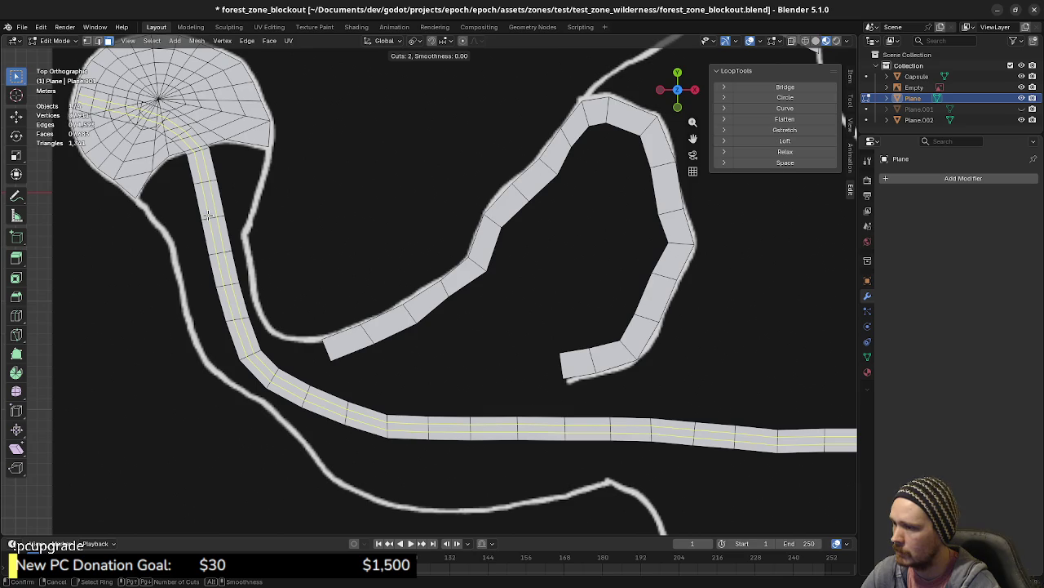
click(208, 214)
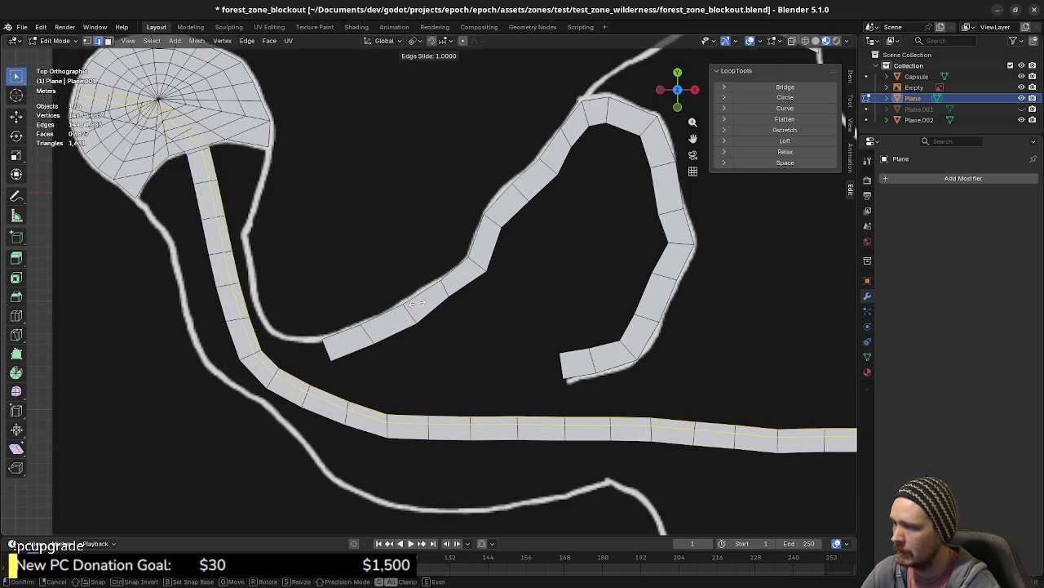
right_click(383, 310)
mouse_move(718, 379)
shift+middle_down()
mouse_move(515, 359)
mouse_move(615, 367)
mouse_move(368, 370)
shift+middle_up()
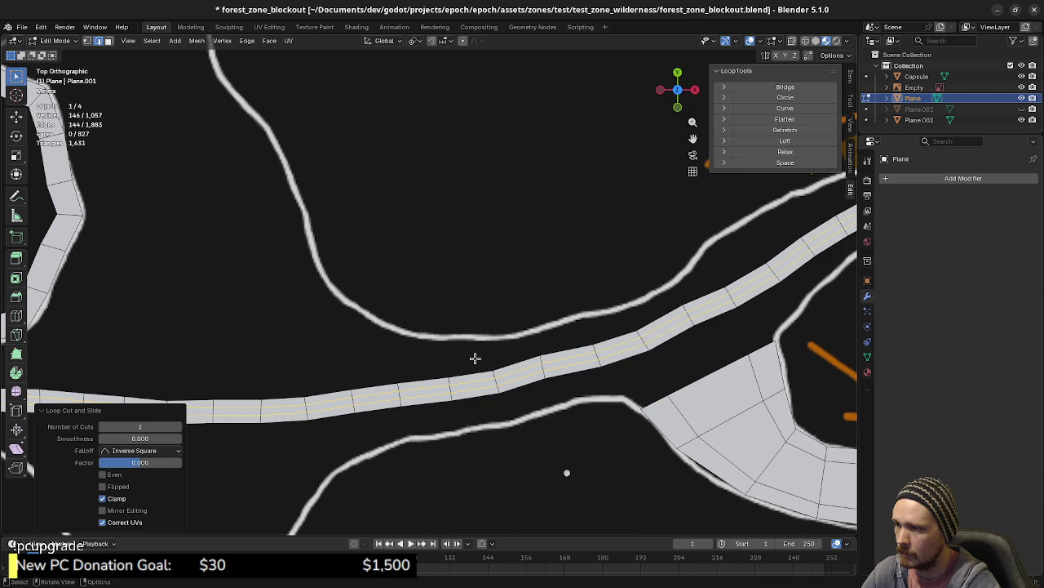
mouse_move(475, 358)
shift+middle_down()
mouse_move(321, 389)
mouse_move(387, 357)
mouse_move(482, 345)
mouse_move(439, 452)
mouse_move(509, 484)
shift+middle_up()
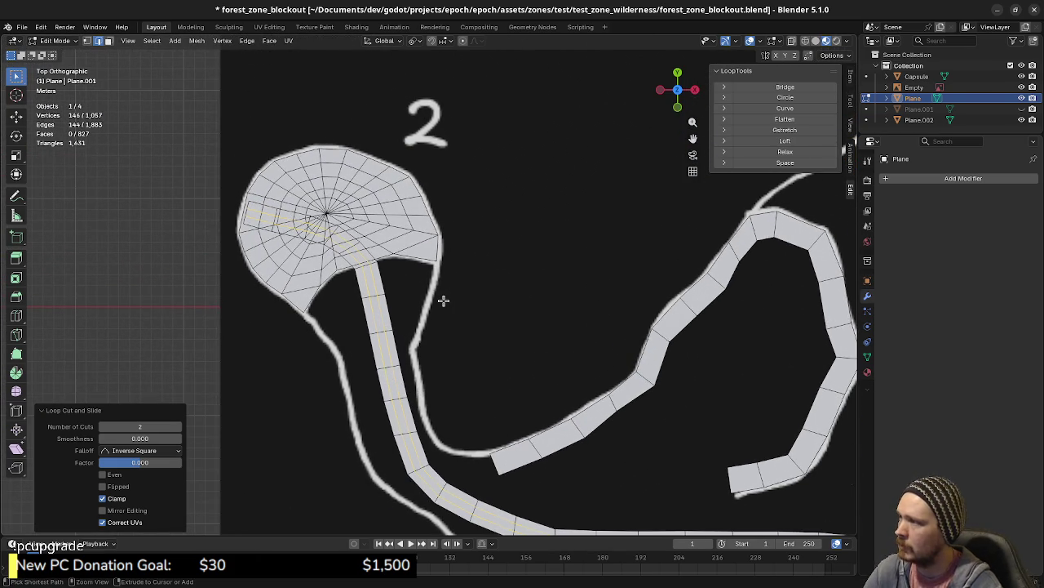
- Undo the loop cuts and pull the view back to show more walkways
key(ctrl+z)
shift+middle_drag(626, 432, 520, 317)
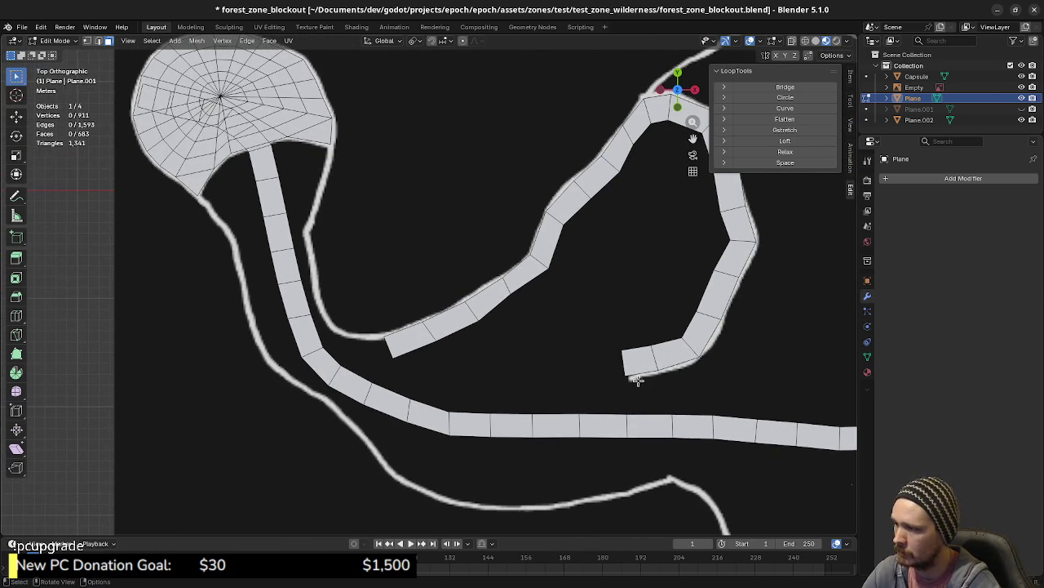
shift+middle_drag(318, 265, 400, 332)
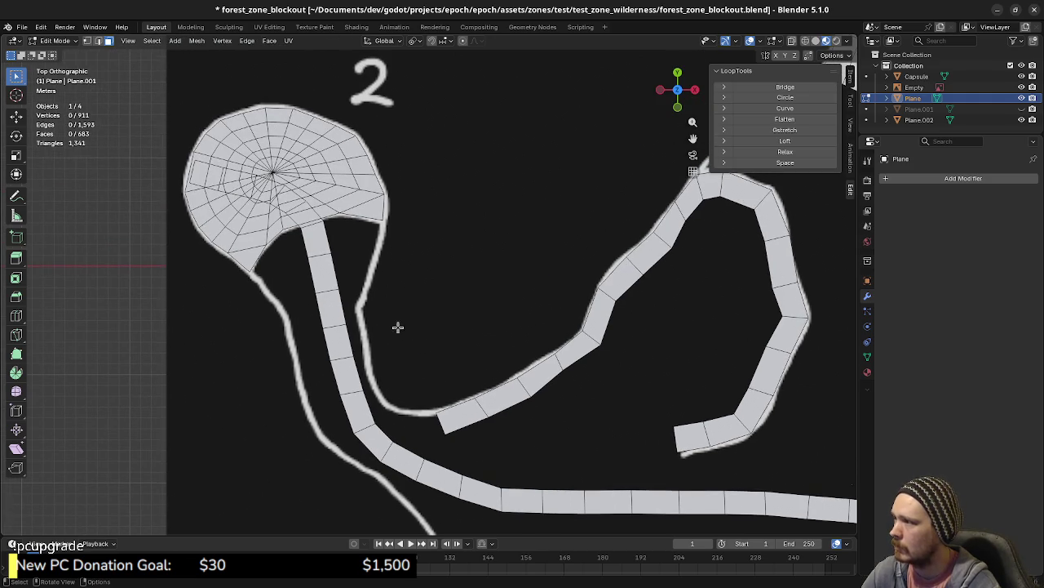
shift+middle_drag(505, 397, 550, 270)
scroll(604, 271, down, 3)
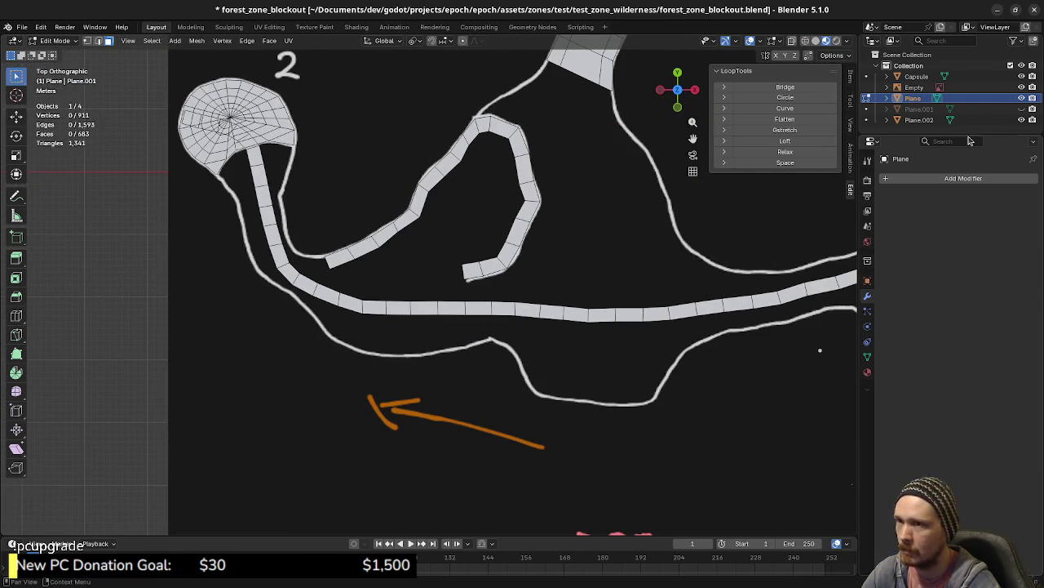
- Move the Capsule to the POI 2 junction and select the walkway Plane
key(Tab)
click(916, 76)
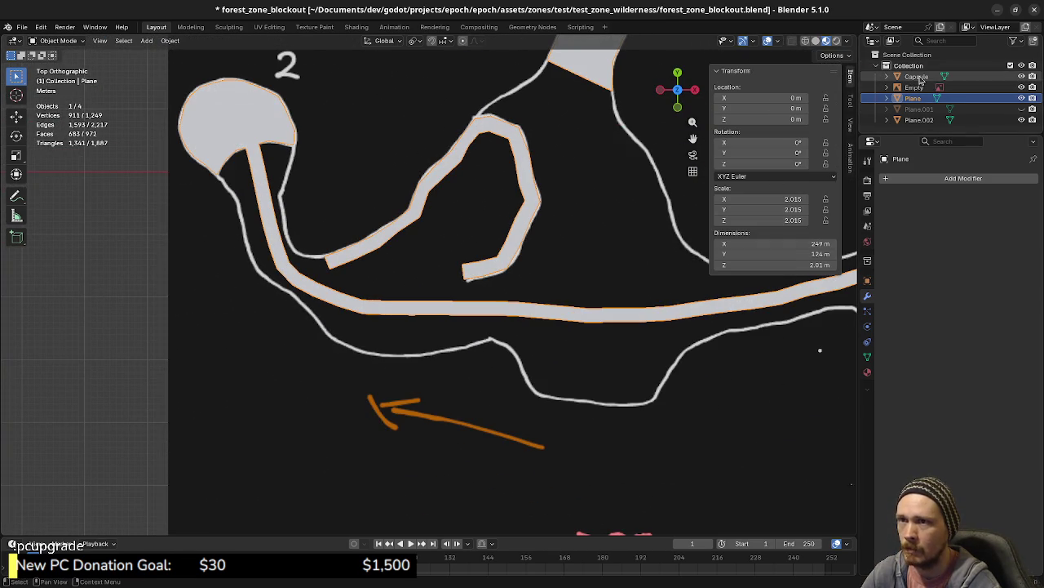
key(g)
click(194, 225)
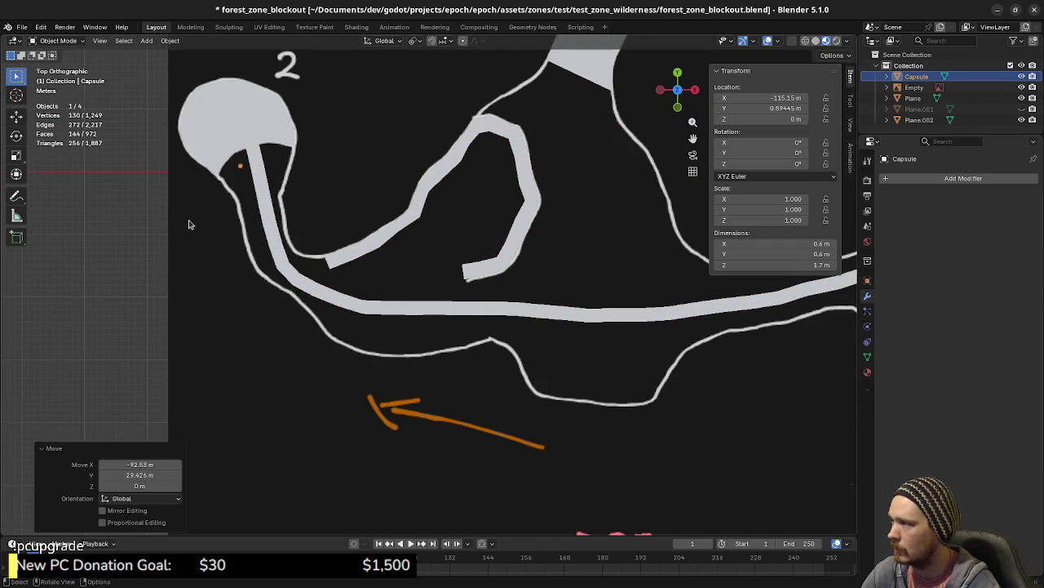
key(Tab)
mouse_move(318, 209)
shift+middle_down()
mouse_move(344, 232)
mouse_move(450, 265)
shift+middle_up()
key(Tab)
click(388, 270)
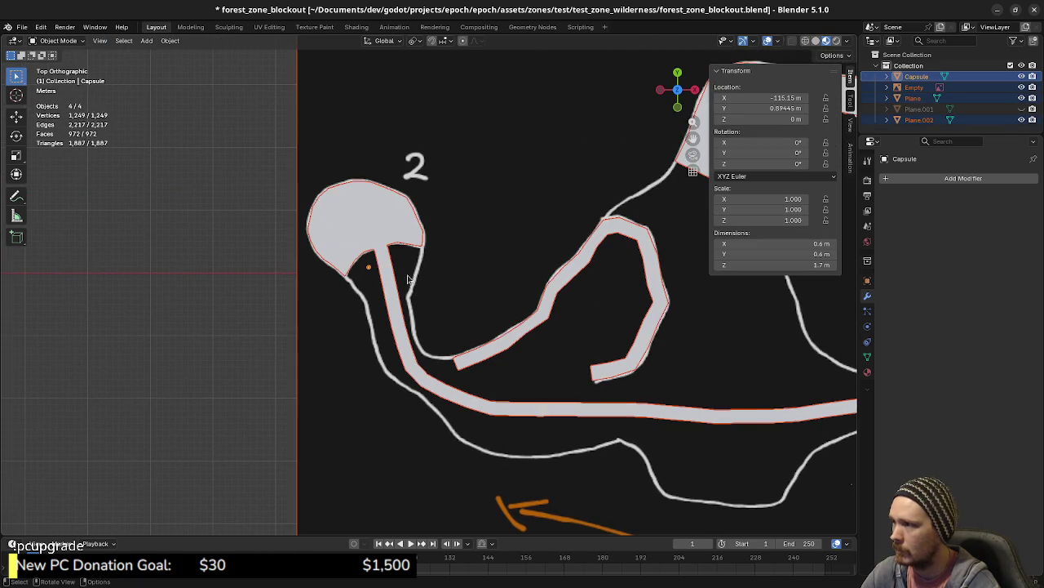
- Zoom onto the POI 2 junction in Edit Mode and select the linked walkway mesh
key(Tab)
scroll(388, 265, up, 3)
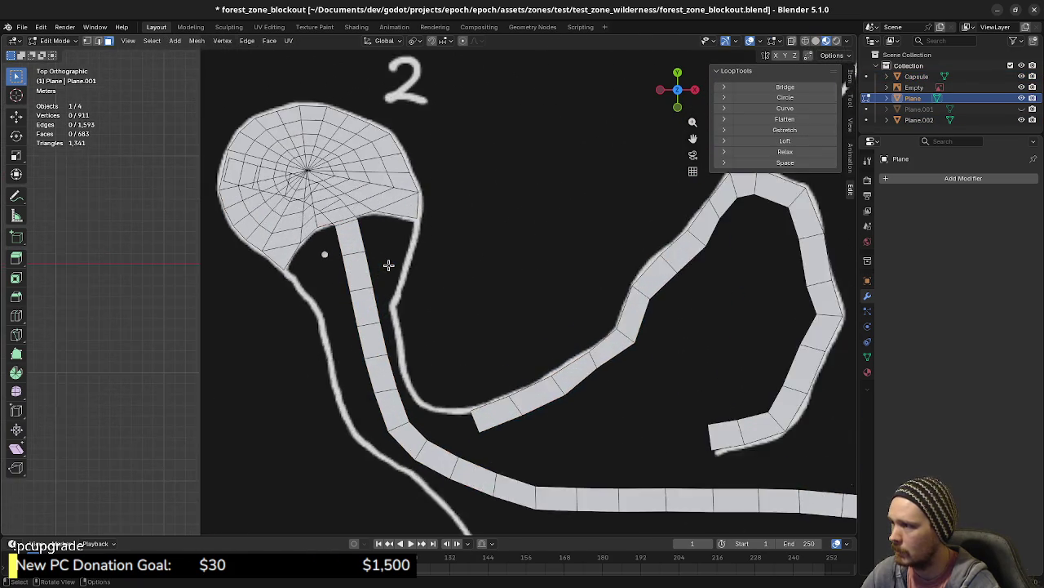
scroll(303, 240, up, 1)
scroll(388, 260, up, 1)
scroll(389, 259, up, 1)
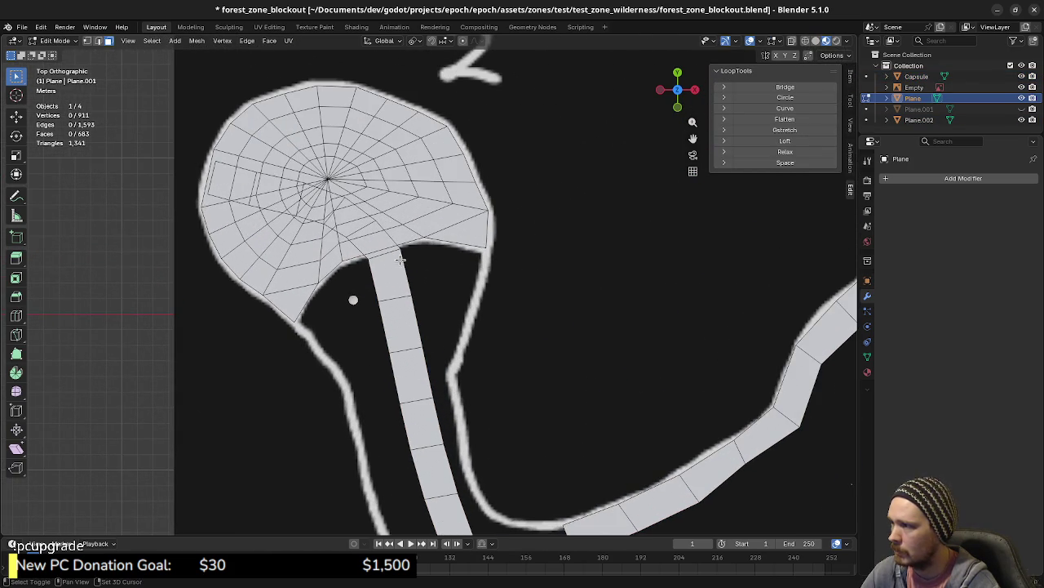
shift+middle_drag(400, 260, 403, 303)
click(414, 299)
key(alt+a)
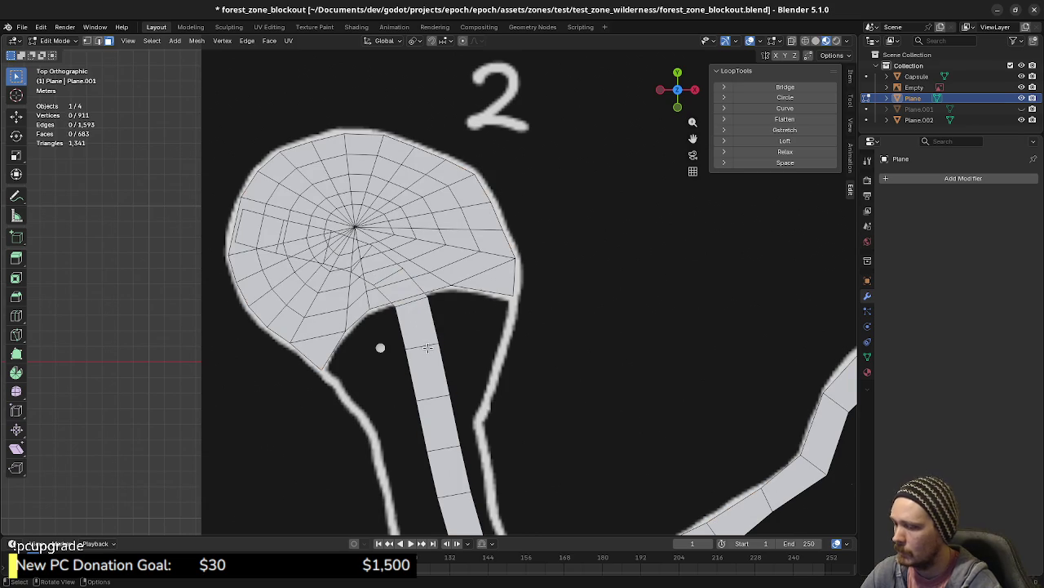
key(l)
- Pan across the walkways and reselect the connected walkway geometry
scroll(553, 354, down, 5)
scroll(697, 343, down, 2)
scroll(730, 334, down, 1)
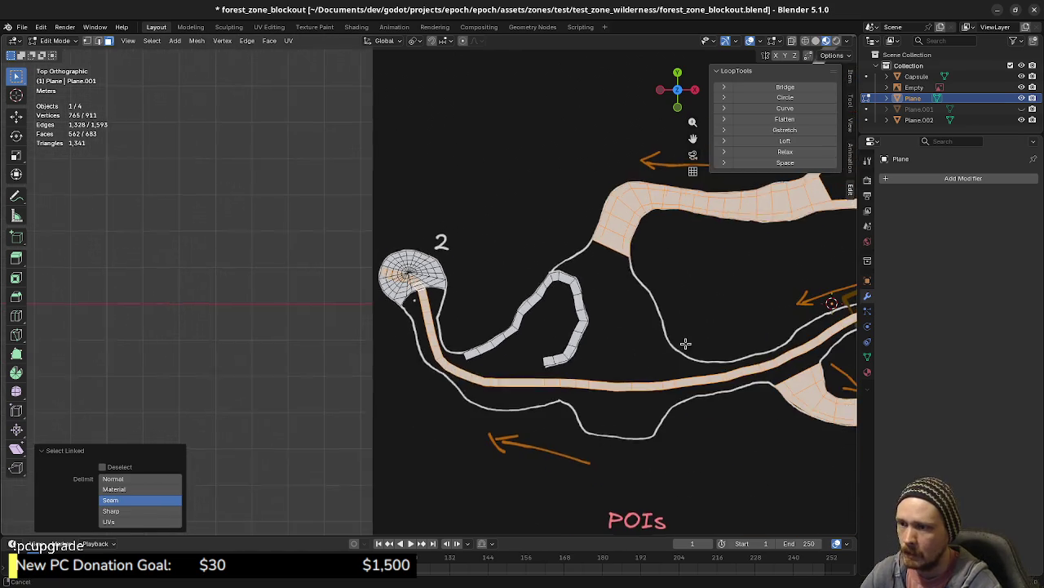
shift+middle_drag(730, 334, 519, 367)
key(ctrl+l)
key(alt+a)
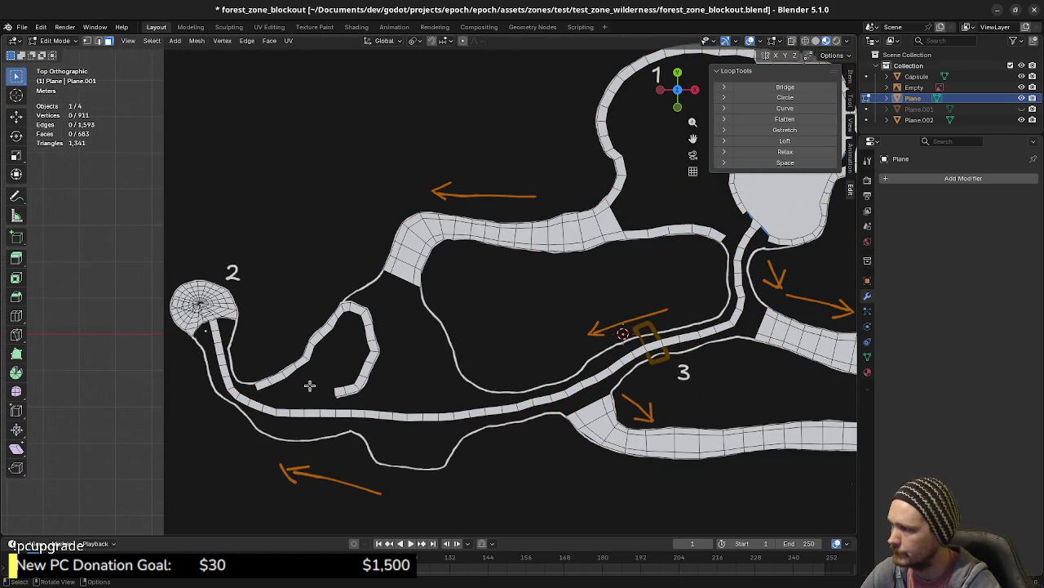
key(l)
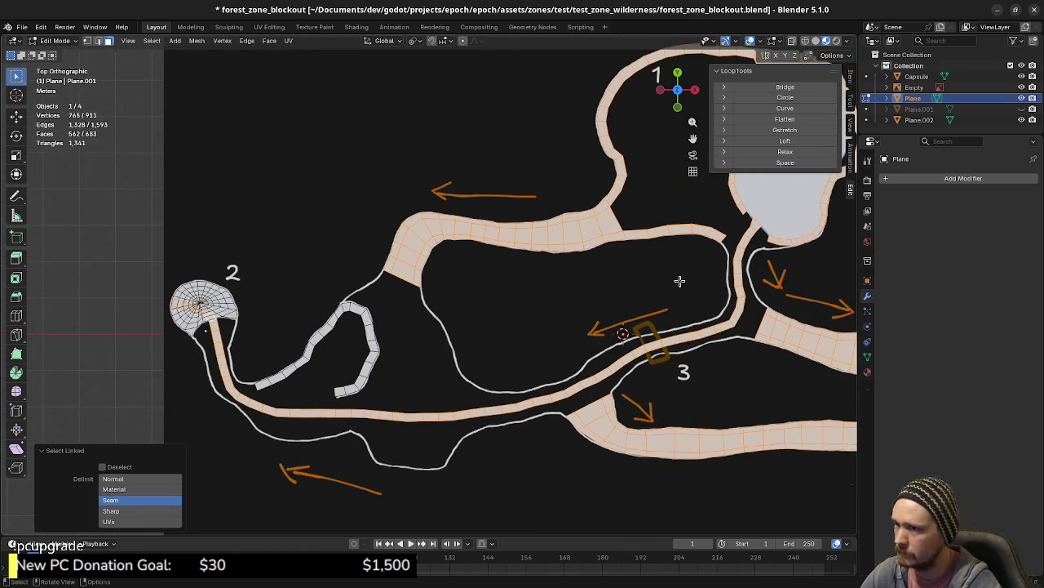
- Separate the walkway face loop by selection into Plane.003 and edit that new object
key(alt+a)
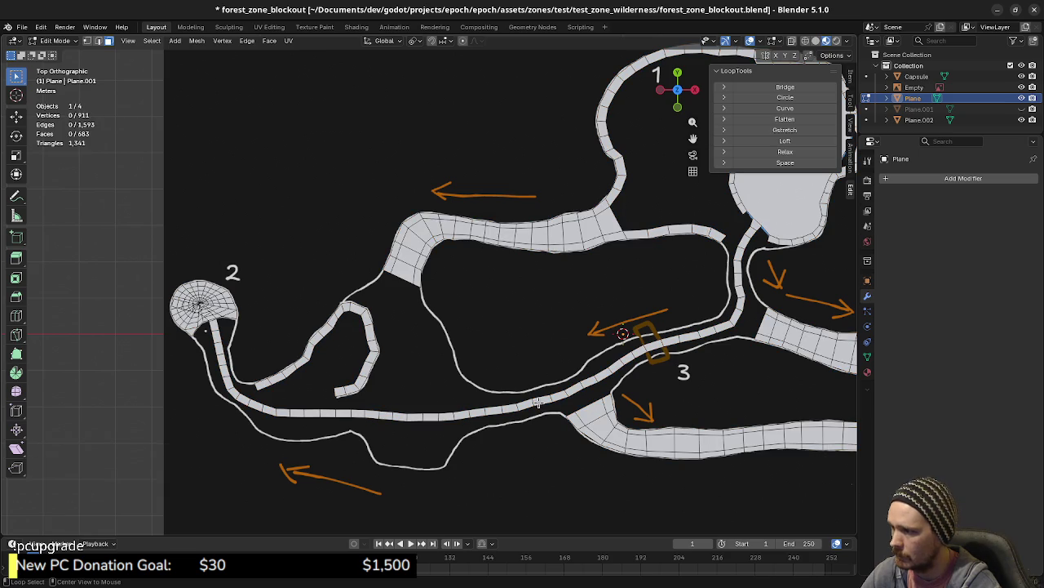
alt+click(534, 402)
key(p)
click(535, 401)
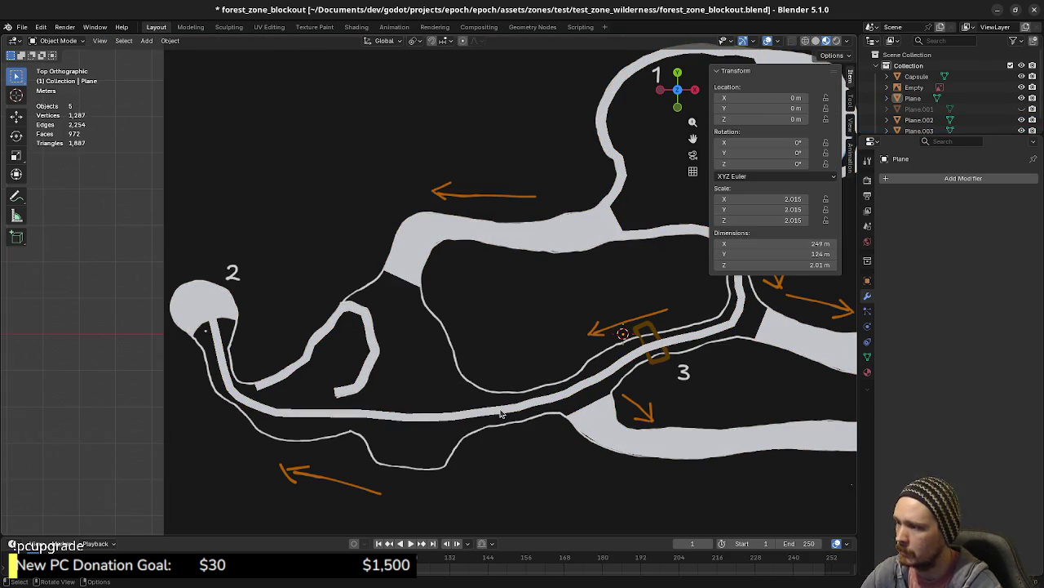
click(505, 413)
key(Tab)
scroll(522, 383, up, 2)
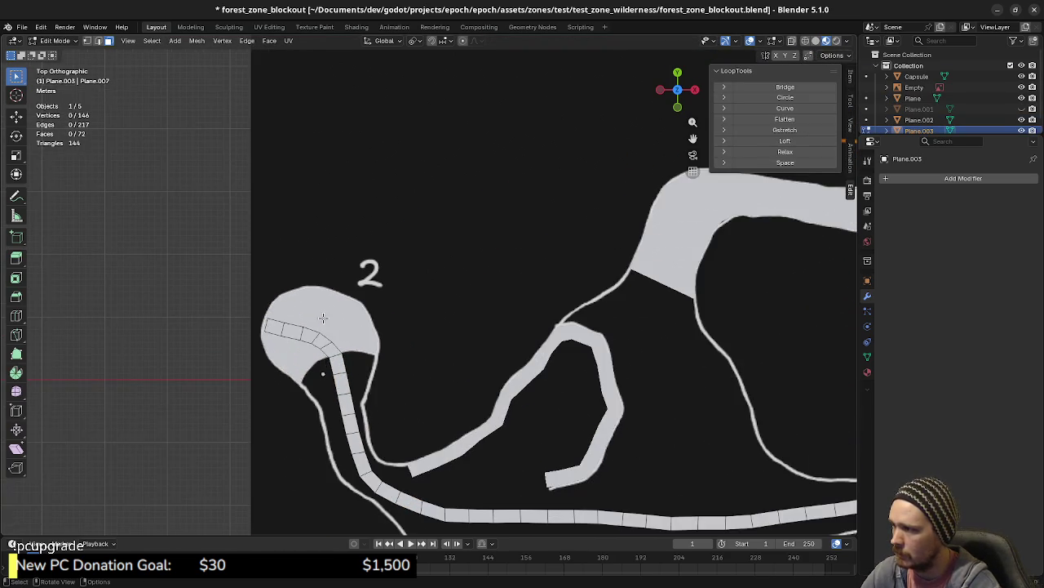
- Switch to edge select and widen the first two cross edges at the POI 2 bend
scroll(421, 352, up, 1)
scroll(457, 342, up, 1)
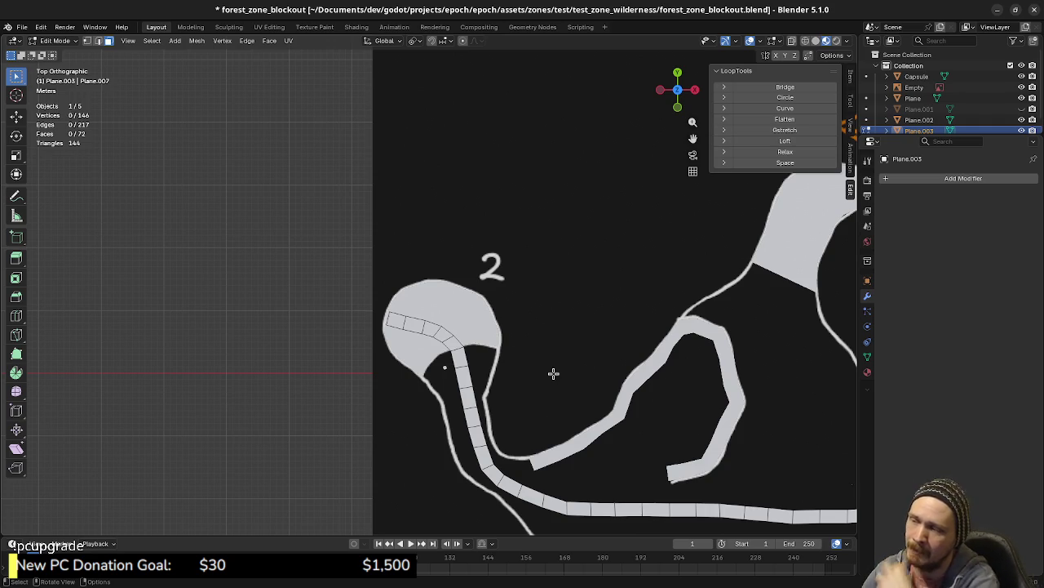
scroll(553, 373, up, 3)
scroll(562, 375, up, 3)
mouse_move(563, 376)
shift+middle_down()
mouse_move(506, 299)
mouse_move(520, 268)
shift+middle_up()
click(483, 346)
key(2)
click(491, 353)
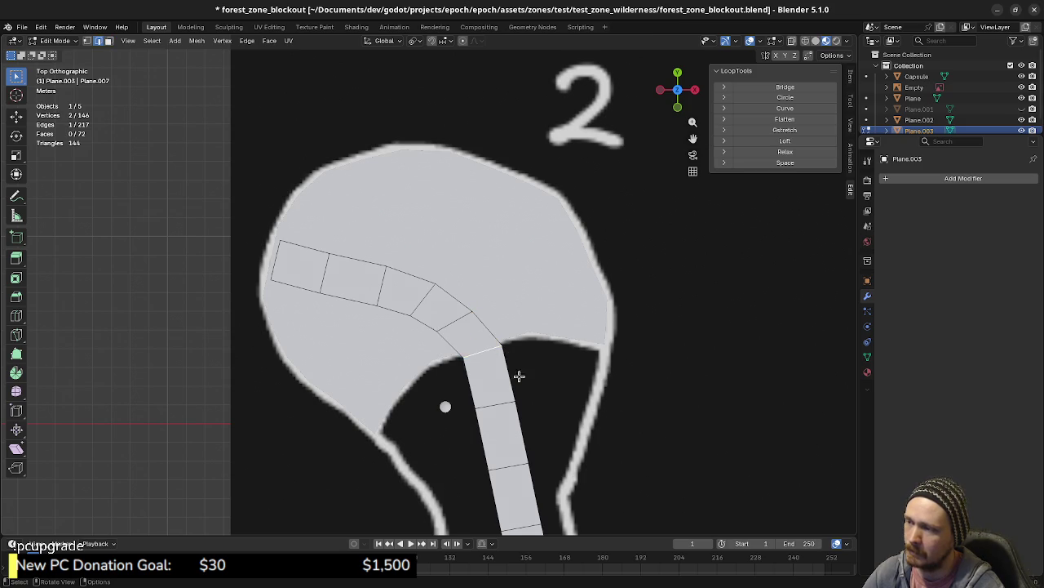
key(s)
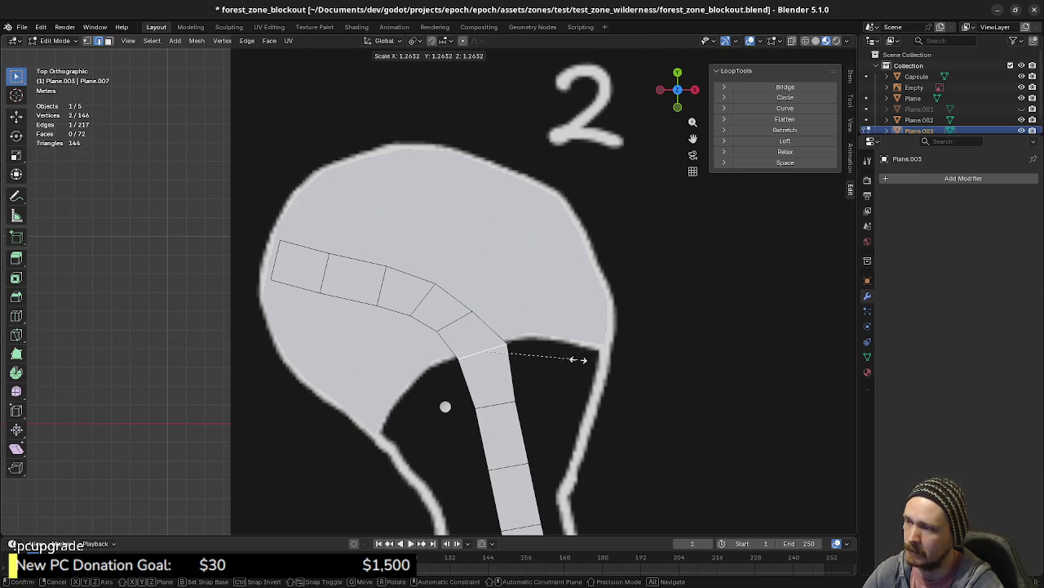
click(578, 359)
click(458, 320)
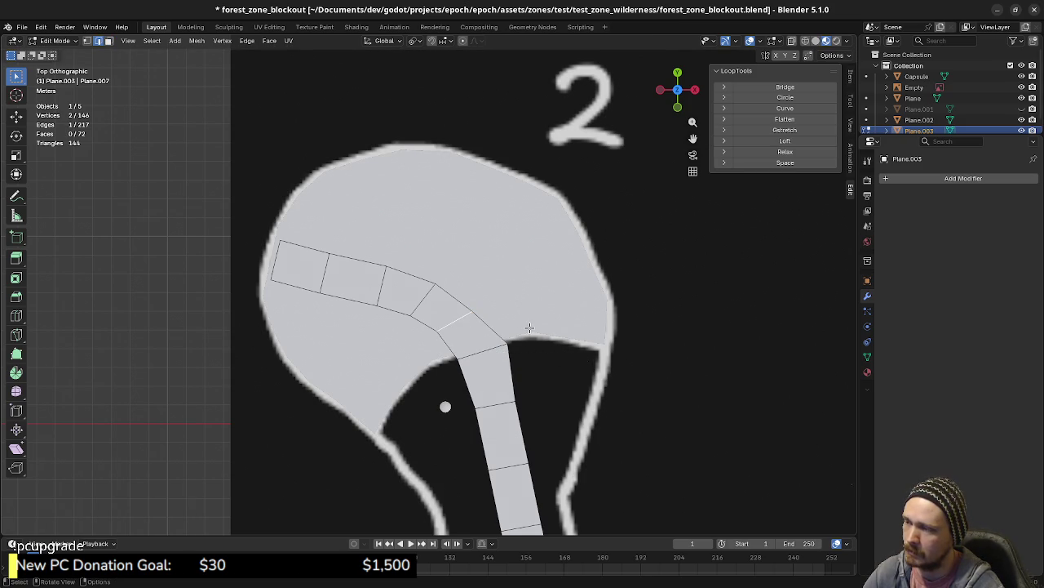
key(s)
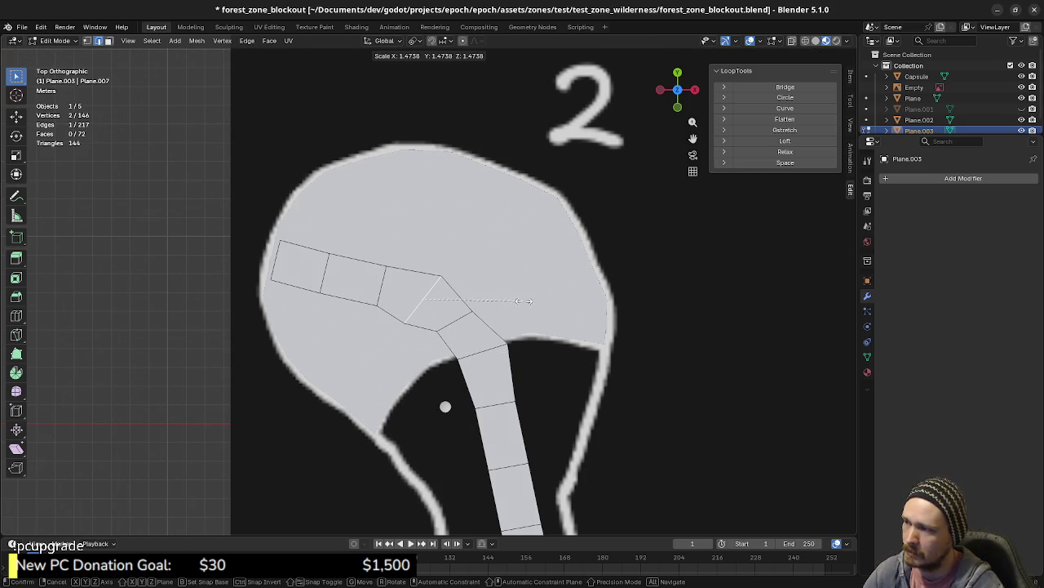
click(512, 311)
- Rotate a bend edge to follow the curve, then widen it and the following edges, one to 1.285
click(456, 325)
key(r)
click(542, 299)
key(s)
click(565, 290)
click(382, 286)
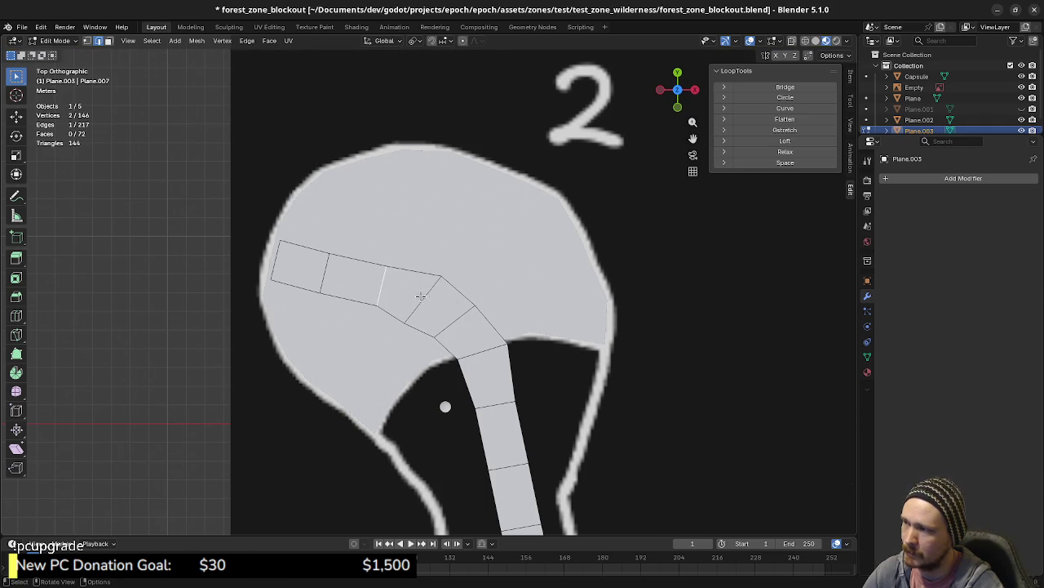
key(s)
click(478, 297)
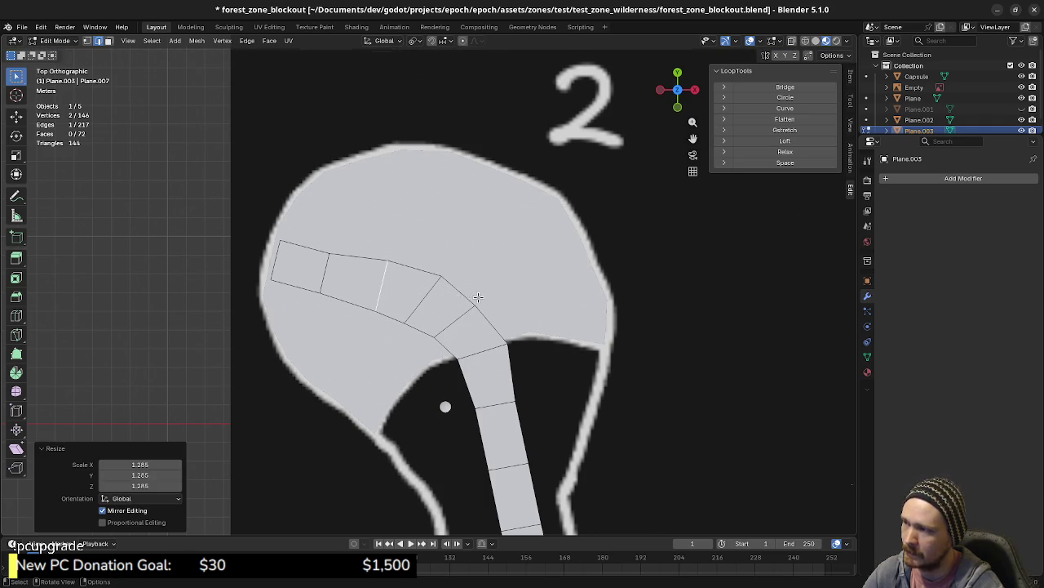
click(329, 277)
key(s)
click(318, 281)
click(317, 281)
key(s)
click(352, 287)
- Widen more cross edges down the first stretch, undoing the final 1.357 scale
shift+middle_drag(522, 390, 493, 333)
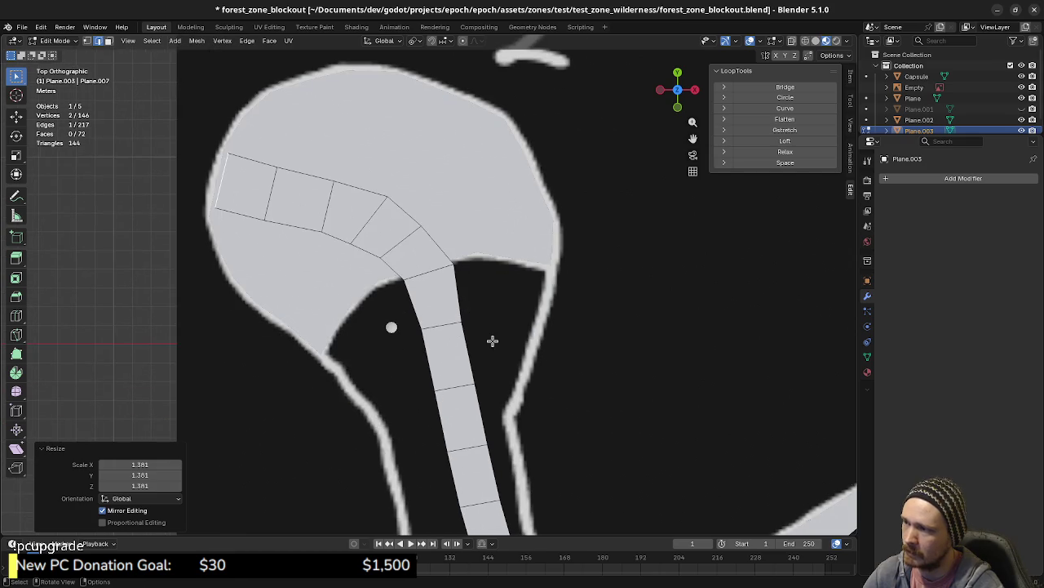
shift+middle_drag(469, 398, 459, 363)
click(447, 351)
key(s)
click(516, 377)
shift+middle_drag(516, 378, 514, 340)
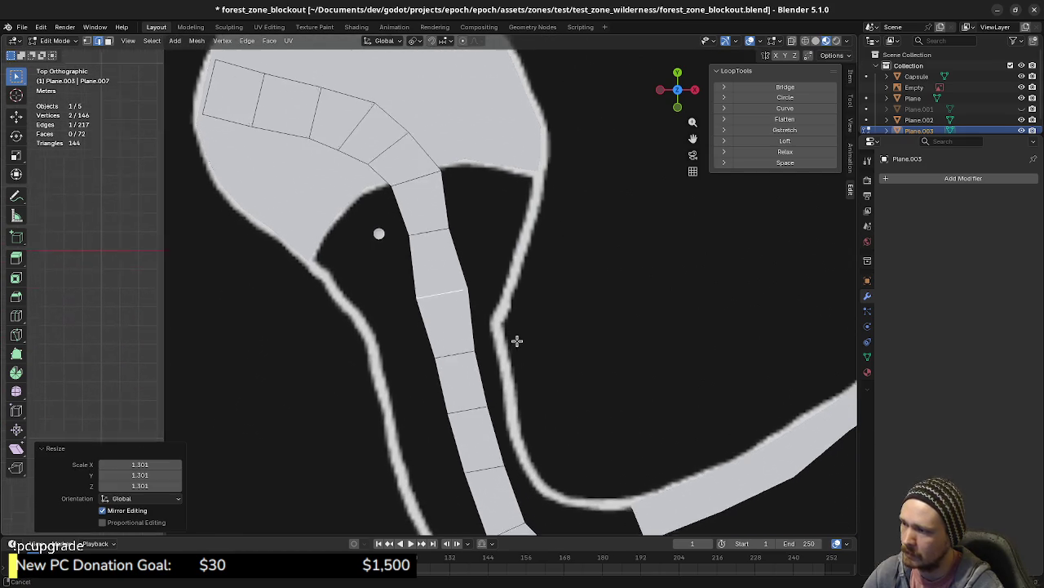
click(441, 343)
key(s)
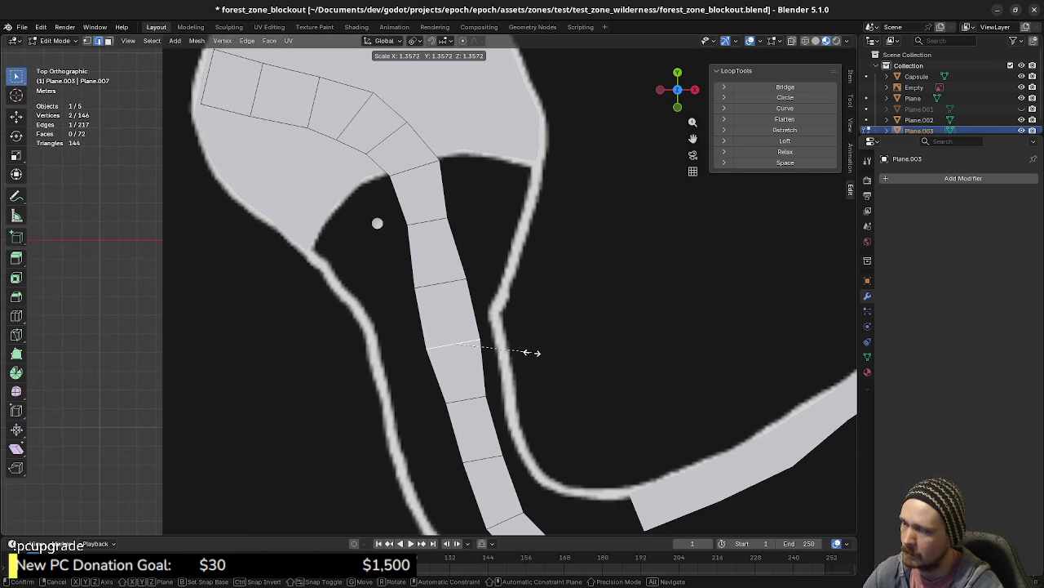
click(531, 352)
shift+scroll(530, 340, down, 3)
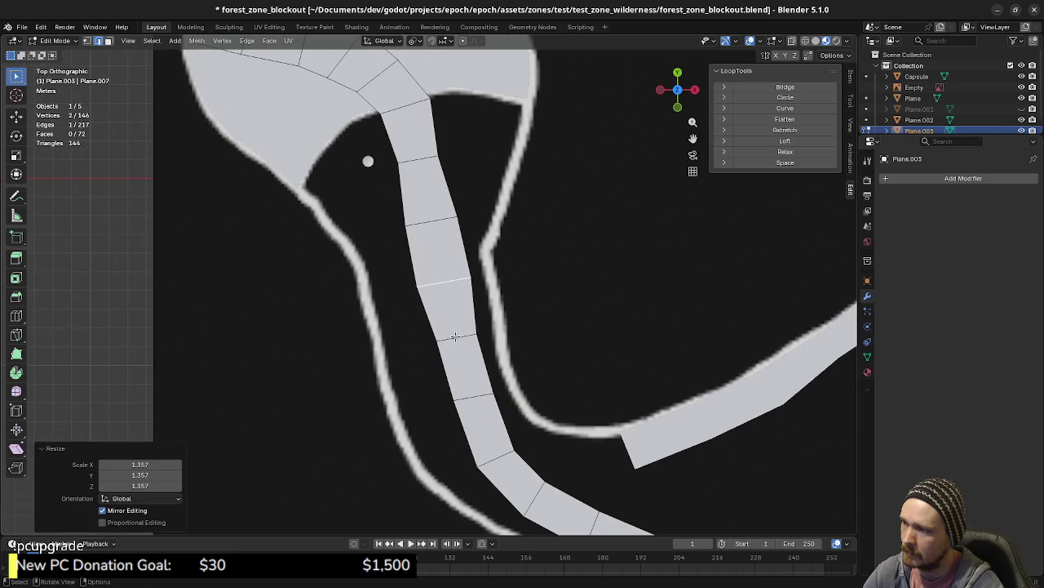
key(ctrl+z)
key(ctrl+z)
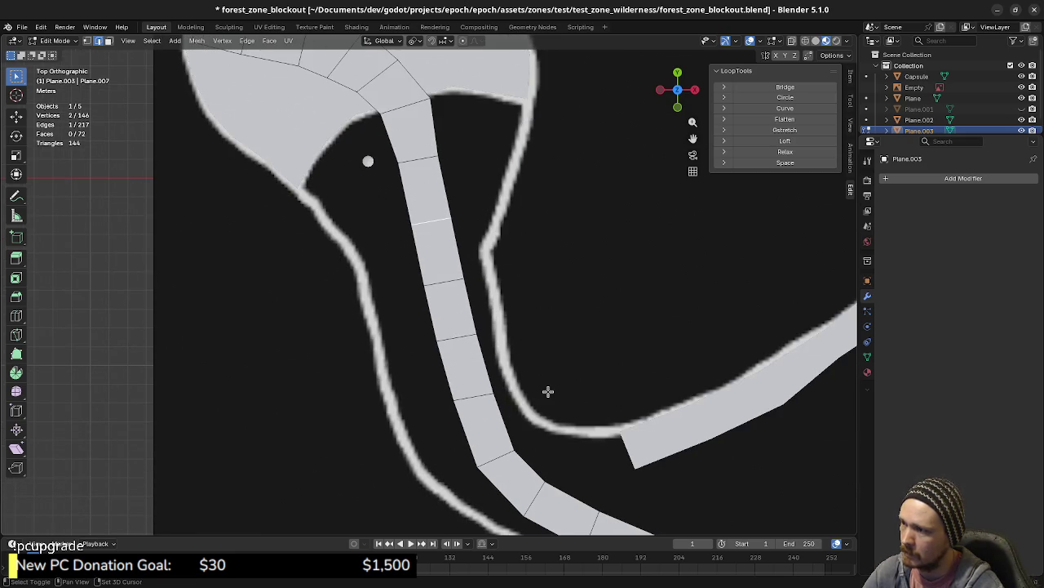
mouse_move(516, 357)
shift+middle_down()
mouse_move(539, 419)
mouse_move(492, 272)
shift+middle_up()
shift+middle_drag(546, 401, 515, 312)
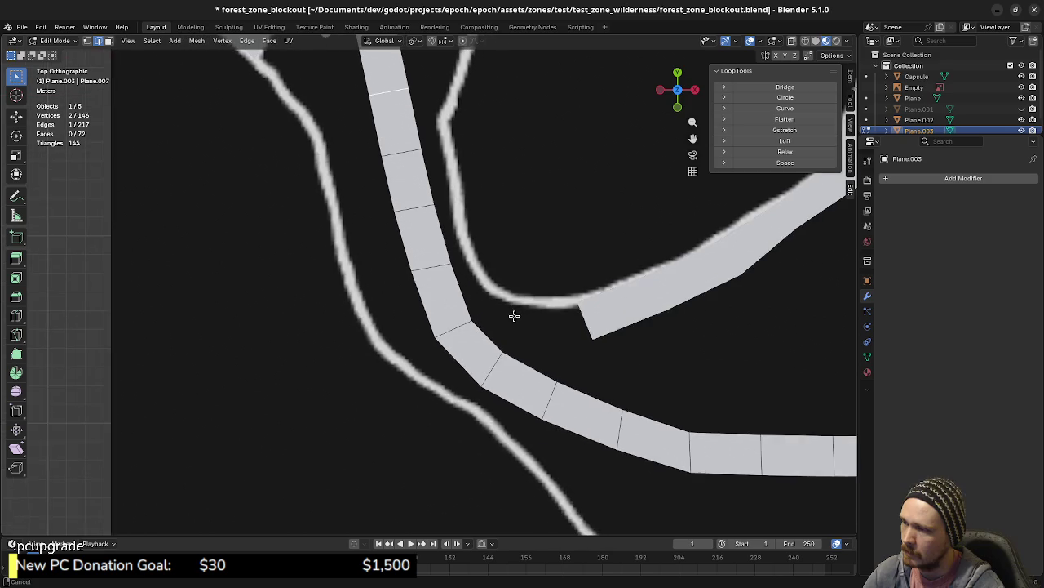
- Try narrowing the cross edge at the POI 3 marker to 0.759, then undo it
scroll(627, 361, down, 3)
mouse_move(590, 372)
shift+middle_down()
mouse_move(683, 319)
mouse_move(315, 321)
shift+middle_up()
scroll(643, 319, up, 2)
scroll(642, 319, up, 2)
scroll(588, 320, up, 1)
scroll(555, 320, up, 1)
scroll(531, 320, up, 1)
key(s)
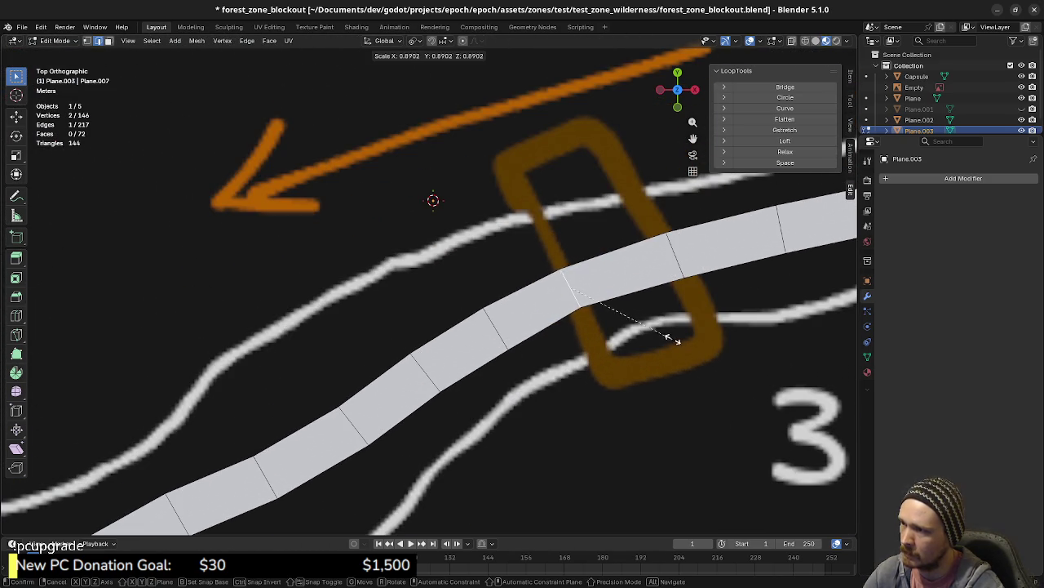
click(650, 308)
key(s)
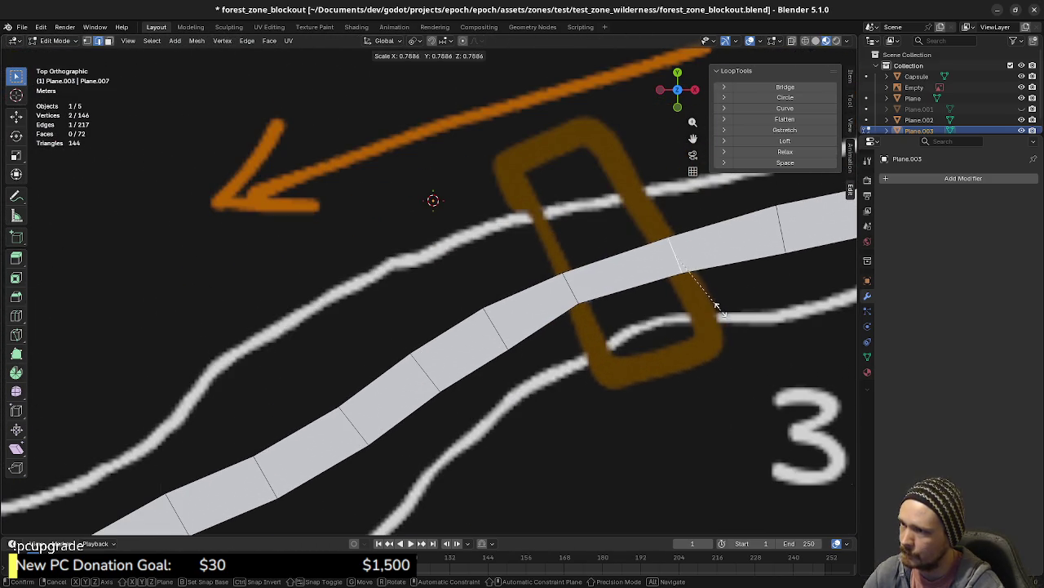
click(615, 318)
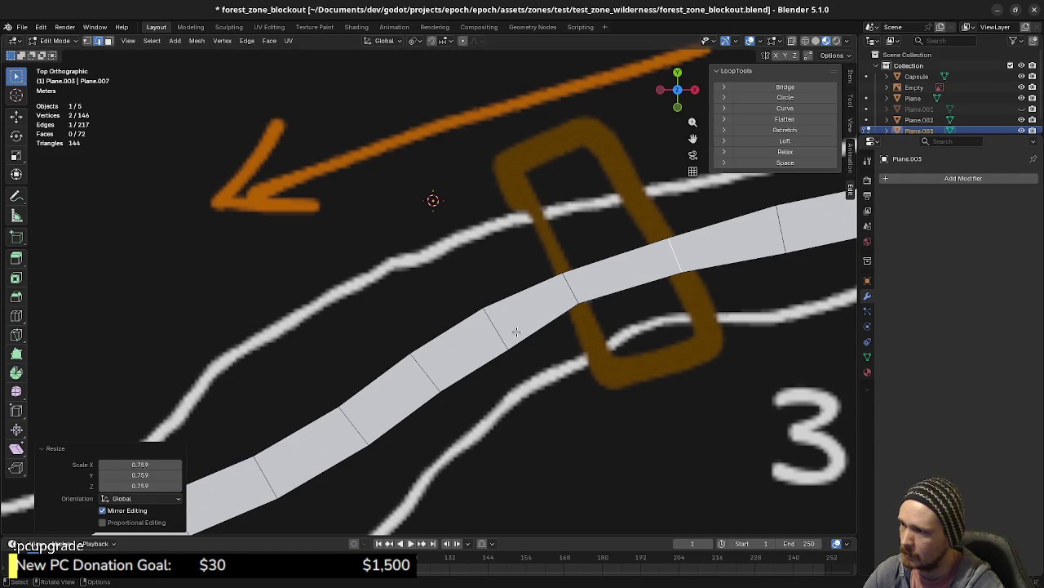
key(ctrl+z)
key(ctrl+z)
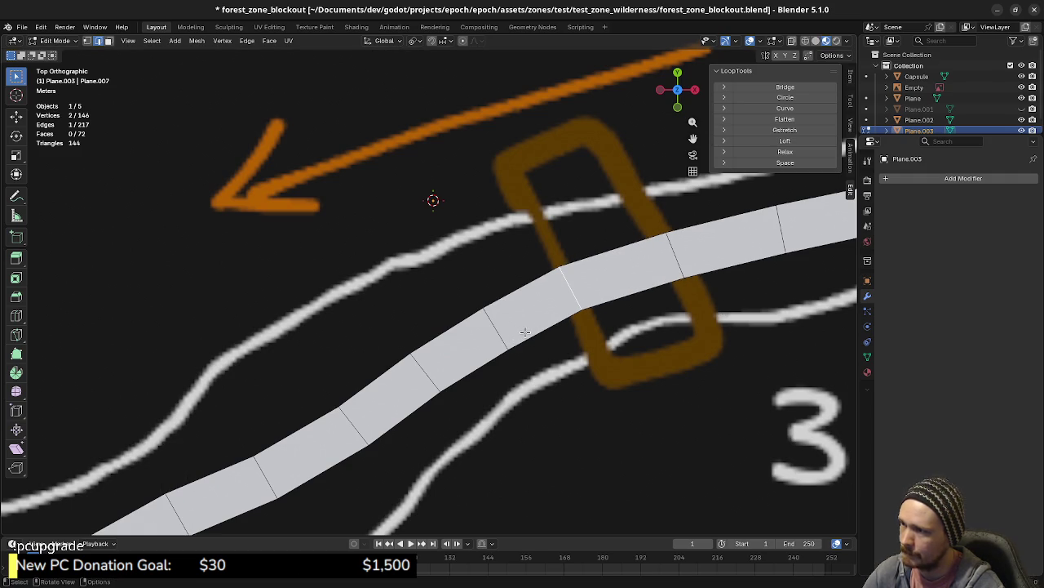
- Widen the selected cross edge at the walkway's bend to about 1.277
scroll(525, 332, down, 3)
shift+middle_drag(427, 367, 536, 362)
scroll(391, 414, up, 3)
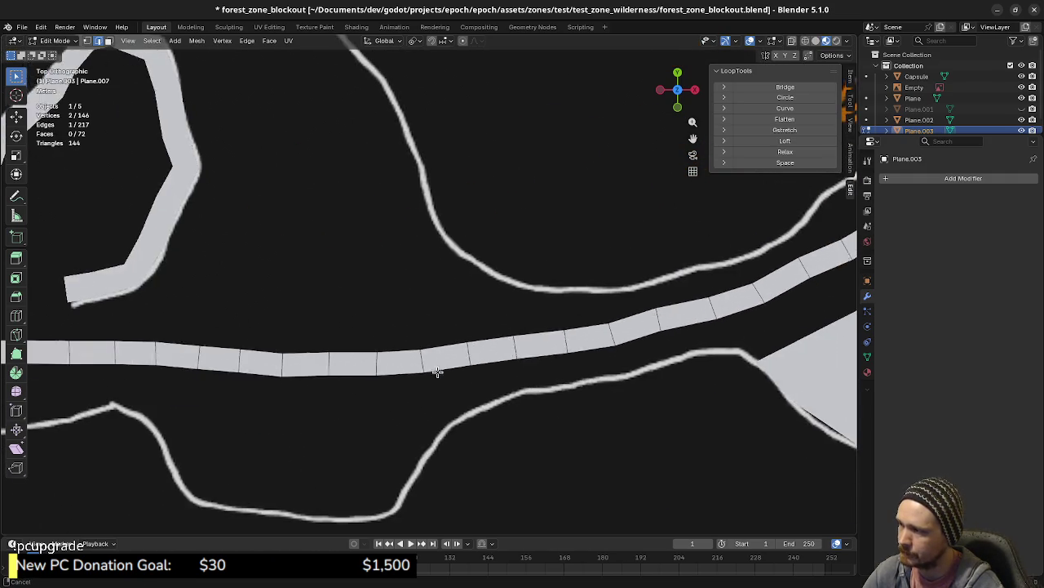
scroll(376, 371, down, 3)
mouse_move(373, 357)
shift+middle_down()
mouse_move(400, 401)
mouse_move(403, 384)
shift+middle_up()
scroll(445, 414, up, 3)
scroll(444, 415, down, 3)
scroll(403, 385, up, 3)
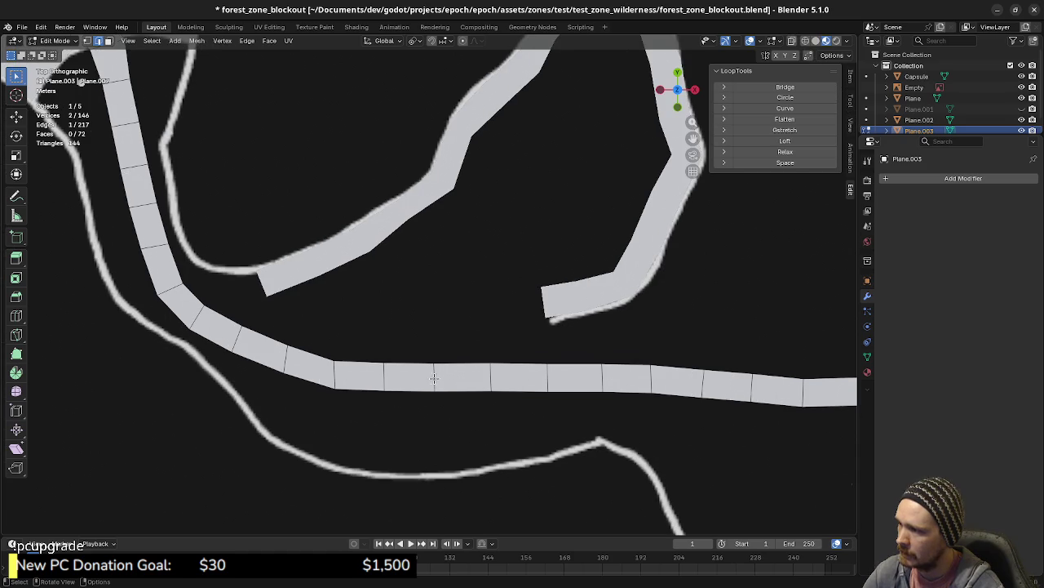
key(s)
click(514, 377)
key(s)
click(509, 377)
- Scale the next cross edge to 1.286, rotate it to follow the path, then set width 1.239
click(384, 379)
key(s)
right_click(391, 380)
key(s)
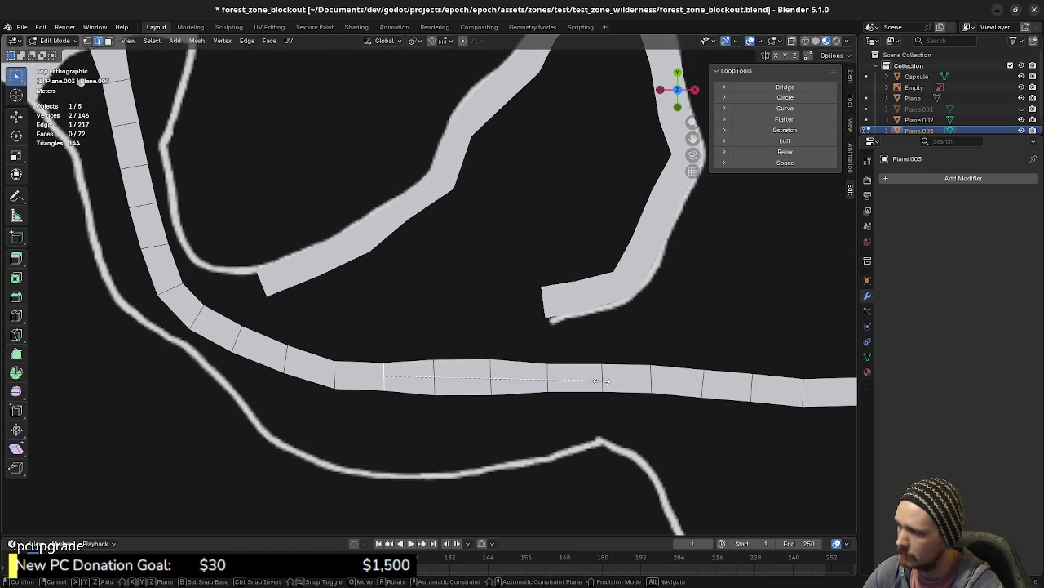
click(354, 375)
key(r)
click(462, 377)
key(s)
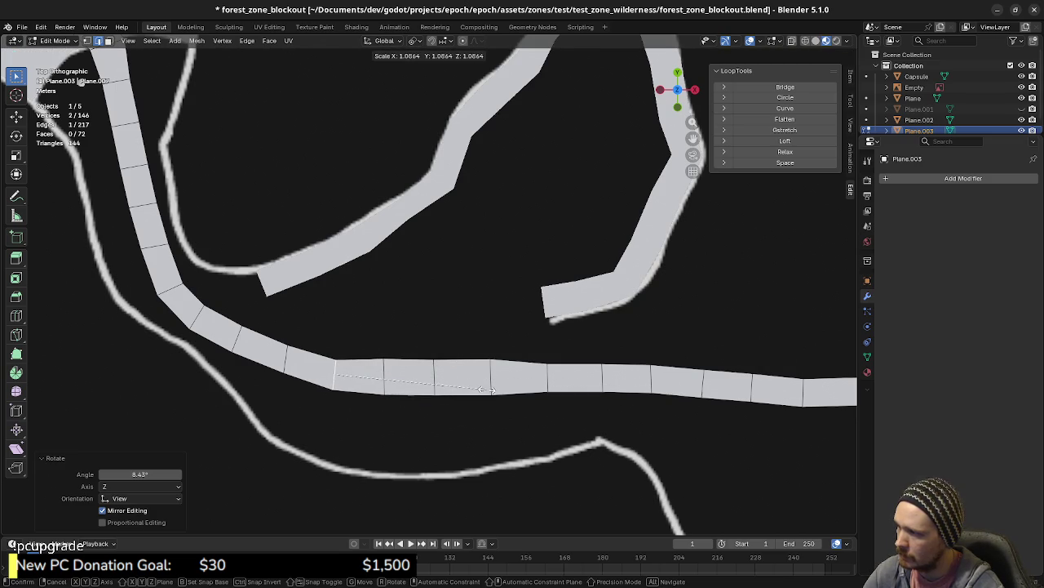
click(441, 375)
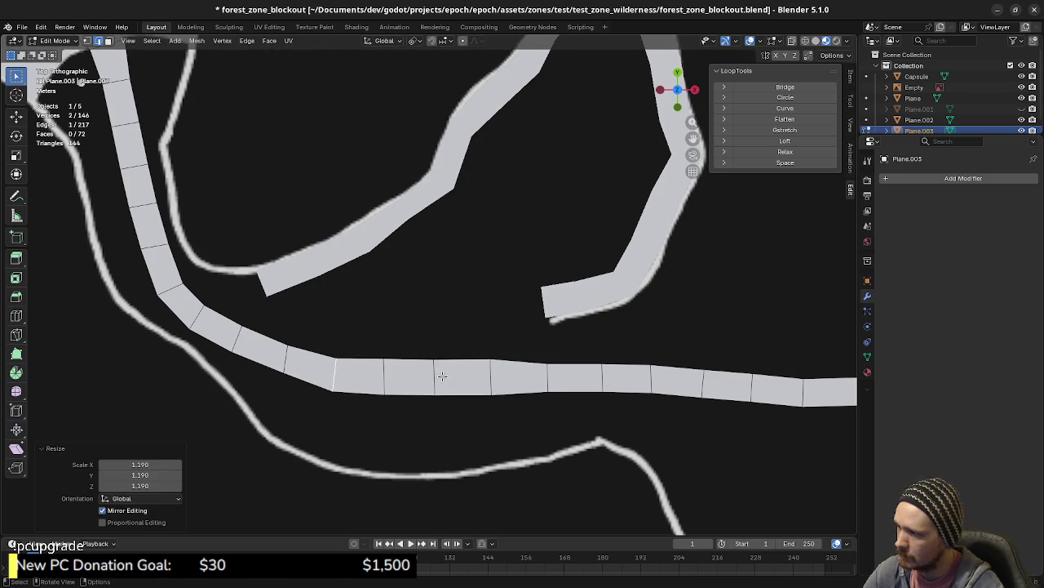
key(s)
click(505, 388)
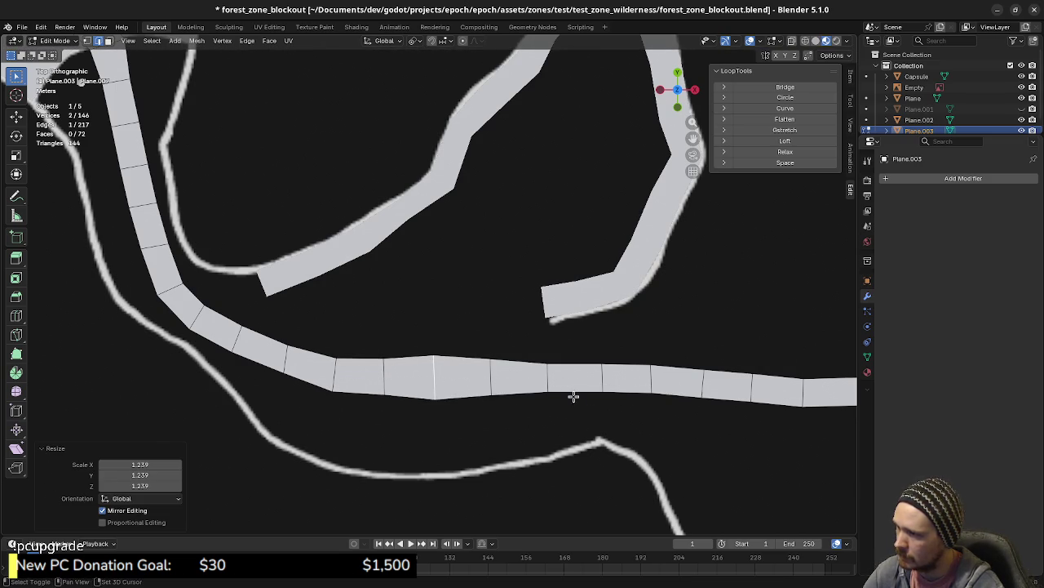
- Widen the next cross edge along the walkway to 1.162
shift+middle_drag(586, 397, 455, 405)
click(471, 384)
key(s)
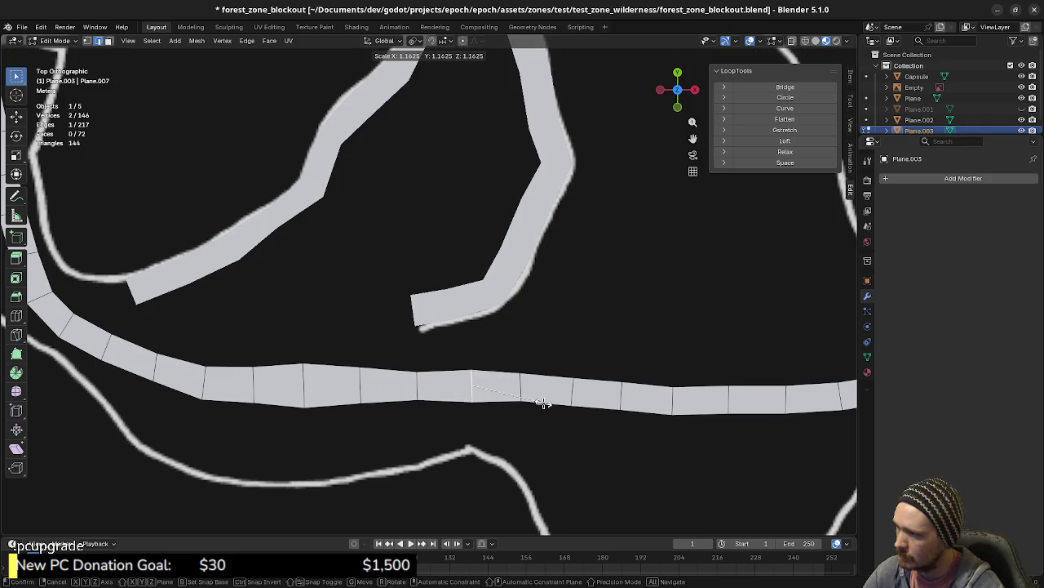
click(543, 402)
- Narrow the following cross edge to 0.865 and pan along the walkway
click(569, 394)
key(s)
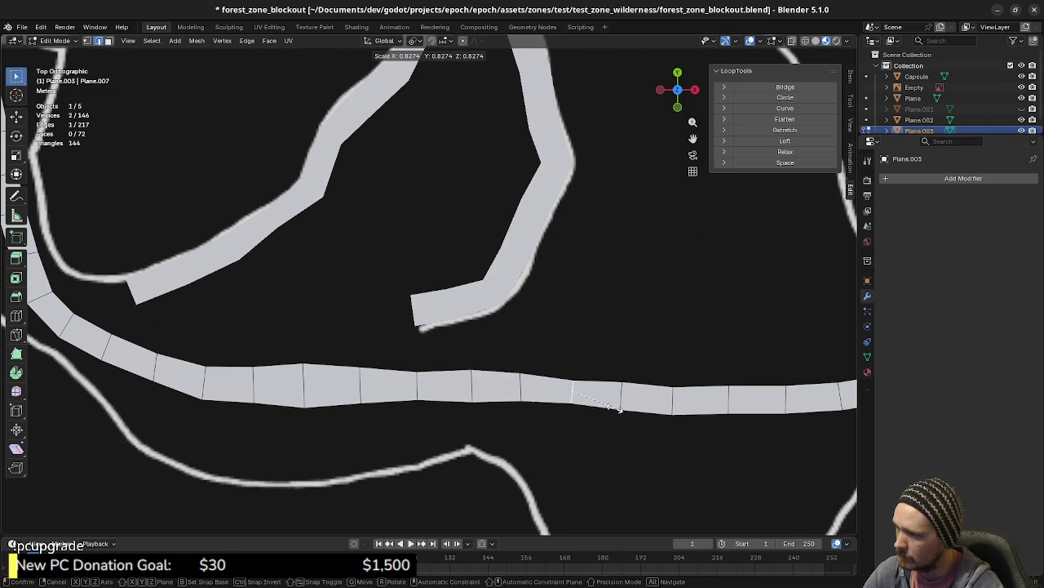
click(618, 412)
shift+middle_drag(618, 412, 471, 399)
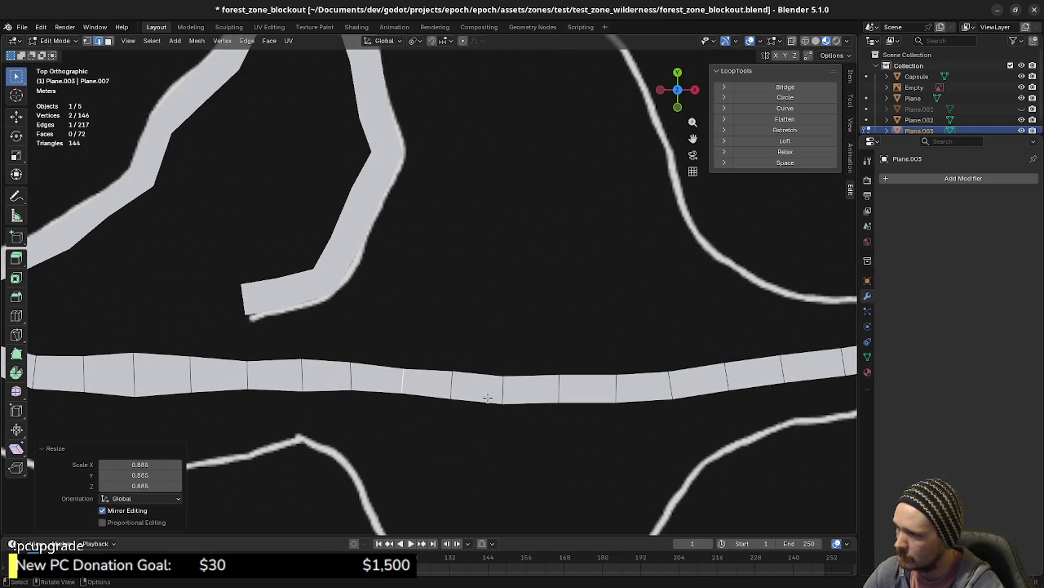
shift+middle_drag(219, 402, 580, 438)
scroll(604, 416, down, 3)
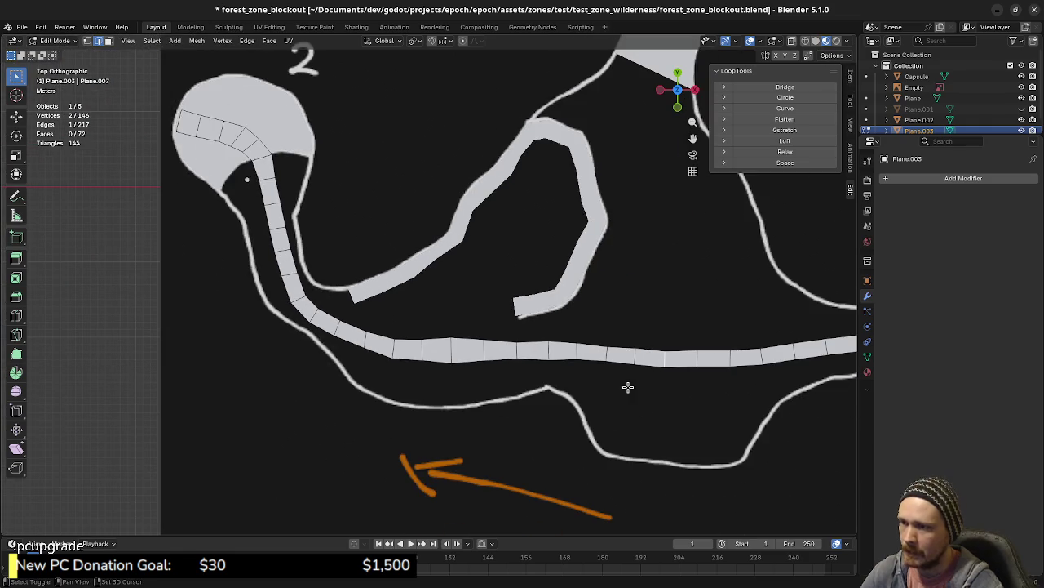
scroll(449, 397, up, 2)
scroll(441, 414, down, 2)
shift+middle_drag(297, 407, 373, 427)
shift+middle_drag(581, 451, 474, 430)
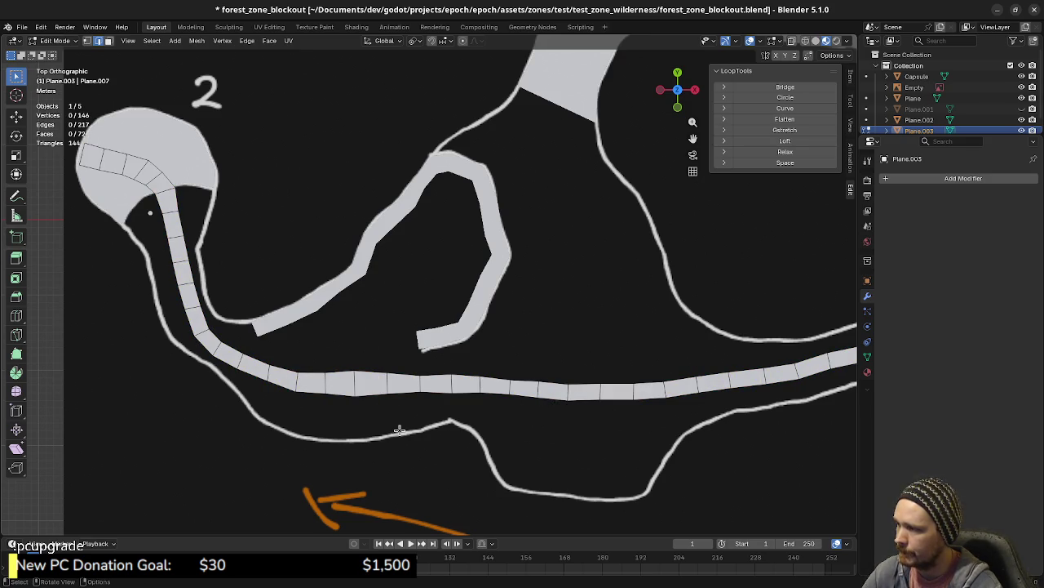
shift+middle_drag(327, 443, 473, 469)
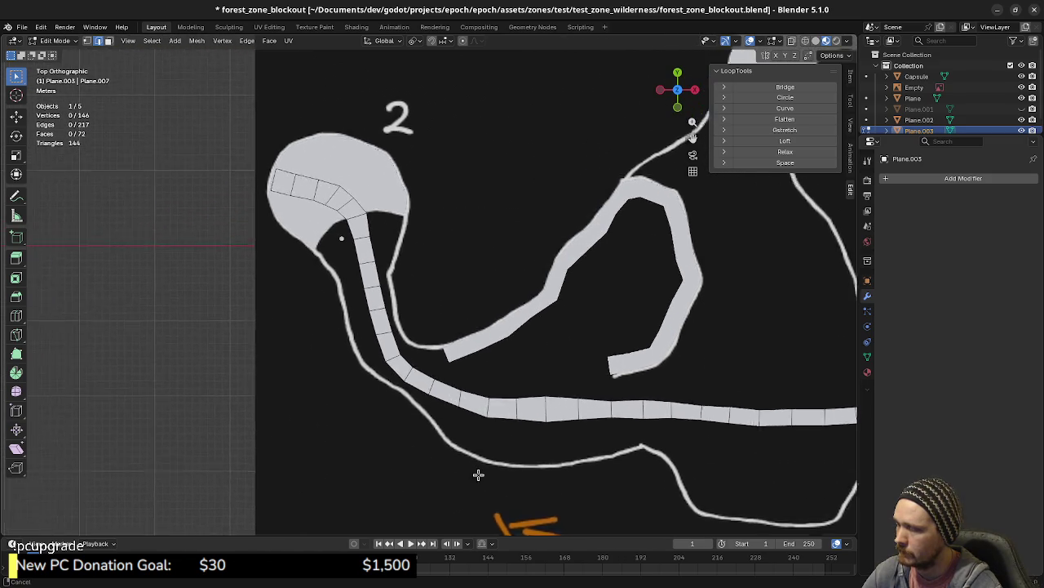
scroll(359, 326, up, 3)
scroll(448, 439, up, 2)
scroll(435, 354, up, 1)
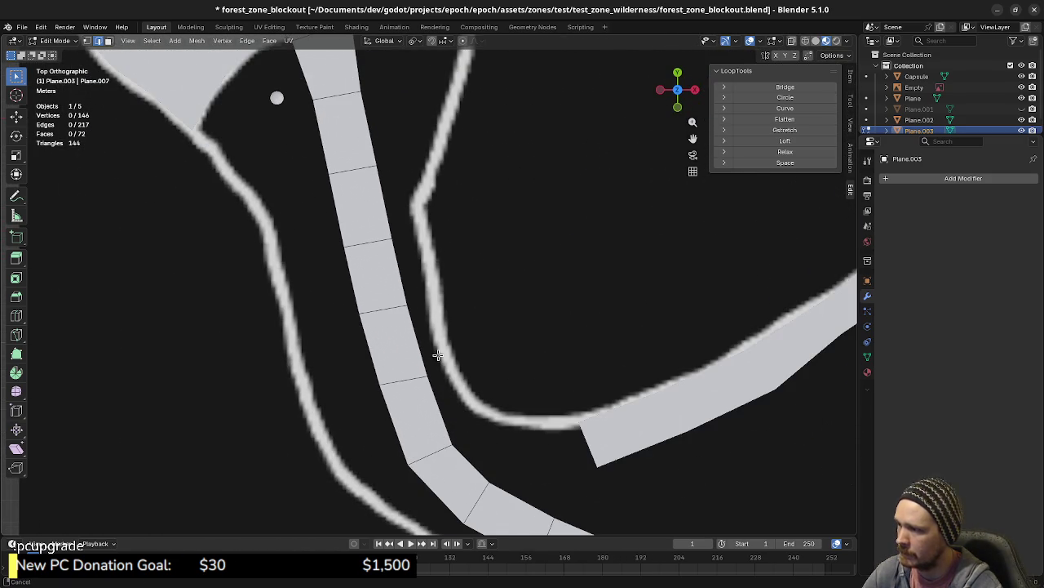
click(395, 279)
key(e)
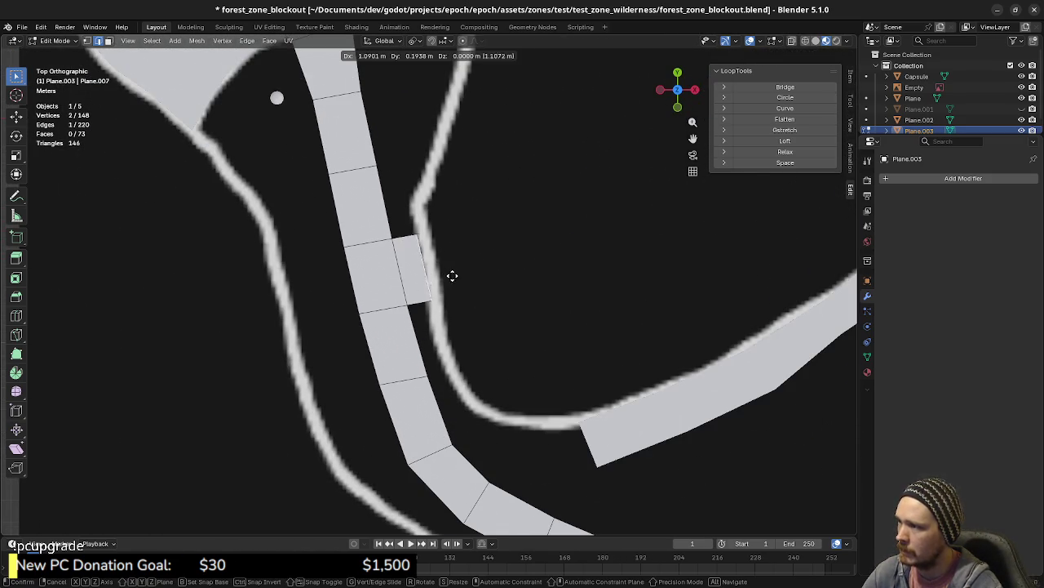
click(454, 275)
click(436, 298)
key(g)
click(463, 311)
key(e)
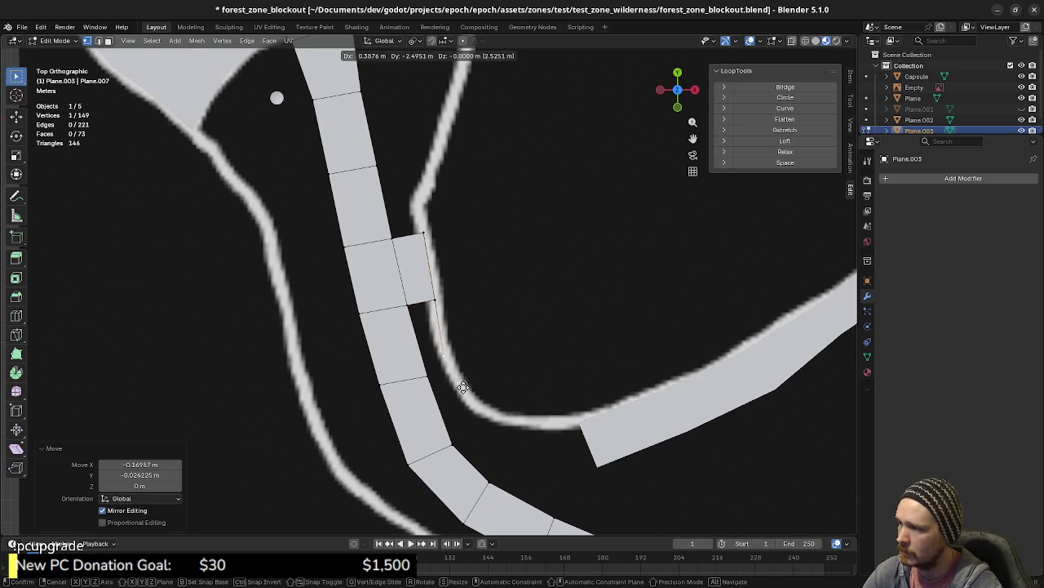
click(468, 397)
key(e)
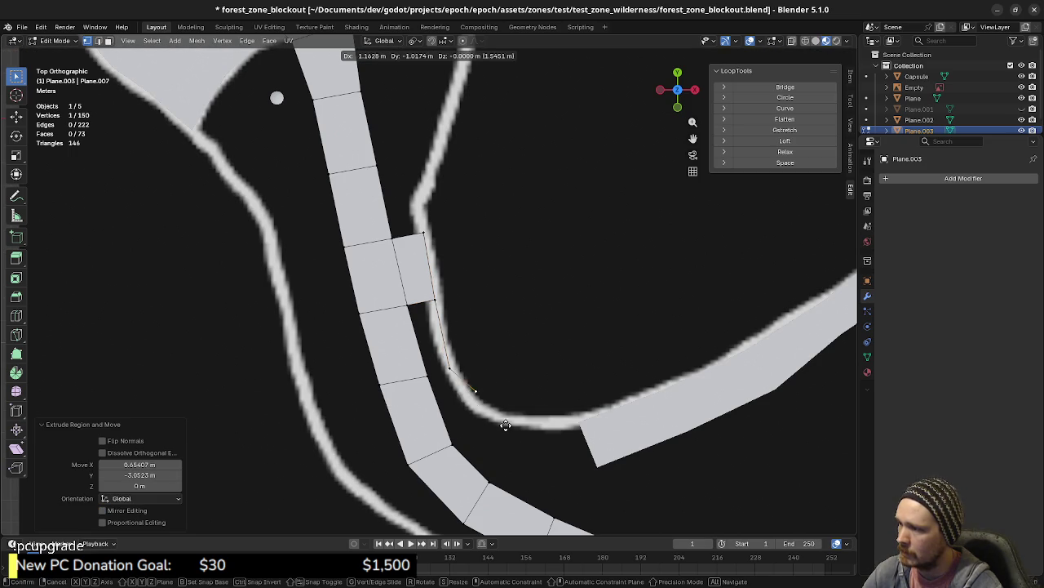
click(507, 441)
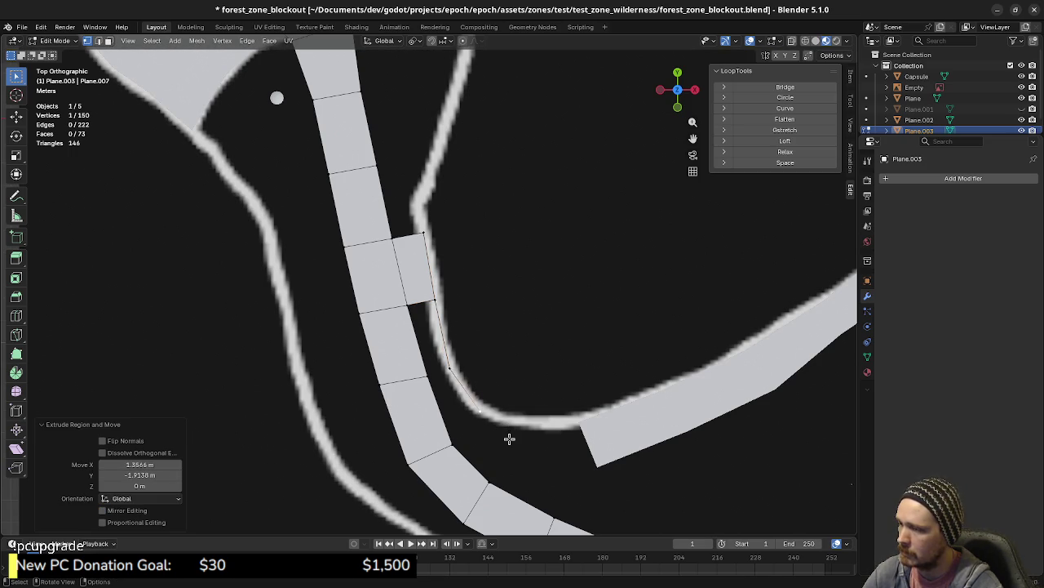
scroll(509, 439, down, 1)
scroll(509, 439, down, 1)
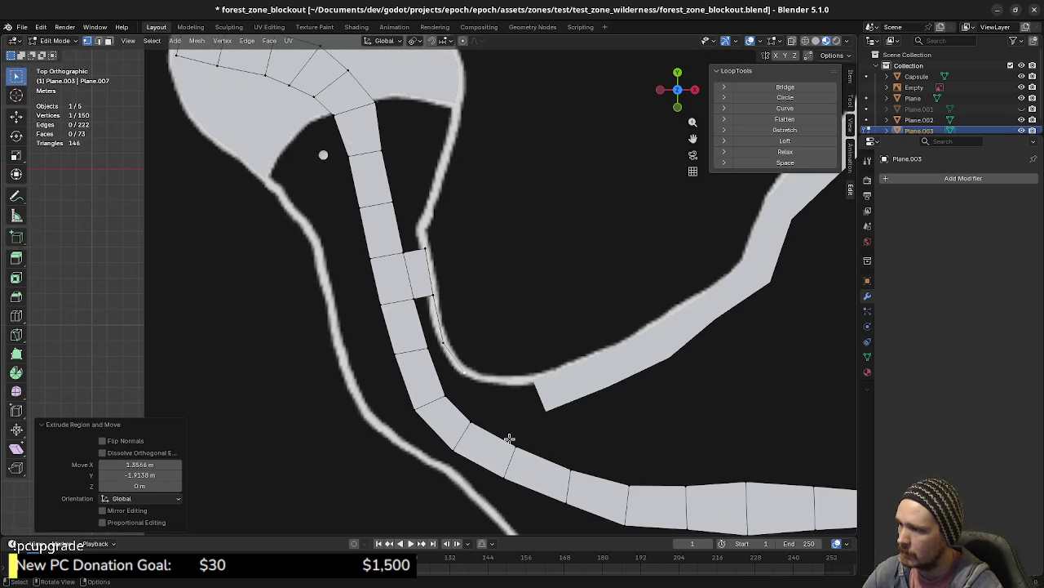
scroll(509, 439, up, 1)
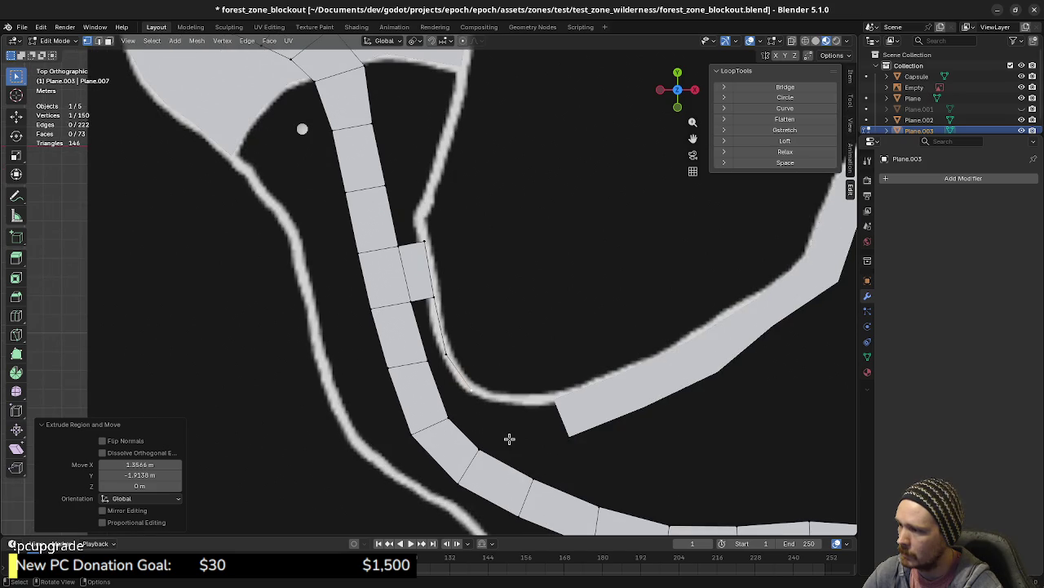
key(e)
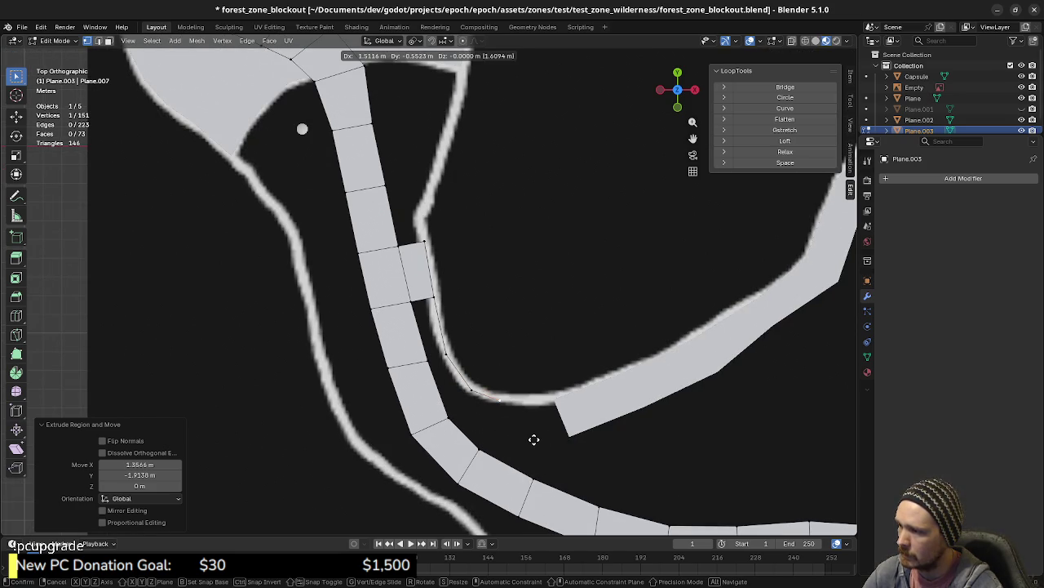
click(534, 439)
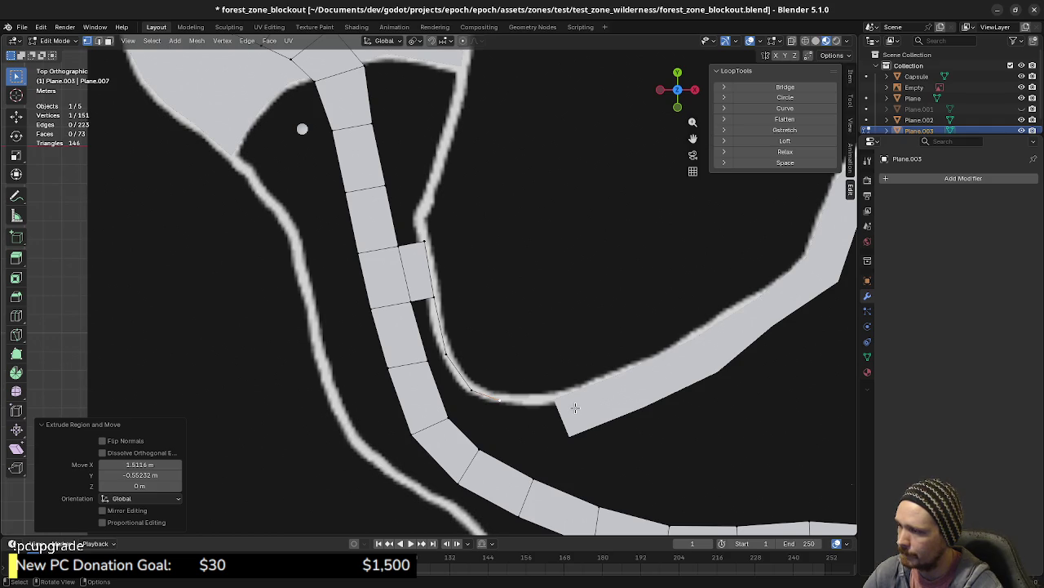
key(ctrl+z)
key(ctrl+z)
key(ctrl+z)
key(ctrl+z)
key(ctrl+z)
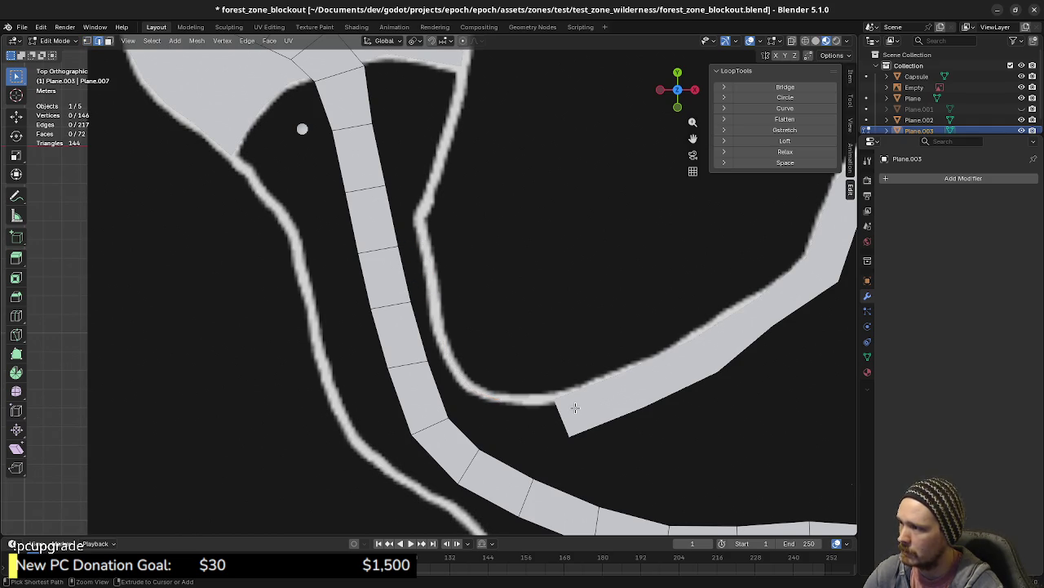
scroll(571, 420, down, 1)
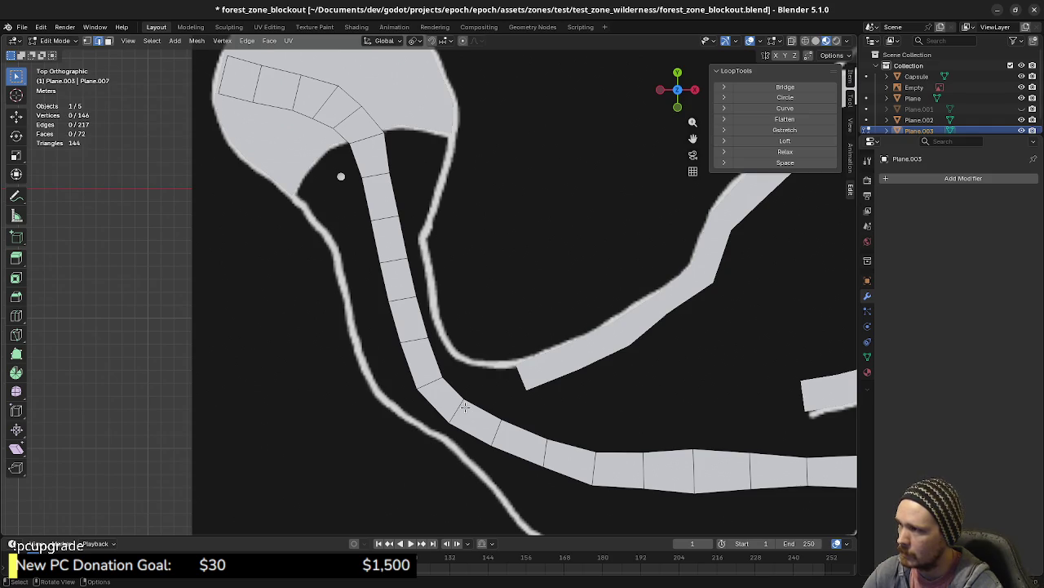
scroll(464, 407, down, 3)
shift+middle_drag(618, 429, 367, 400)
scroll(379, 410, up, 1)
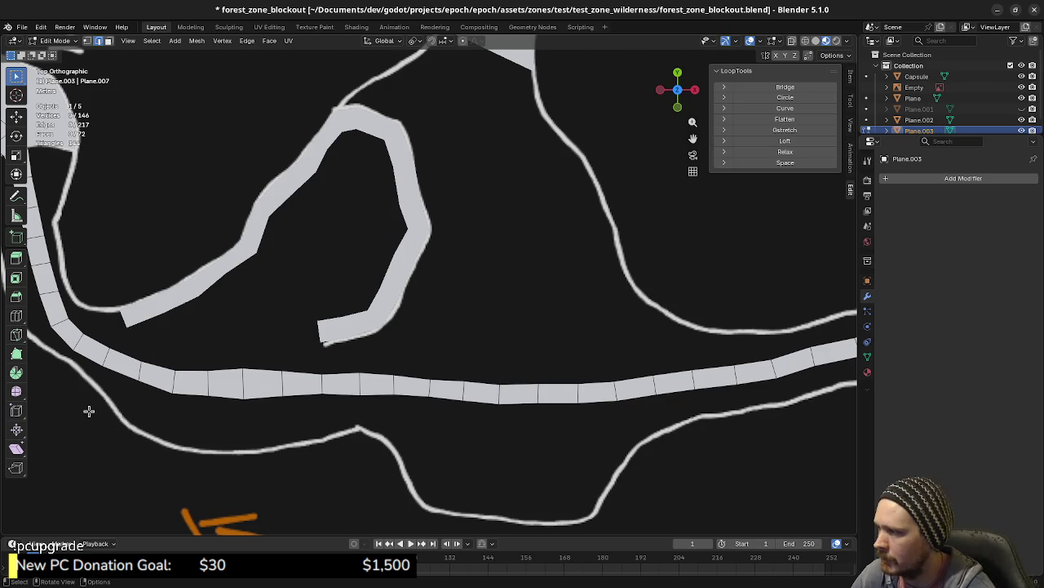
scroll(456, 325, down, 1)
scroll(456, 325, down, 1)
ctrl+scroll(462, 351, right, 5)
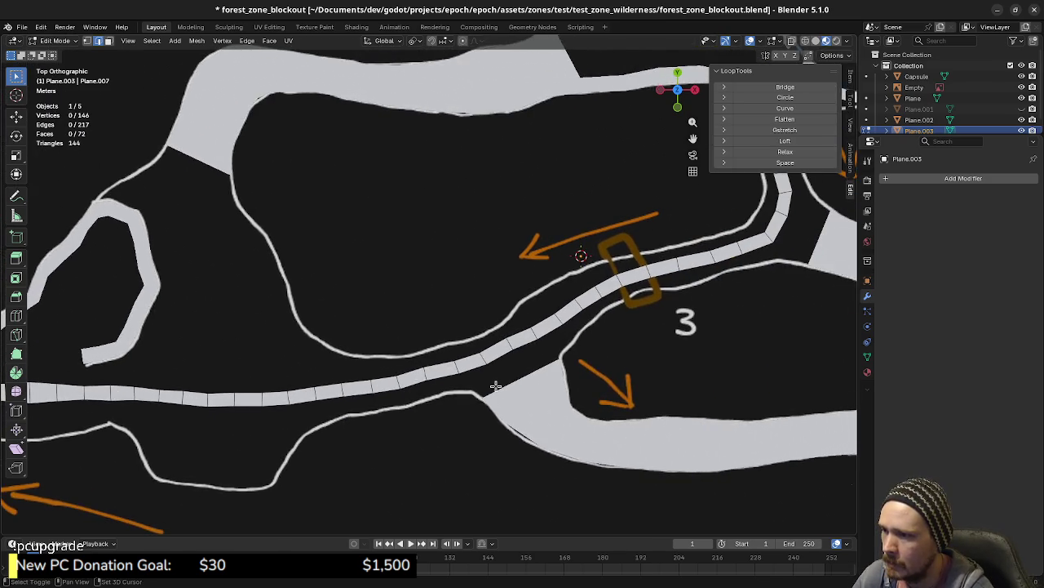
scroll(492, 357, down, 2)
mouse_move(611, 366)
shift+middle_down()
mouse_move(401, 357)
mouse_move(595, 361)
shift+middle_up()
scroll(402, 357, up, 1)
ctrl+scroll(569, 373, left, 2)
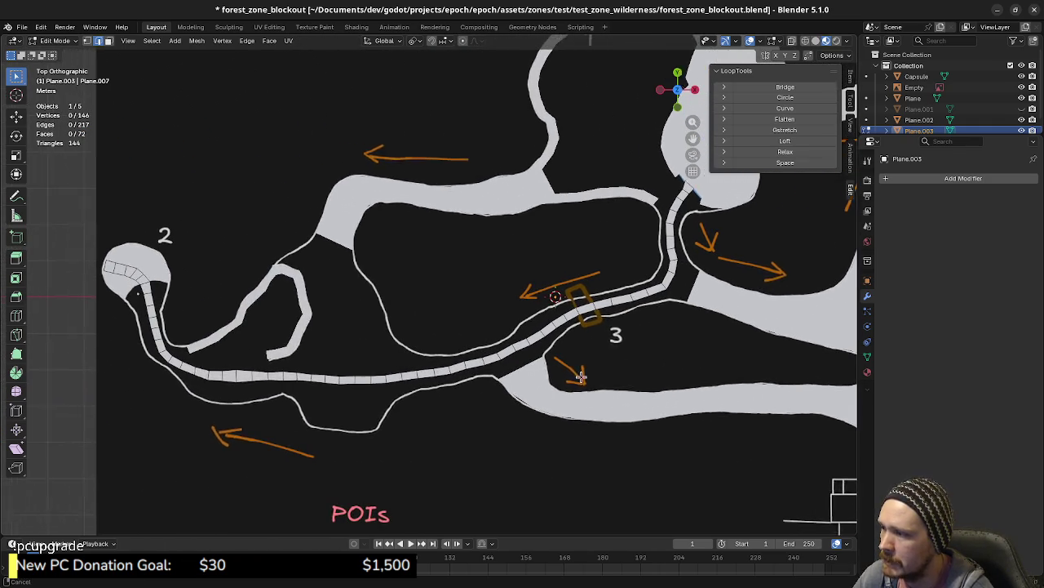
mouse_move(611, 314)
shift+middle_down()
mouse_move(624, 345)
mouse_move(691, 325)
shift+middle_up()
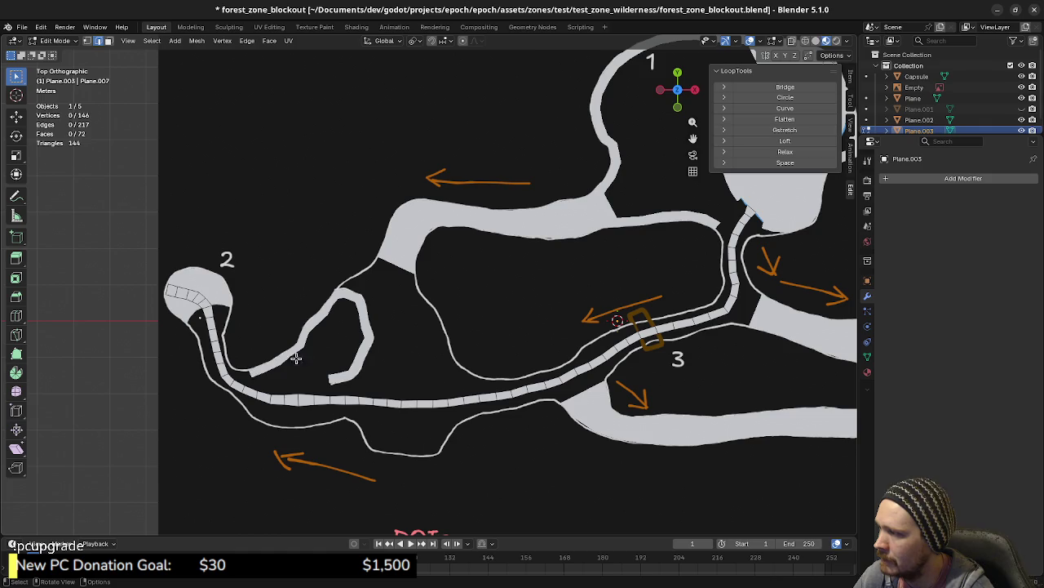
mouse_move(353, 431)
shift+middle_down()
mouse_move(403, 412)
mouse_move(454, 433)
shift+middle_up()
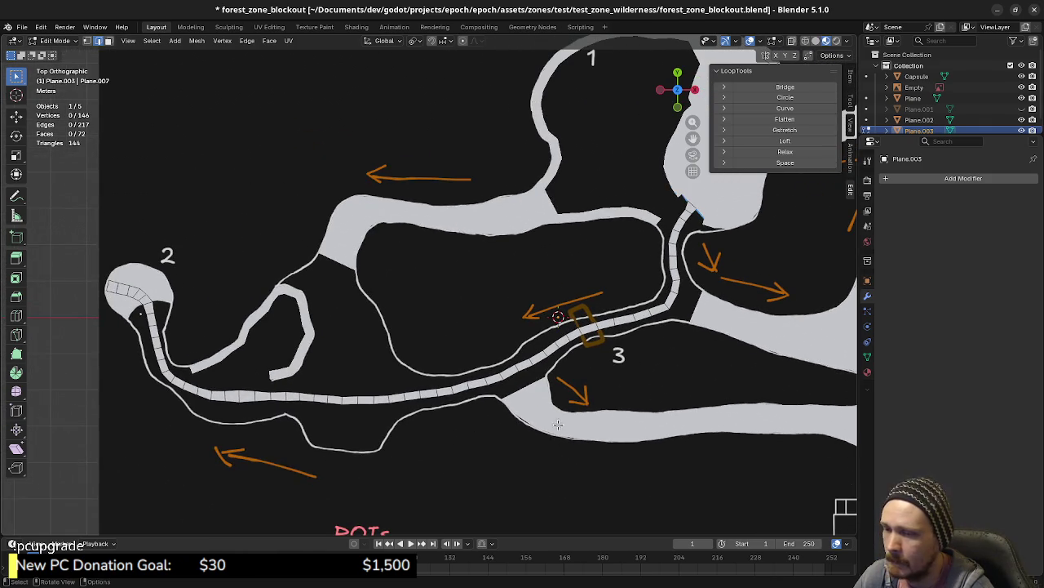
shift+middle_drag(596, 429, 645, 381)
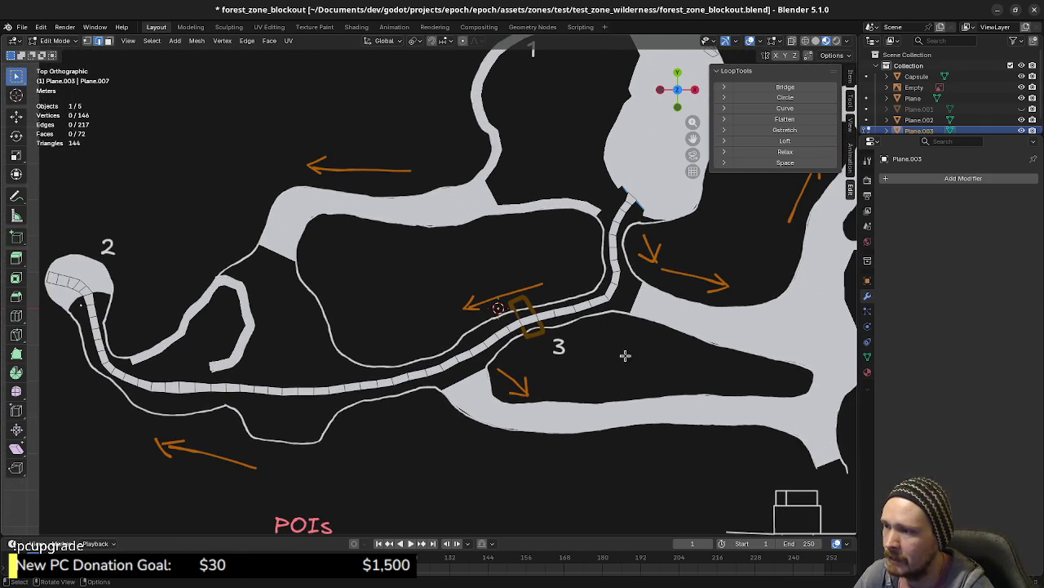
mouse_move(712, 364)
shift+middle_down()
mouse_move(653, 365)
mouse_move(700, 361)
shift+middle_up()
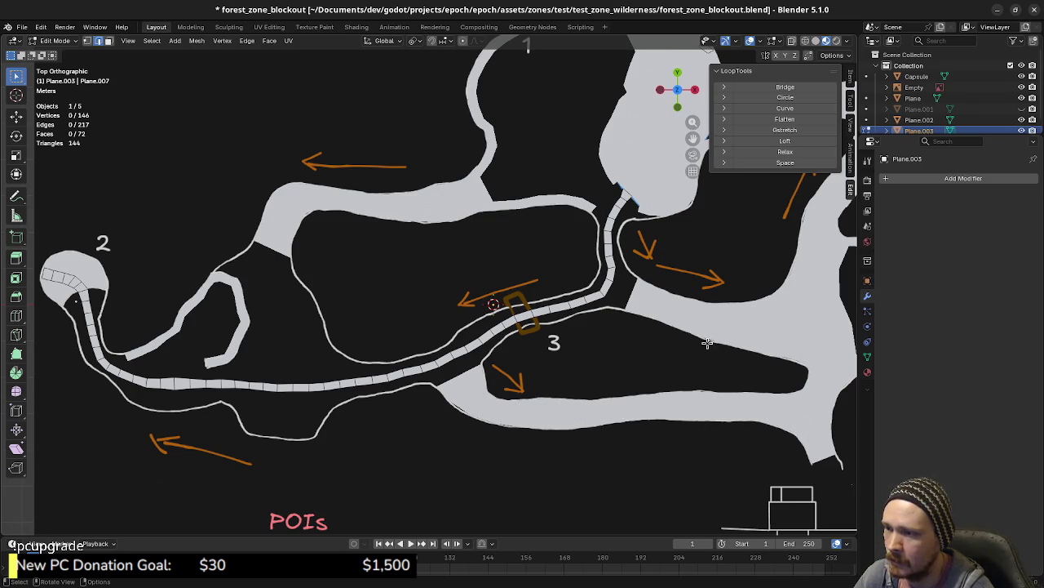
shift+middle_drag(608, 384, 669, 404)
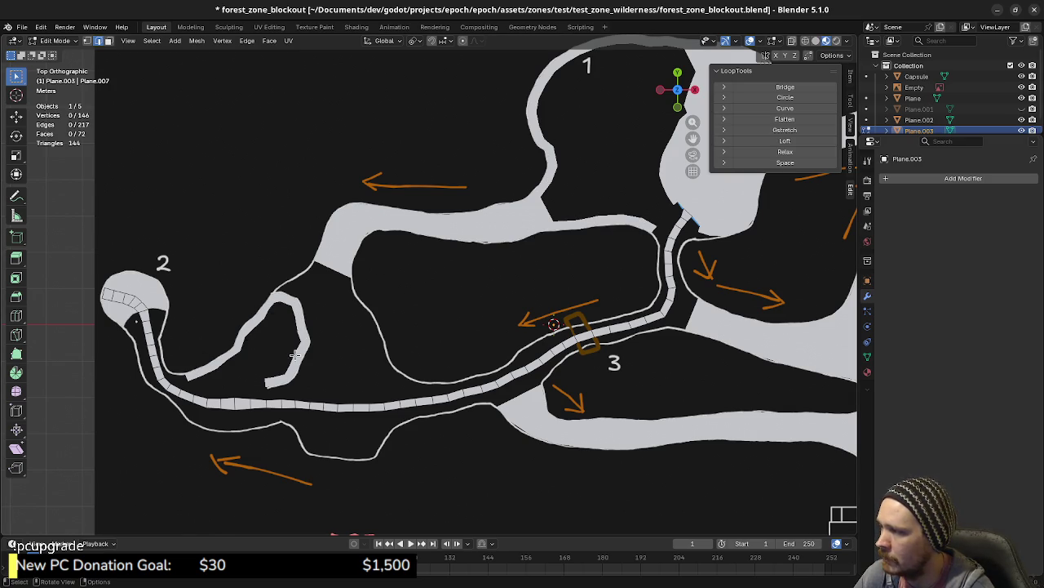
shift+middle_drag(337, 403, 439, 400)
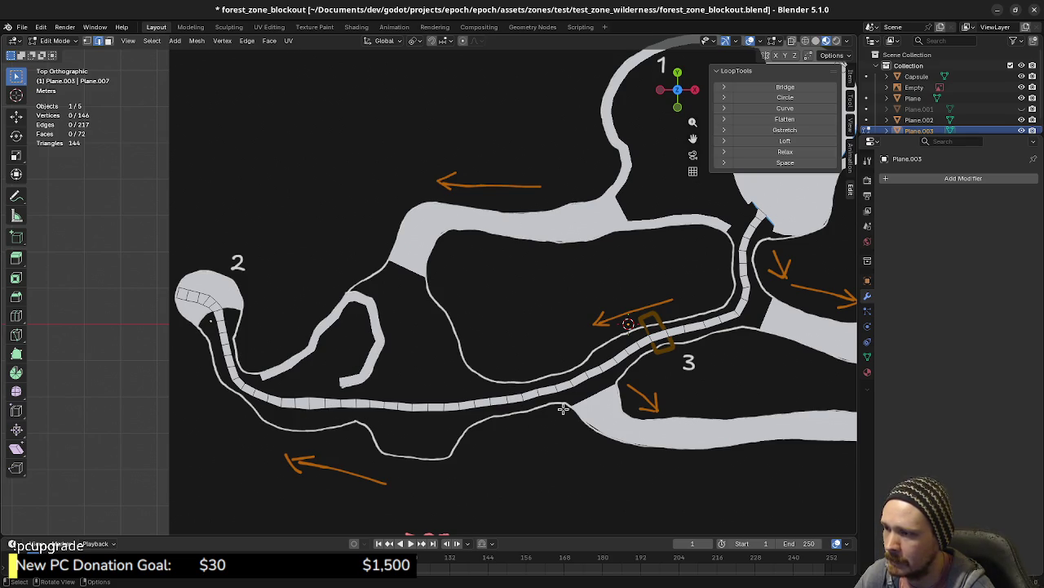
shift+middle_drag(571, 406, 466, 408)
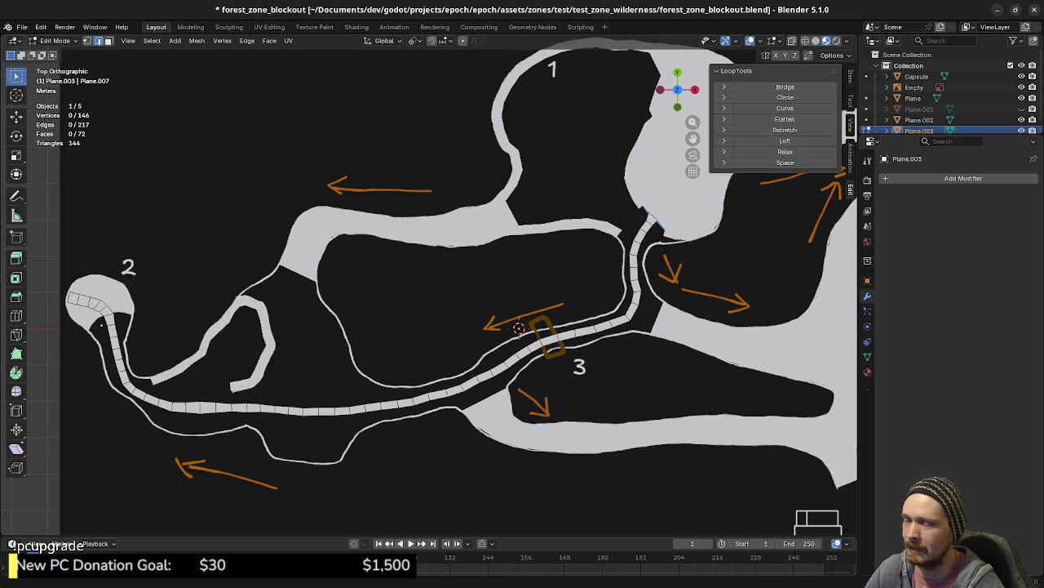
scroll(608, 397, down, 3)
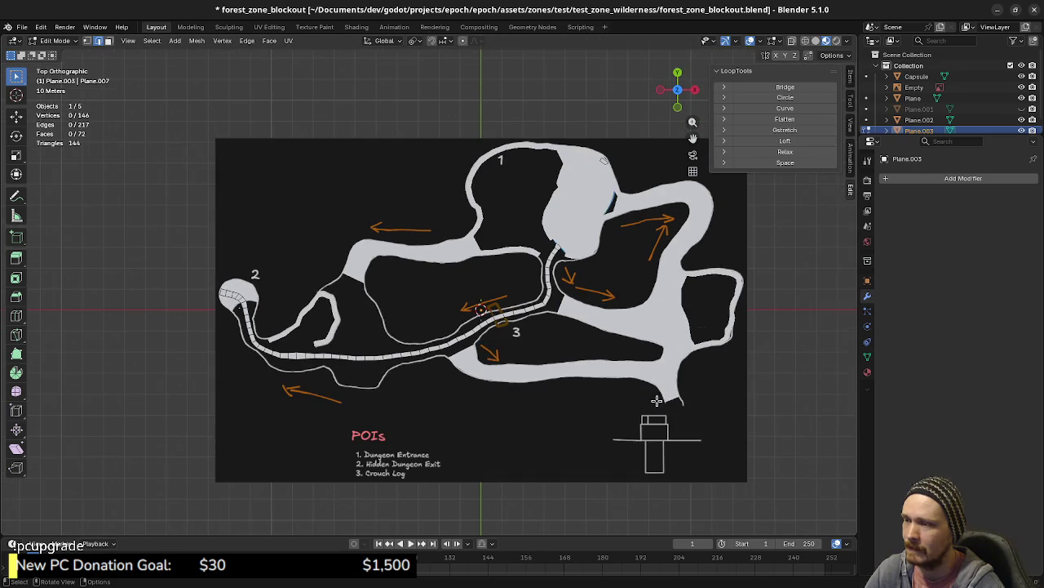
scroll(657, 400, up, 1)
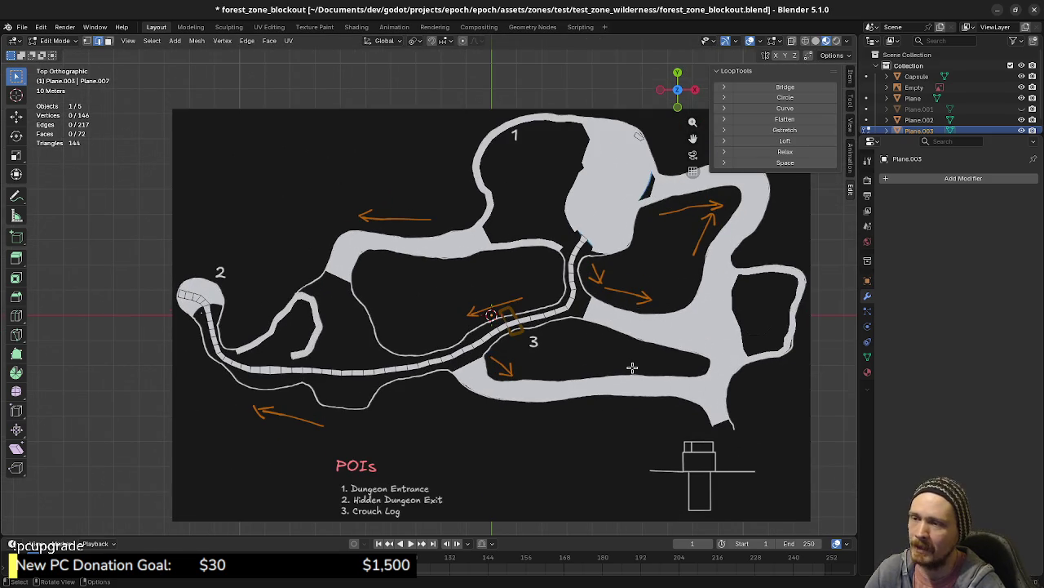